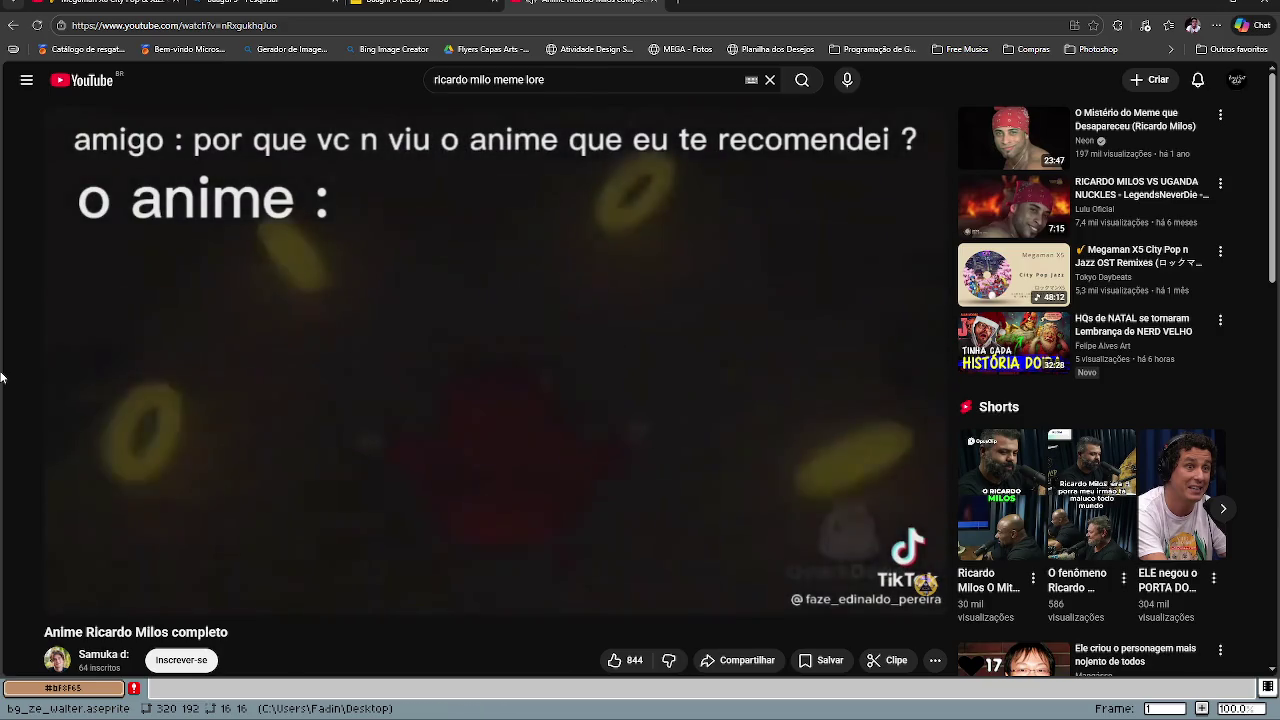
Step: Reopen the Anime Ricardo Milos completo video, skim ahead, then return to the 'ricardo milo meme lore' results
{"action": "left_click", "coordinate": [11, 25]}
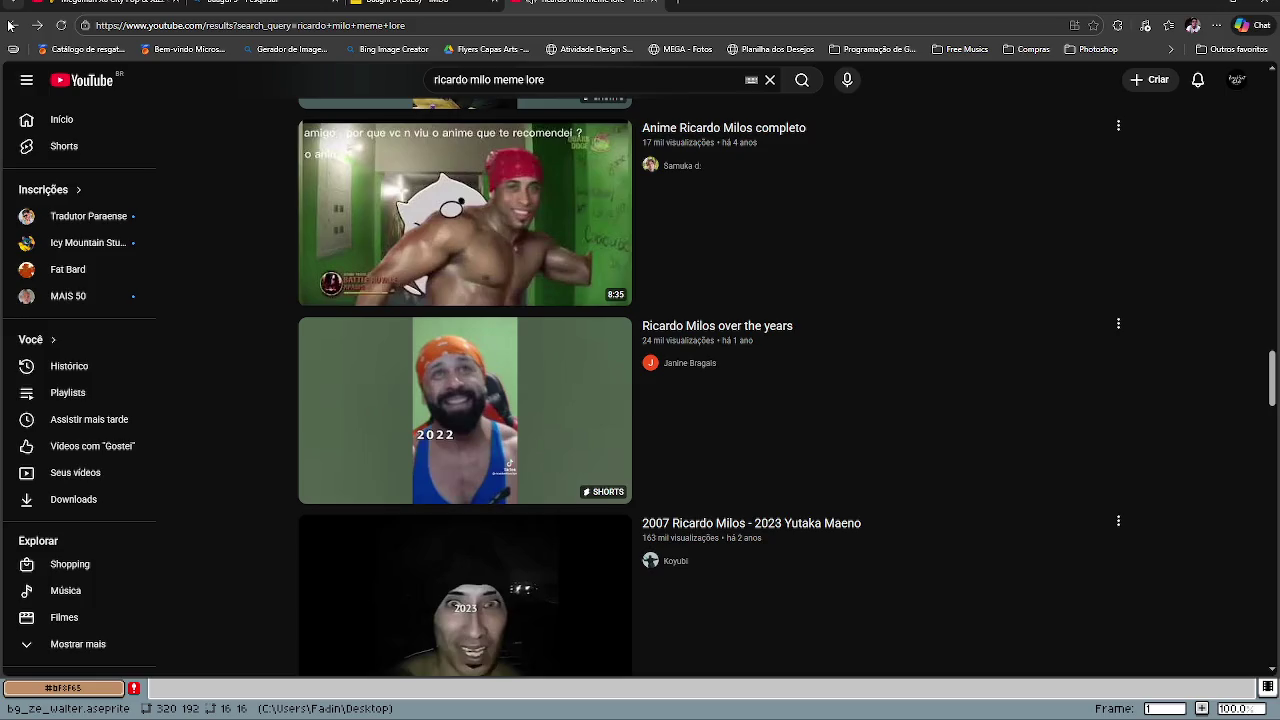
{"action": "left_click", "coordinate": [415, 226]}
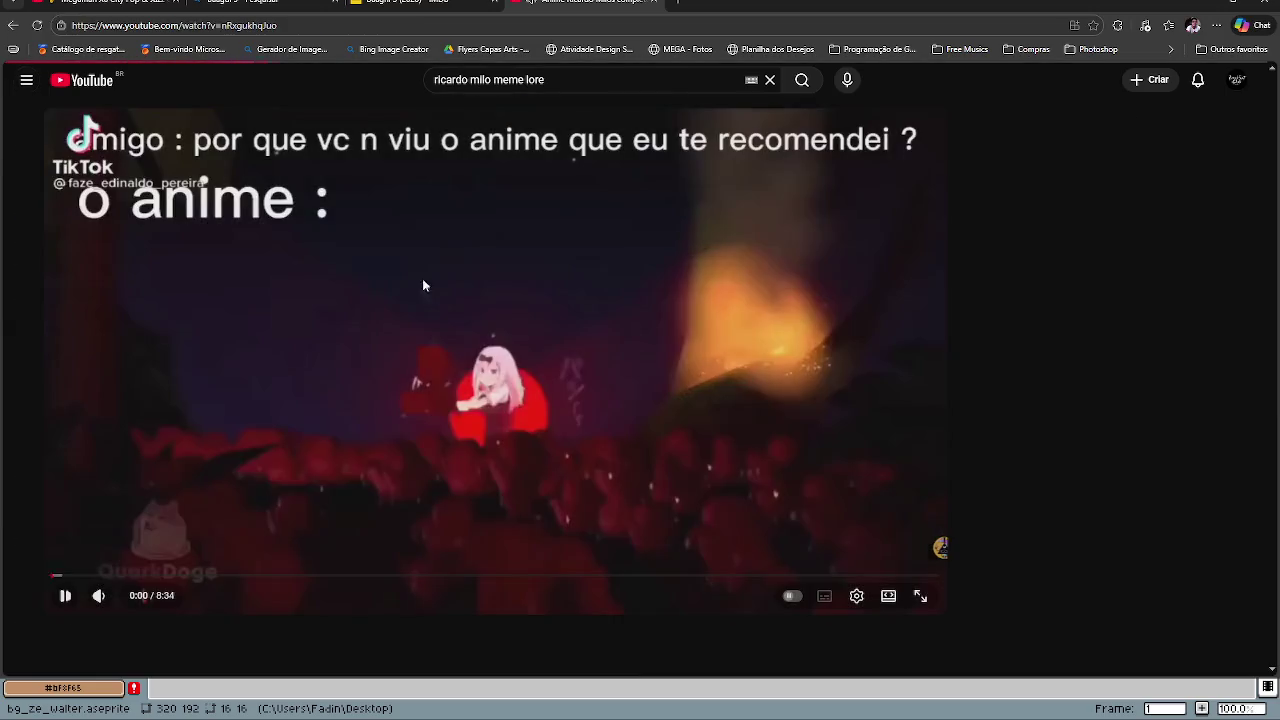
{"action": "left_click_drag", "start_coordinate": [110, 576], "coordinate": [392, 580]}
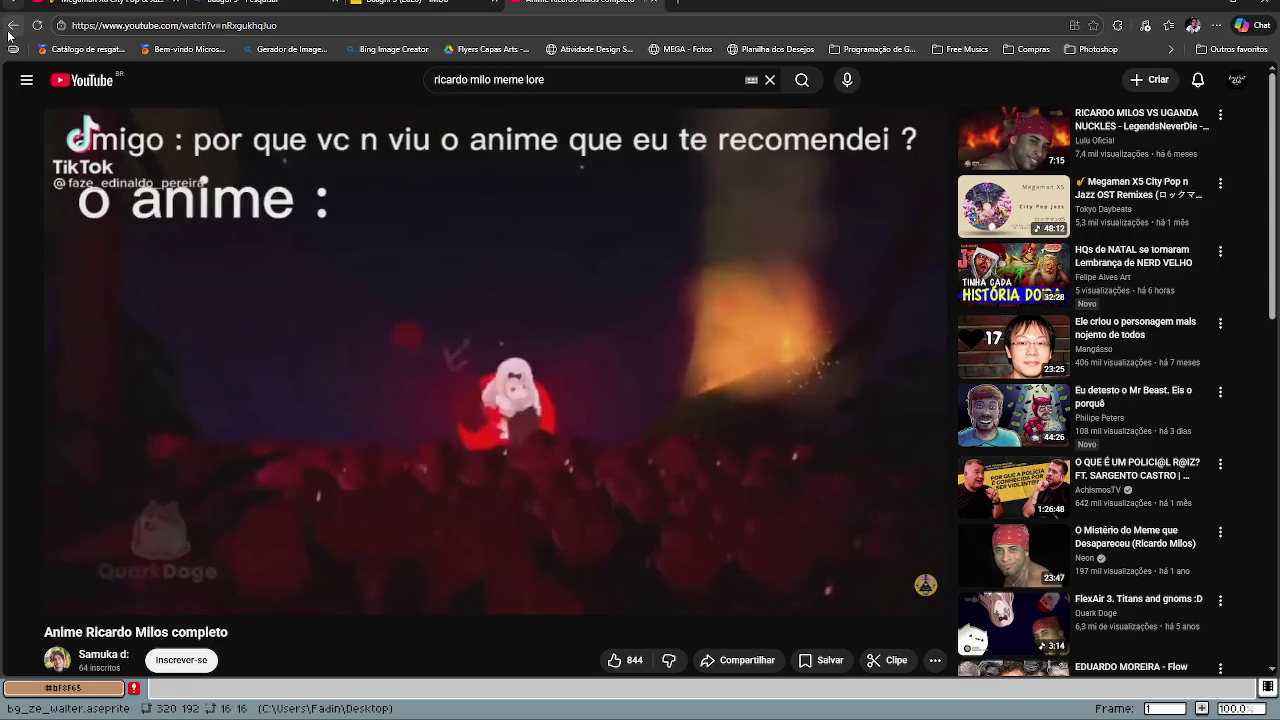
{"action": "left_click", "coordinate": [12, 25]}
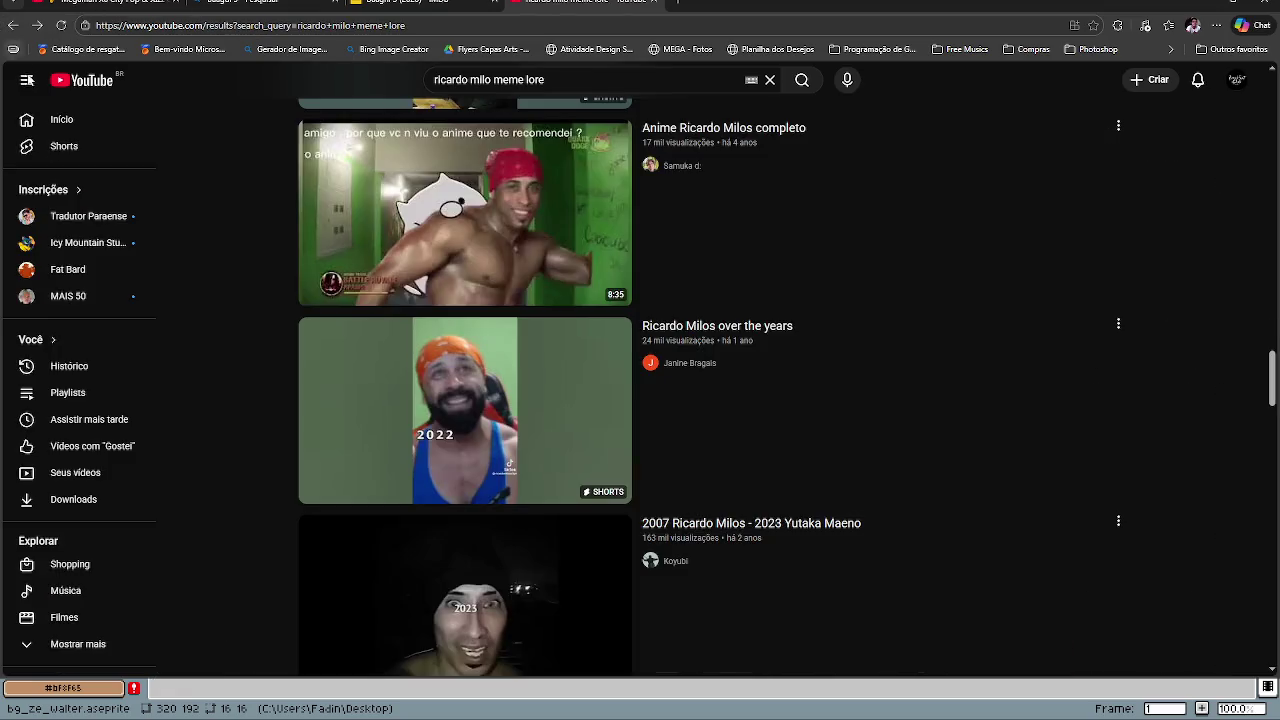
{"action": "scroll", "coordinate": [314, 380], "scroll_direction": "down", "scroll_amount": 4}
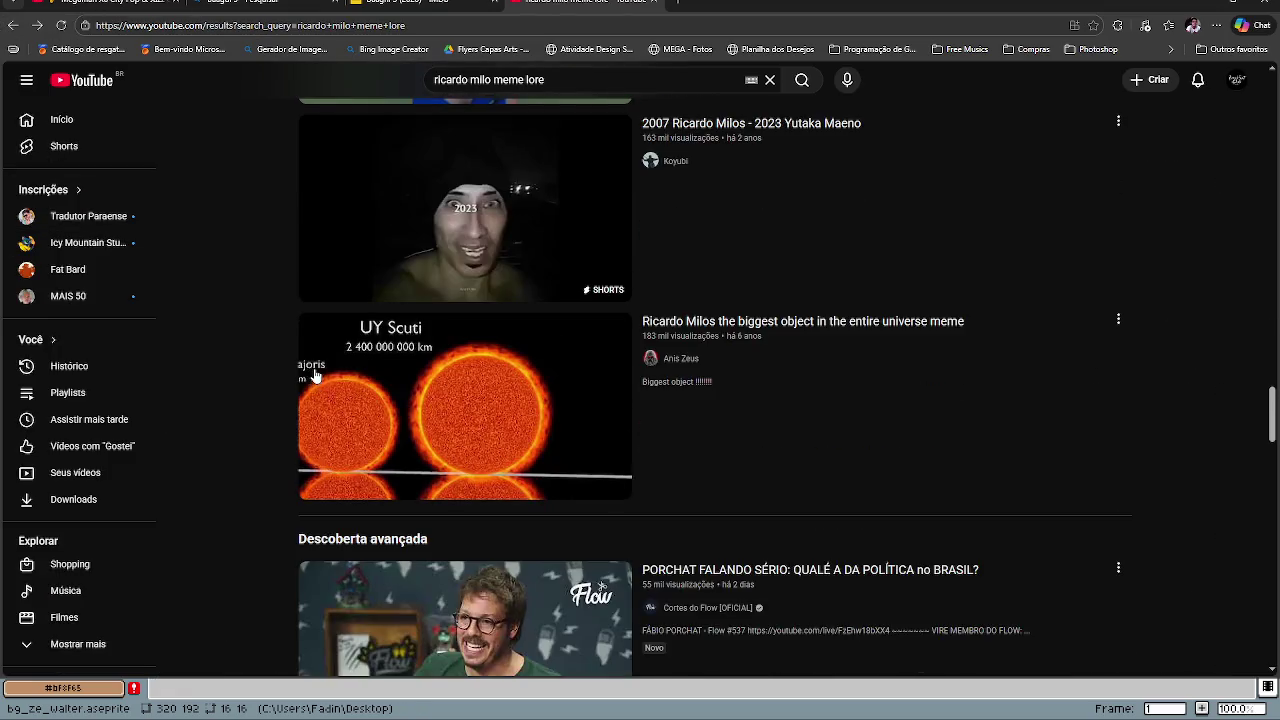
{"action": "scroll", "coordinate": [314, 375], "scroll_direction": "down", "scroll_amount": 6}
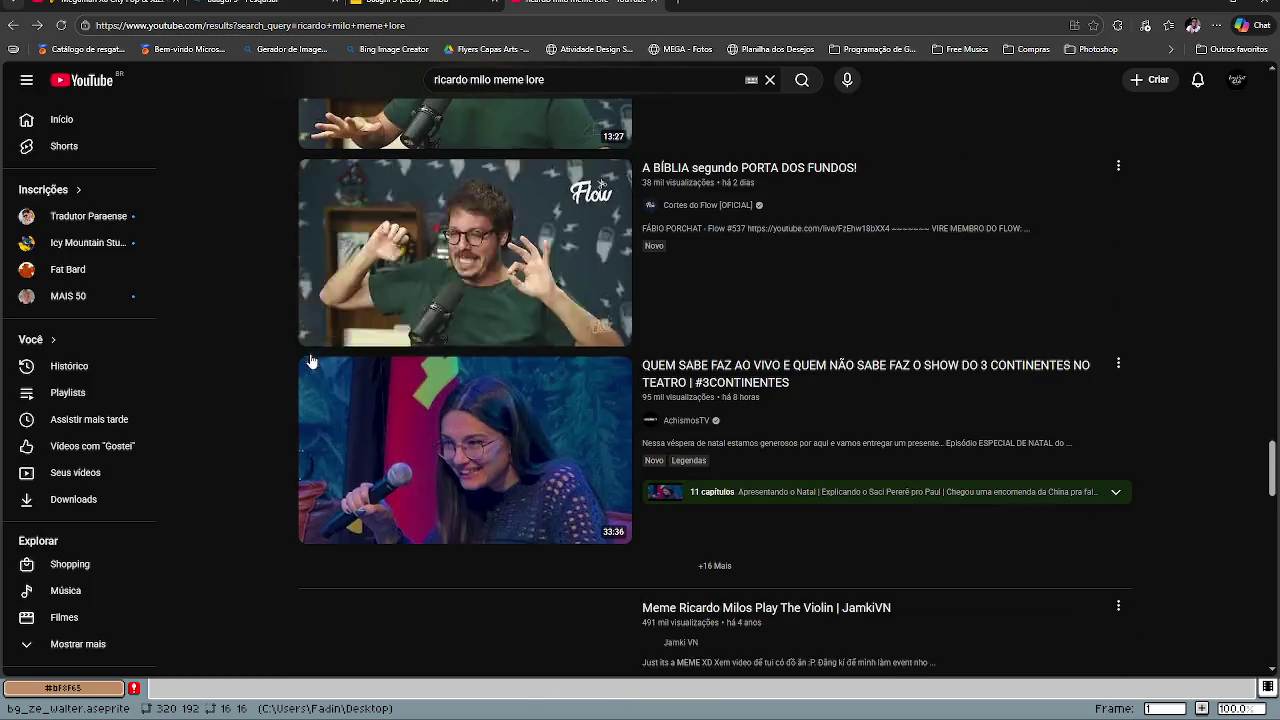
{"action": "scroll", "coordinate": [311, 360], "scroll_direction": "down", "scroll_amount": 3}
{"action": "scroll", "coordinate": [310, 358], "scroll_direction": "down", "scroll_amount": 3}
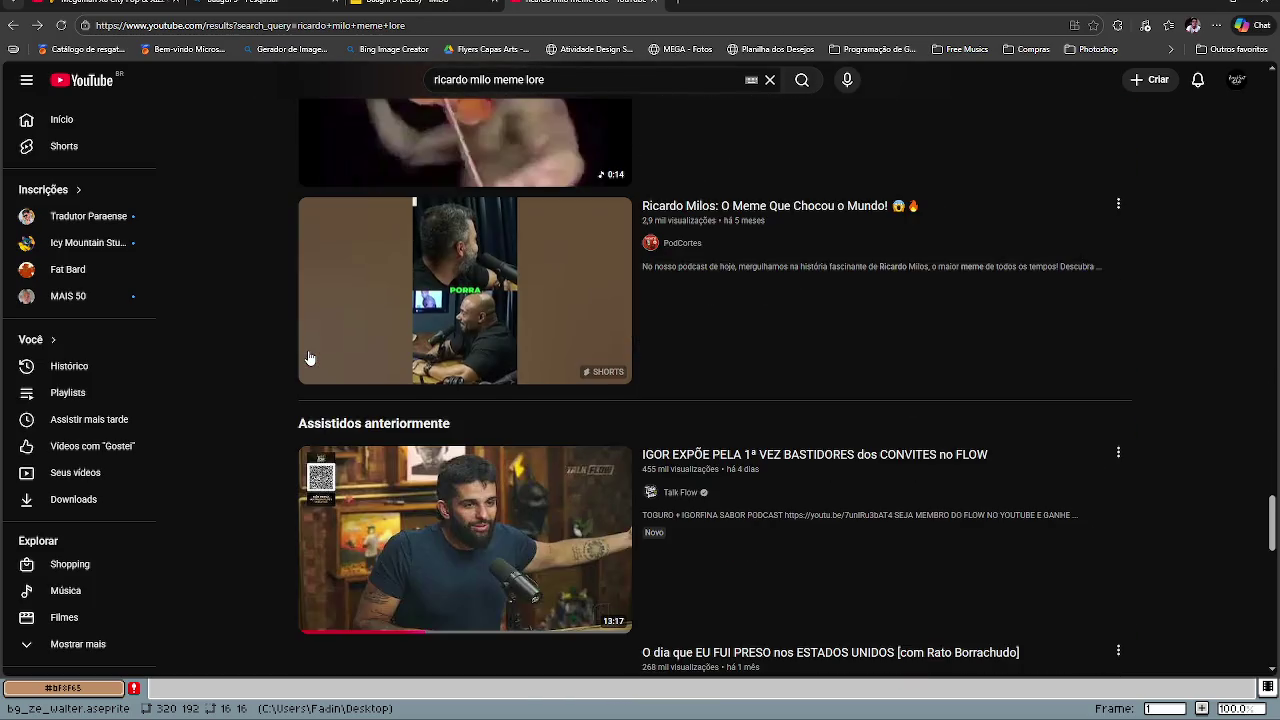
{"action": "scroll", "coordinate": [309, 358], "scroll_direction": "down", "scroll_amount": 2}
{"action": "scroll", "coordinate": [307, 355], "scroll_direction": "up", "scroll_amount": 12}
{"action": "scroll", "coordinate": [306, 352], "scroll_direction": "up", "scroll_amount": 12}
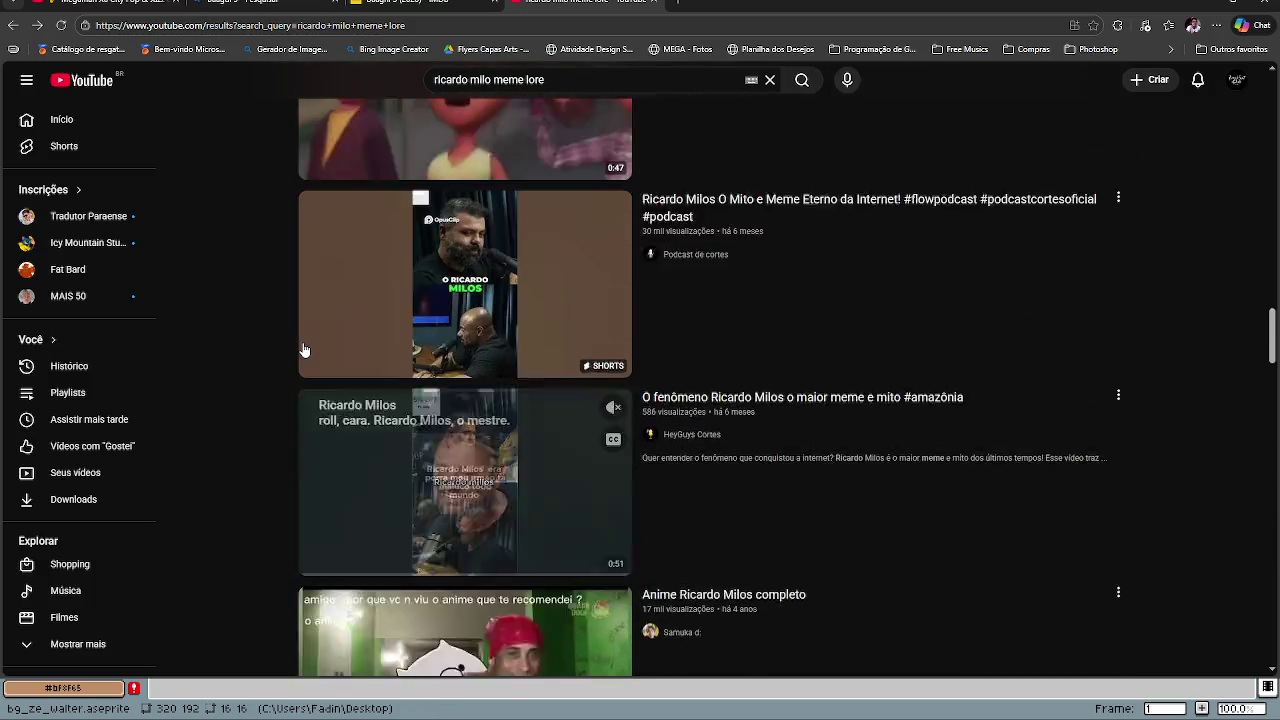
{"action": "scroll", "coordinate": [304, 349], "scroll_direction": "up", "scroll_amount": 10}
{"action": "mouse_move", "coordinate": [302, 342]}
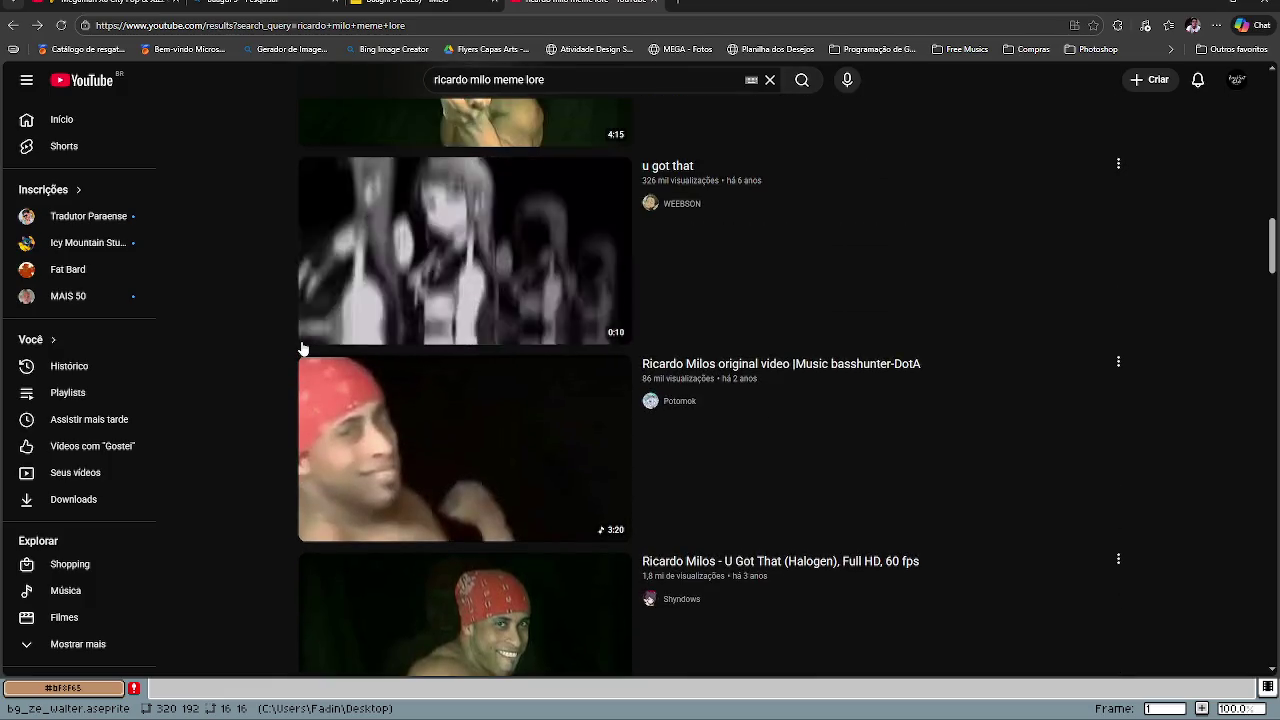
{"action": "scroll", "coordinate": [303, 348], "scroll_direction": "up", "scroll_amount": 3}
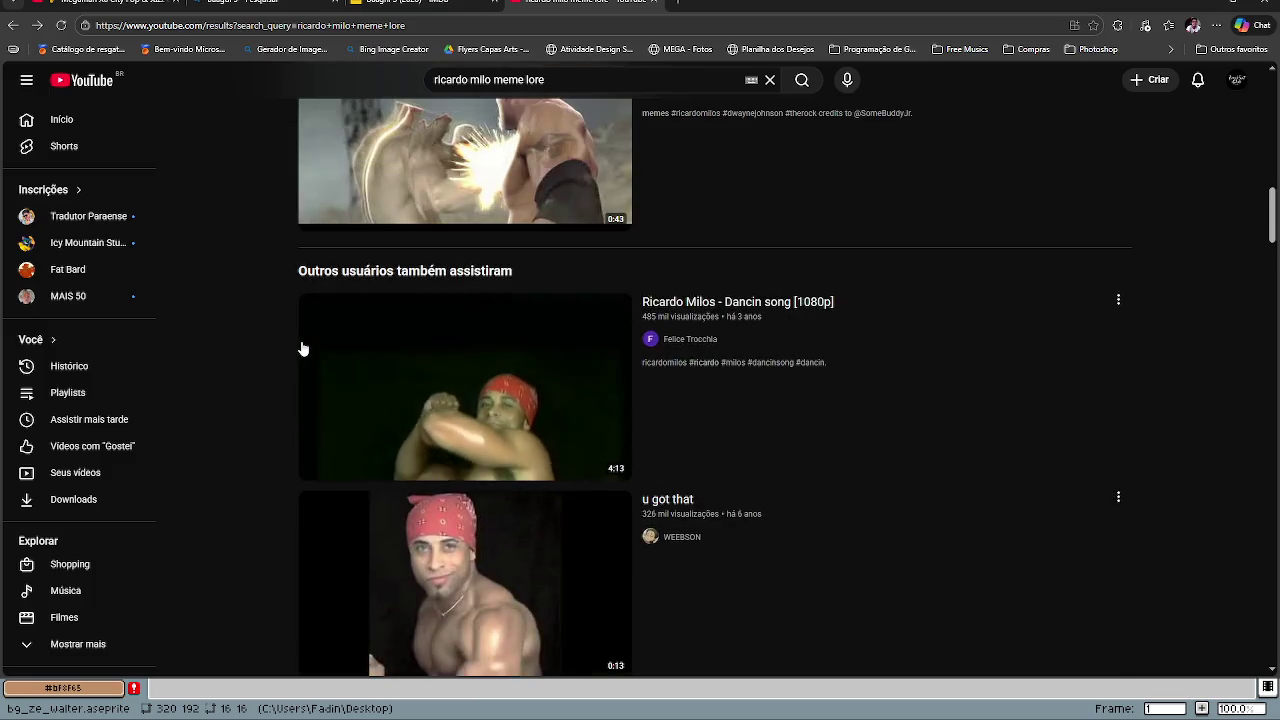
{"action": "scroll", "coordinate": [385, 368], "scroll_direction": "up", "scroll_amount": 2}
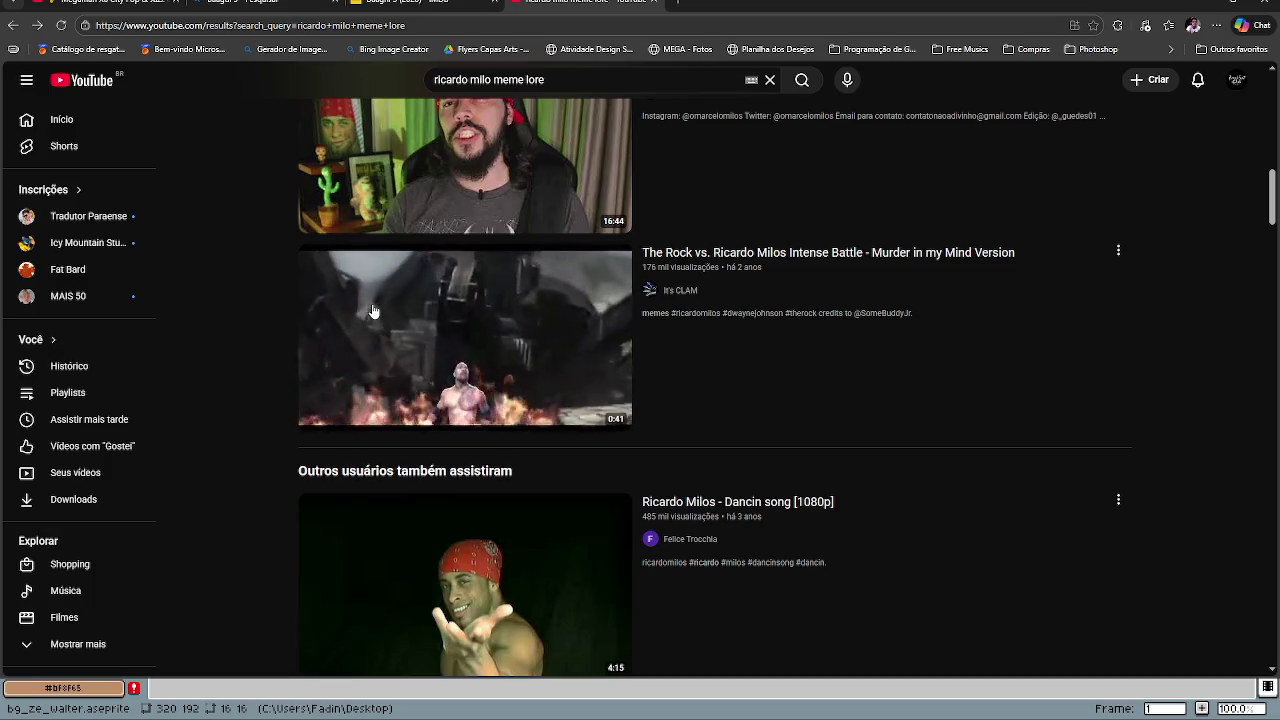
{"action": "scroll", "coordinate": [372, 312], "scroll_direction": "up", "scroll_amount": 1}
{"action": "mouse_move", "coordinate": [372, 312]}
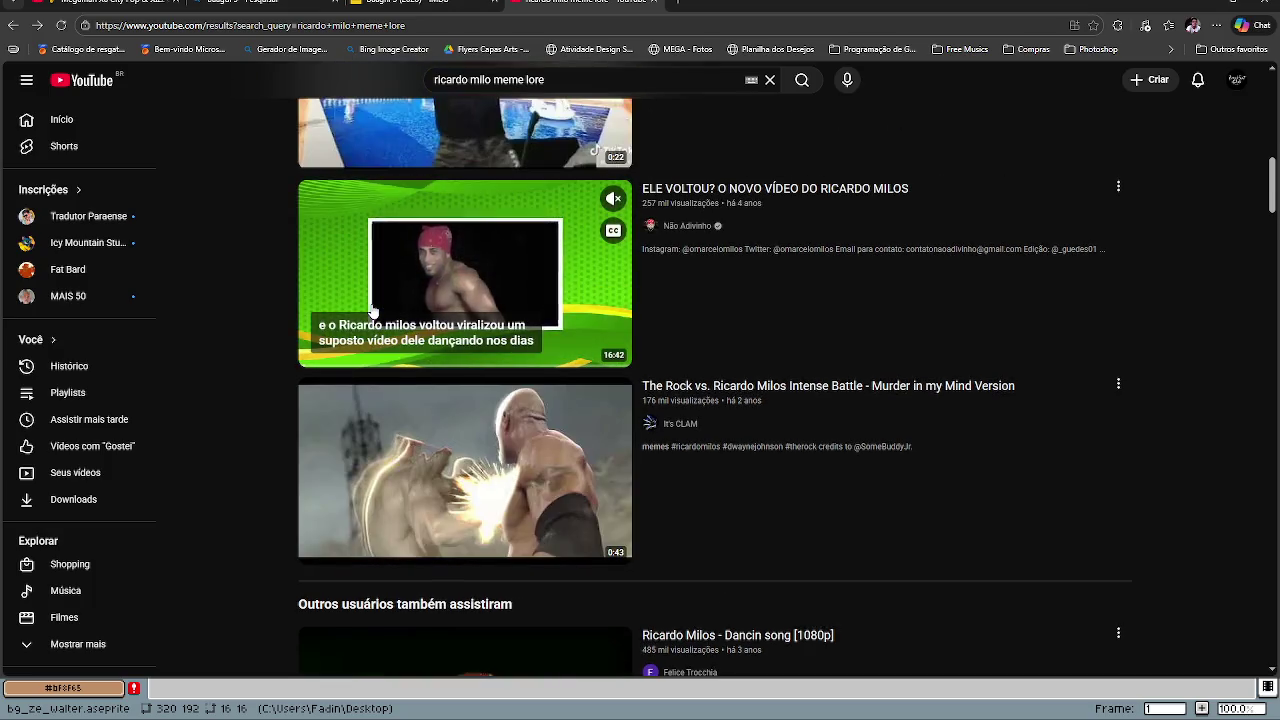
{"action": "scroll", "coordinate": [371, 308], "scroll_direction": "up", "scroll_amount": 2}
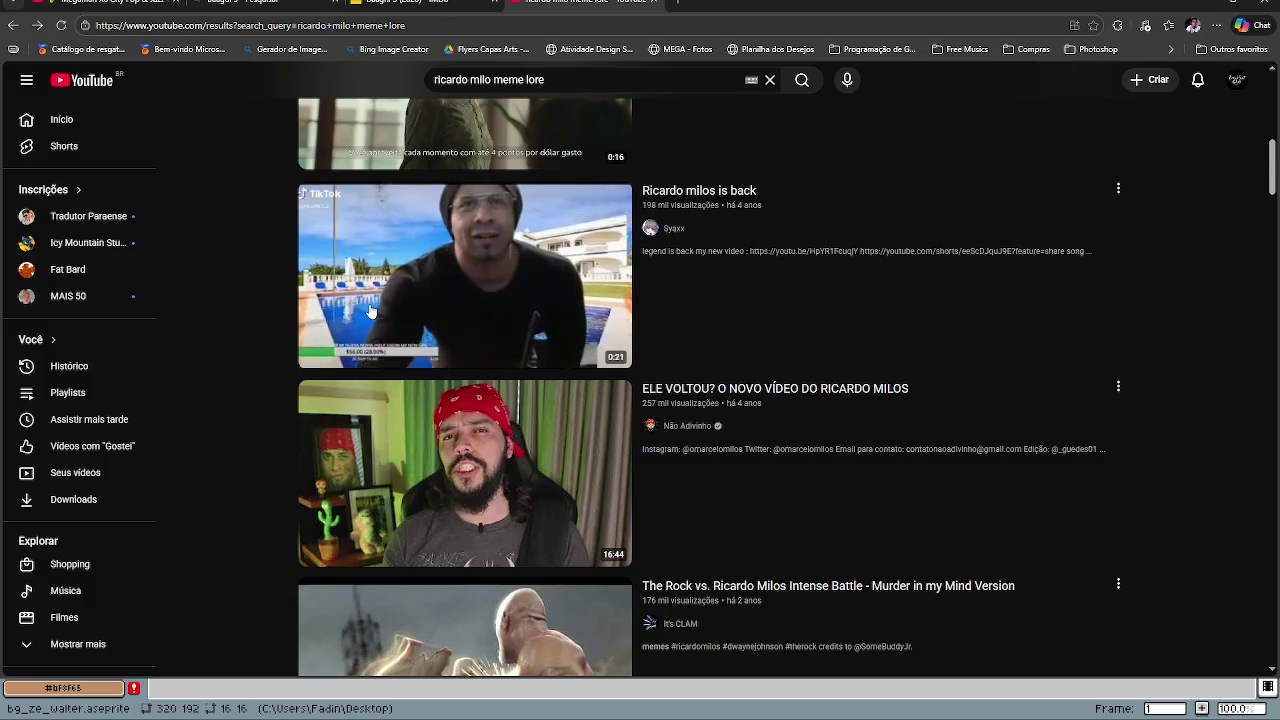
{"action": "scroll", "coordinate": [369, 308], "scroll_direction": "up", "scroll_amount": 1}
{"action": "scroll", "coordinate": [369, 310], "scroll_direction": "up", "scroll_amount": 2}
{"action": "scroll", "coordinate": [369, 310], "scroll_direction": "up", "scroll_amount": 2}
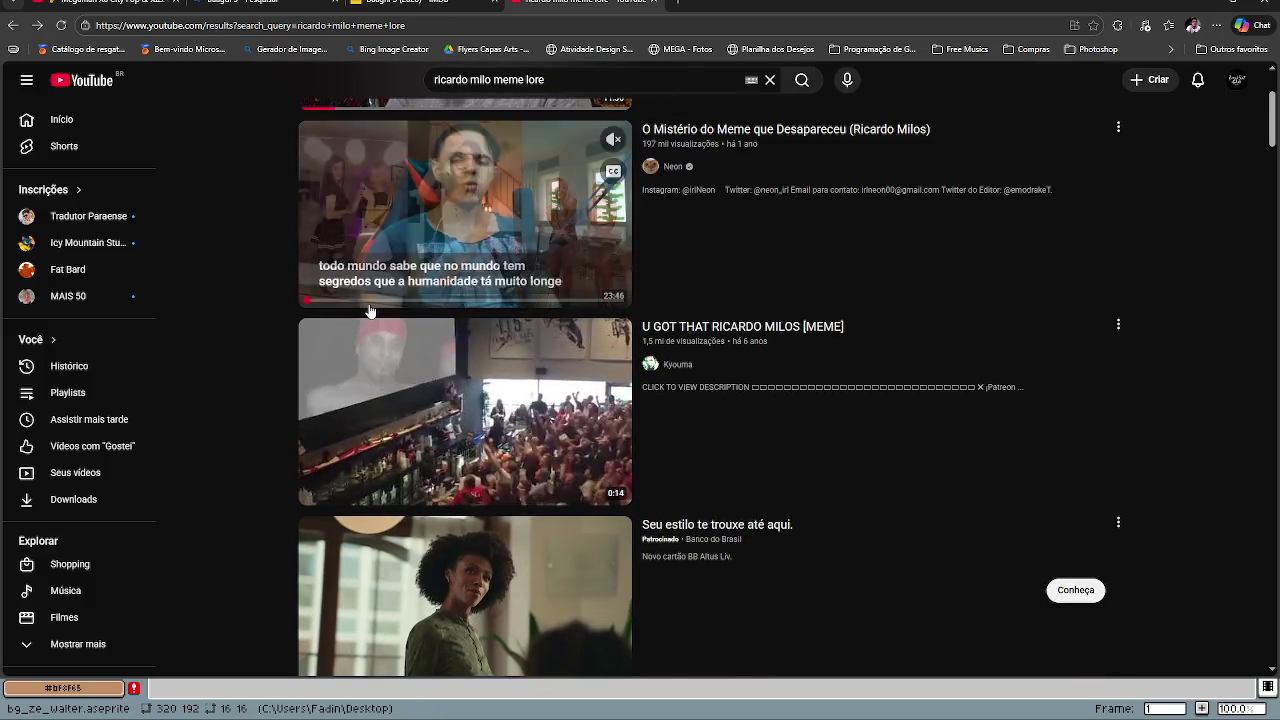
{"action": "scroll", "coordinate": [369, 310], "scroll_direction": "up", "scroll_amount": 1}
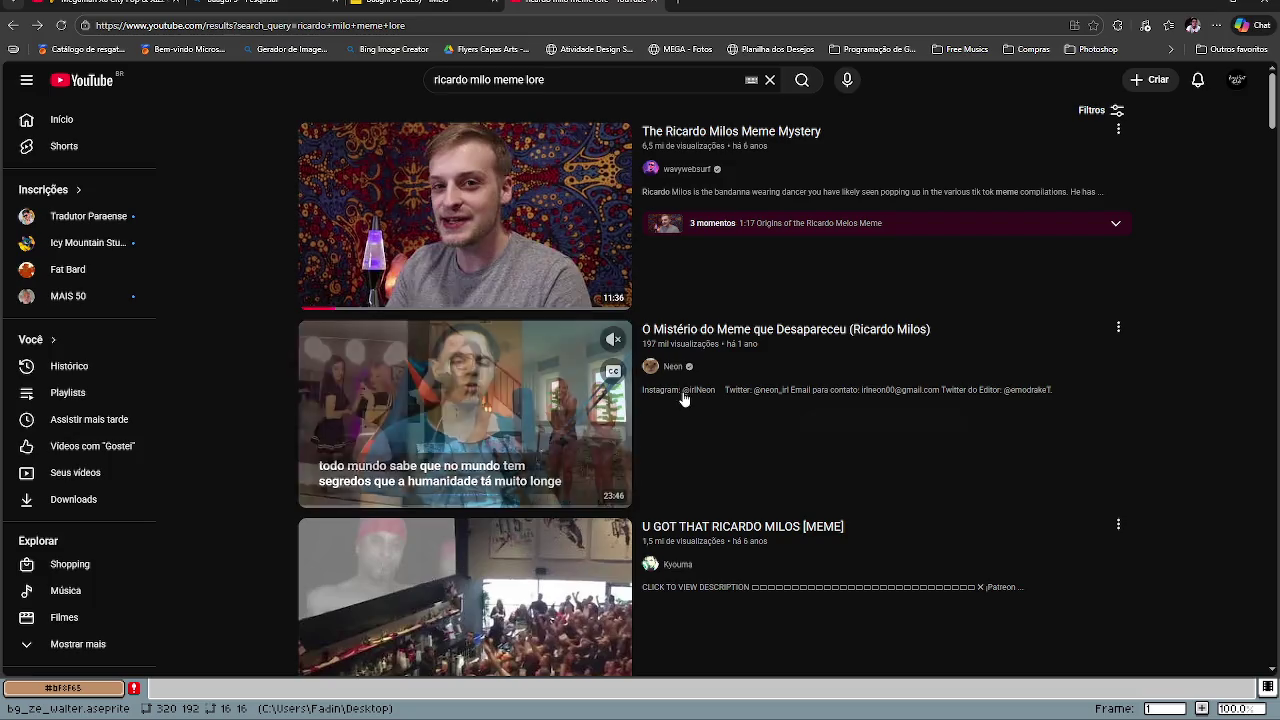
{"action": "scroll", "coordinate": [613, 493], "scroll_direction": "down", "scroll_amount": 2}
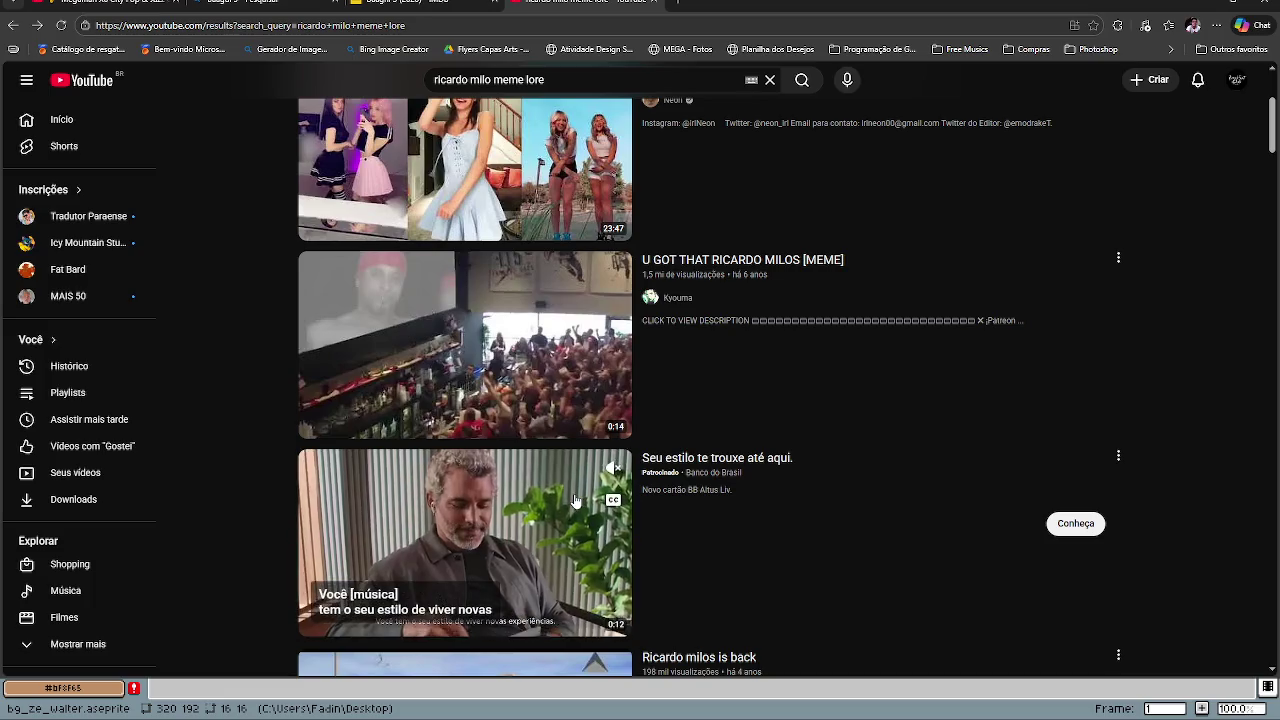
{"action": "scroll", "coordinate": [575, 500], "scroll_direction": "down", "scroll_amount": 3}
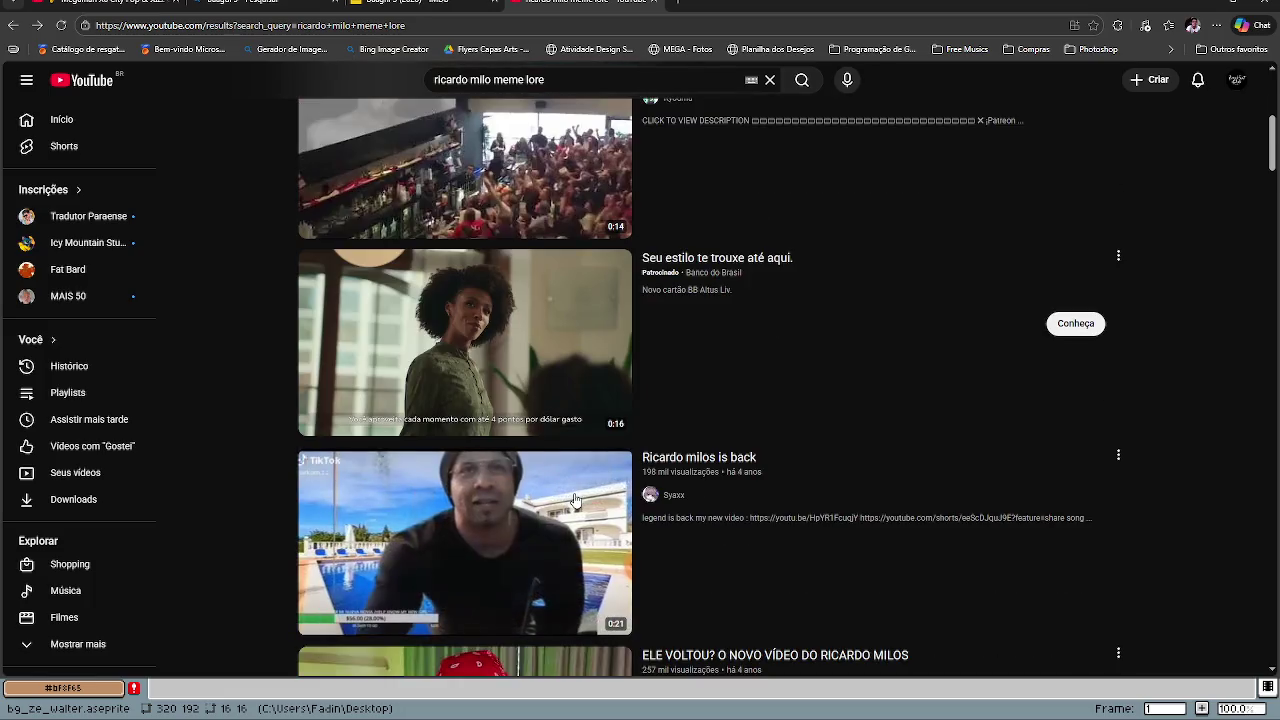
{"action": "scroll", "coordinate": [575, 500], "scroll_direction": "down", "scroll_amount": 2}
{"action": "scroll", "coordinate": [575, 500], "scroll_direction": "down", "scroll_amount": 1}
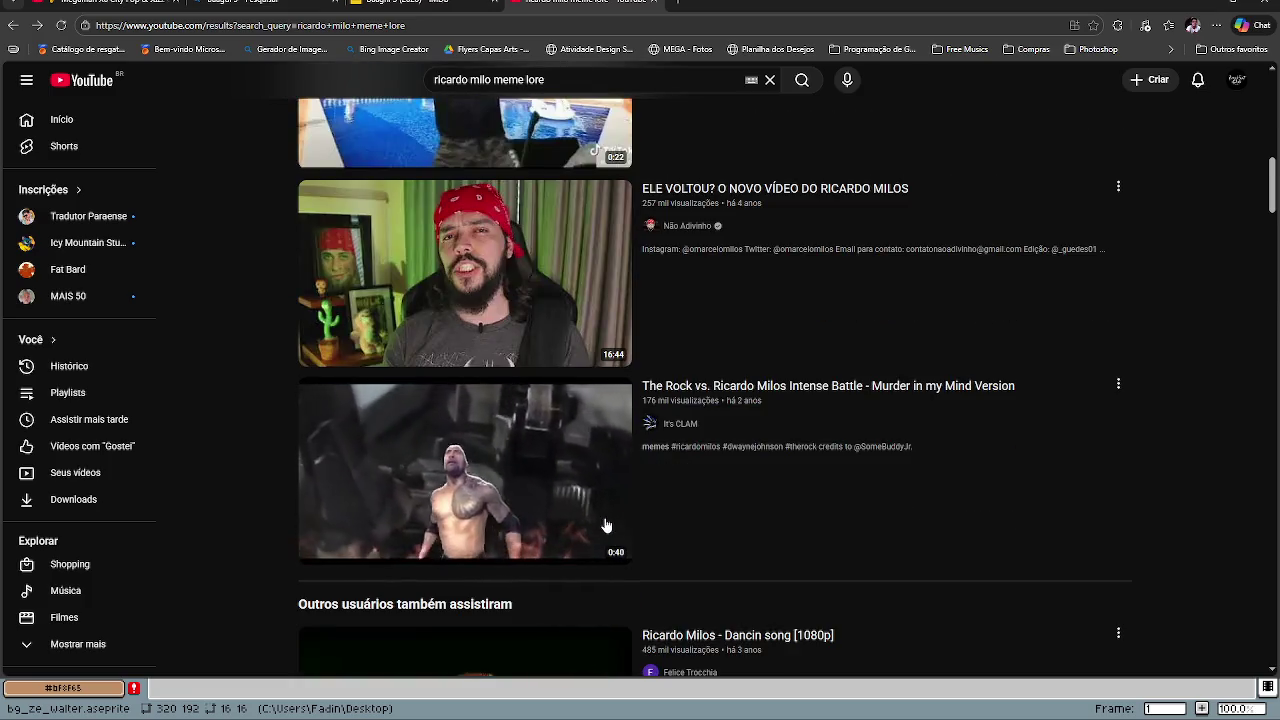
{"action": "scroll", "coordinate": [605, 525], "scroll_direction": "up", "scroll_amount": 2}
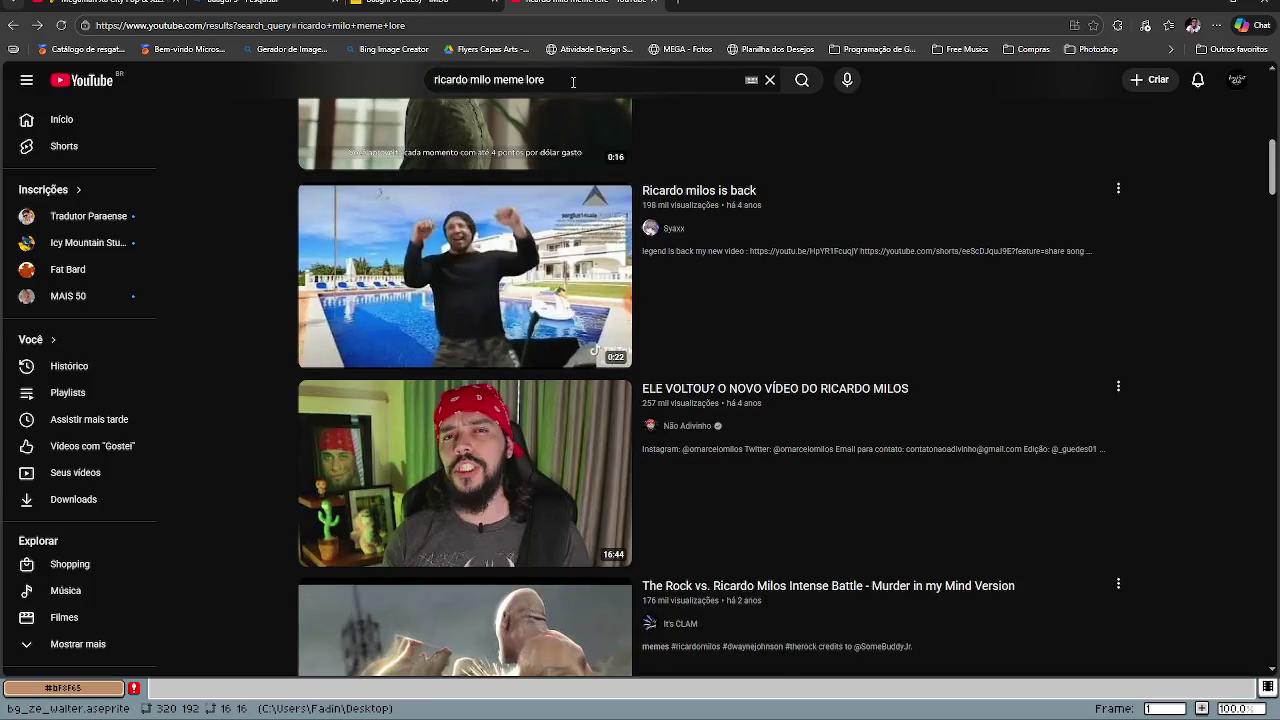
Step: Search YouTube for 'gachimuchi fuck you' and open the 'fuck you leather man' video
{"action": "left_click_drag", "start_coordinate": [571, 80], "coordinate": [362, 62]}
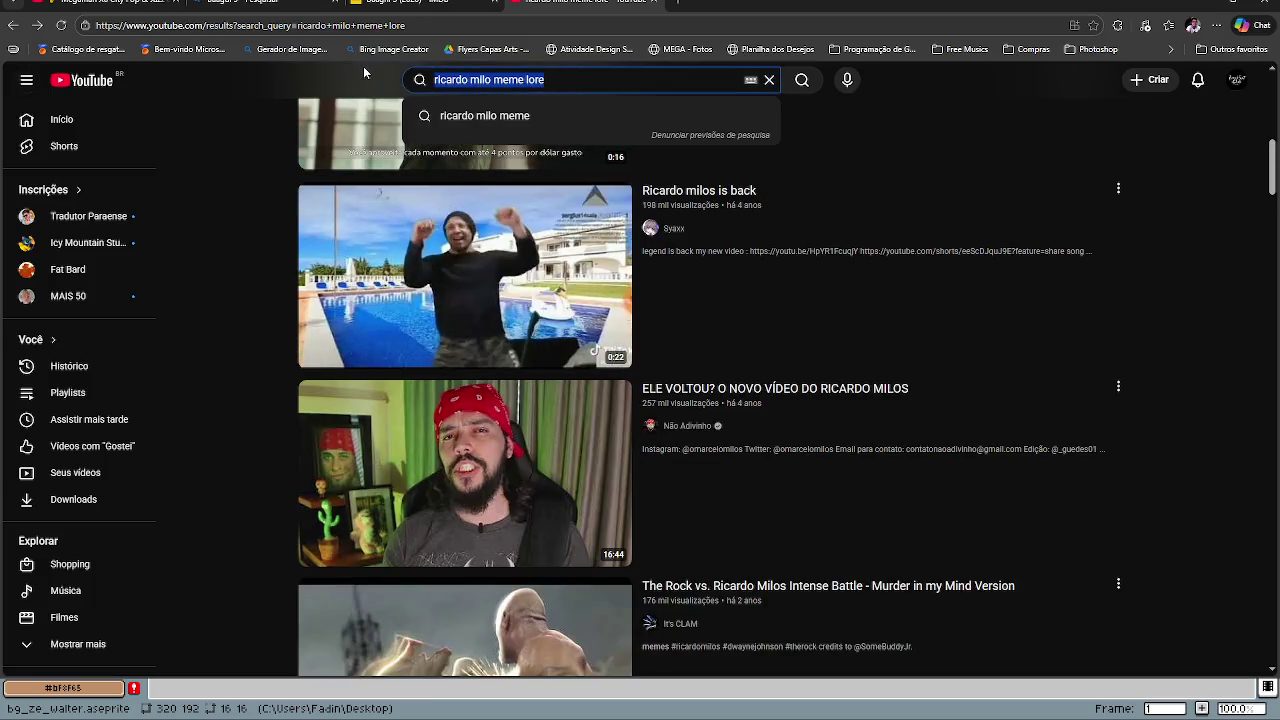
{"action": "type", "text": "gachl"}
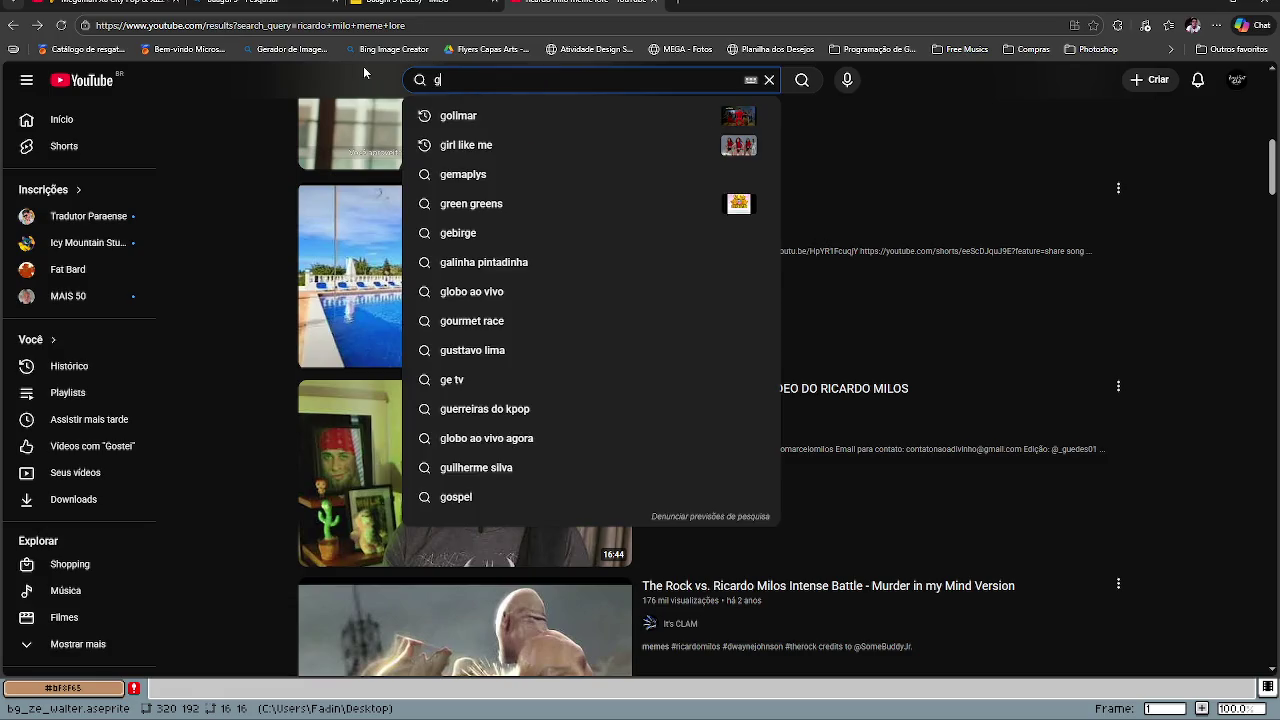
{"action": "key", "text": "BackSpace"}
{"action": "key", "text": "Down"}
{"action": "type", "text": "fuck "}
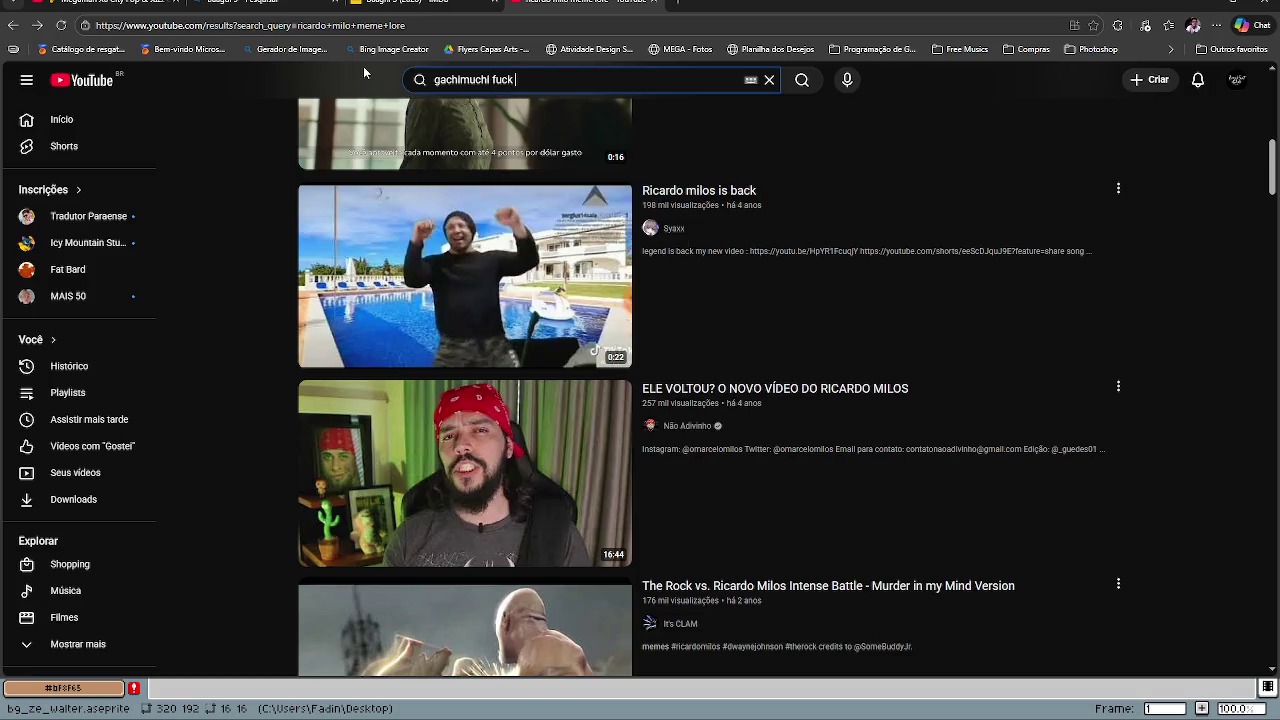
{"action": "type", "text": "you"}
{"action": "key", "text": "Return"}
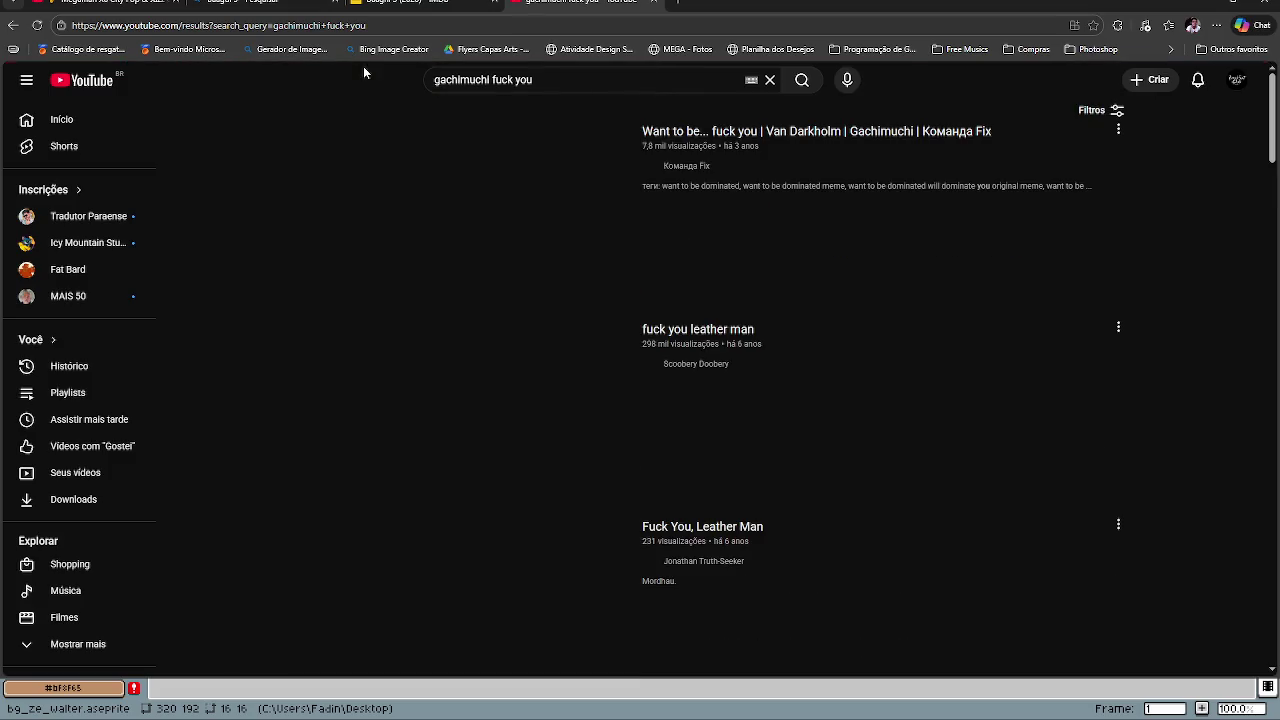
{"action": "left_click", "coordinate": [491, 396]}
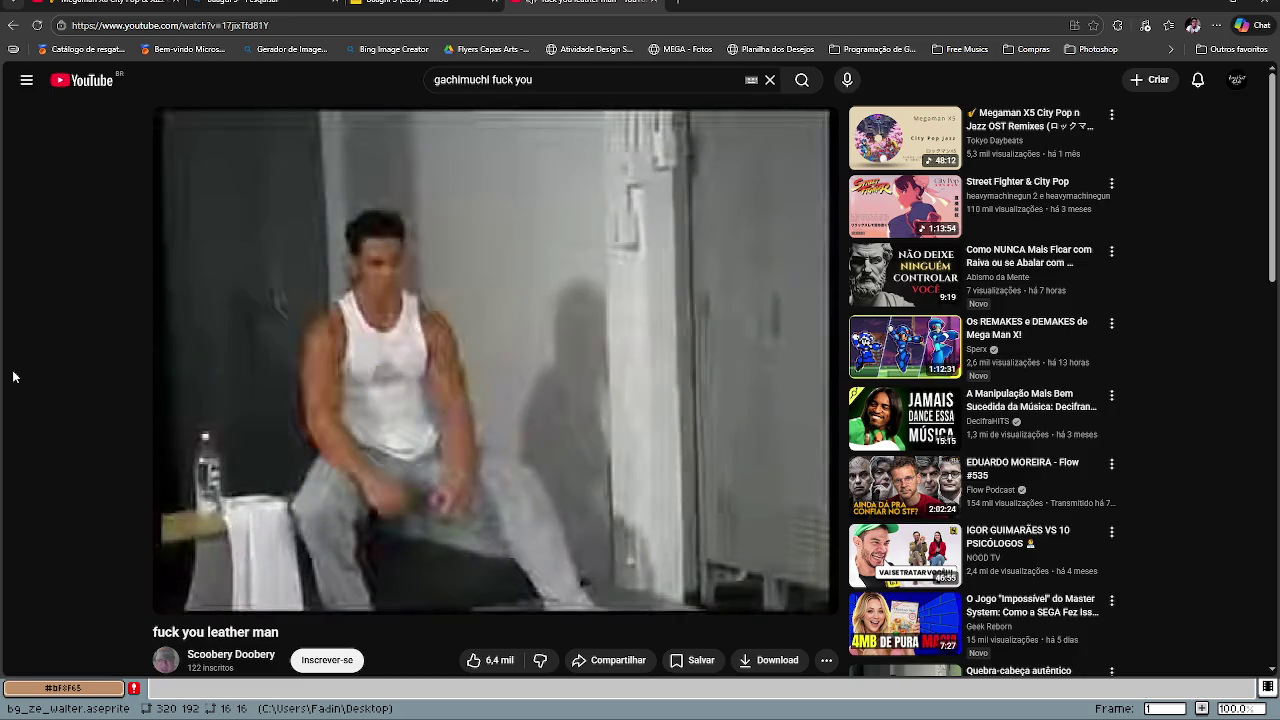
{"action": "key", "text": "space"}
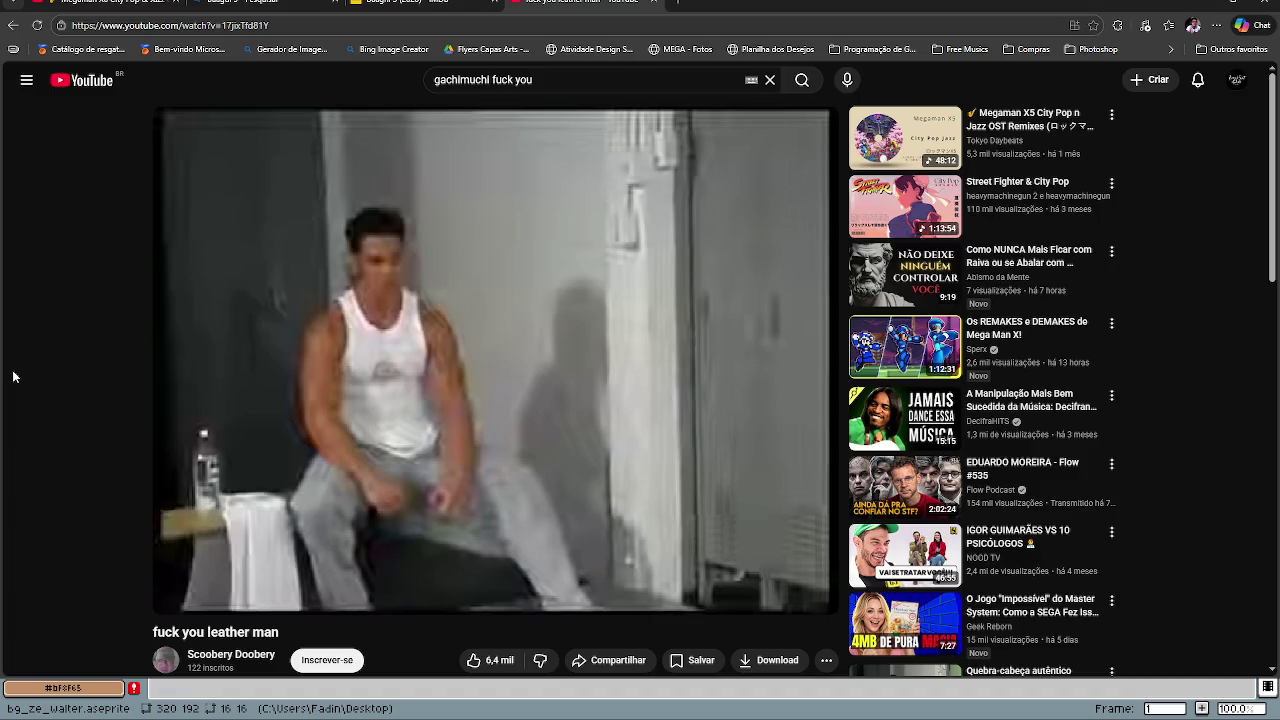
{"action": "key", "text": "space"}
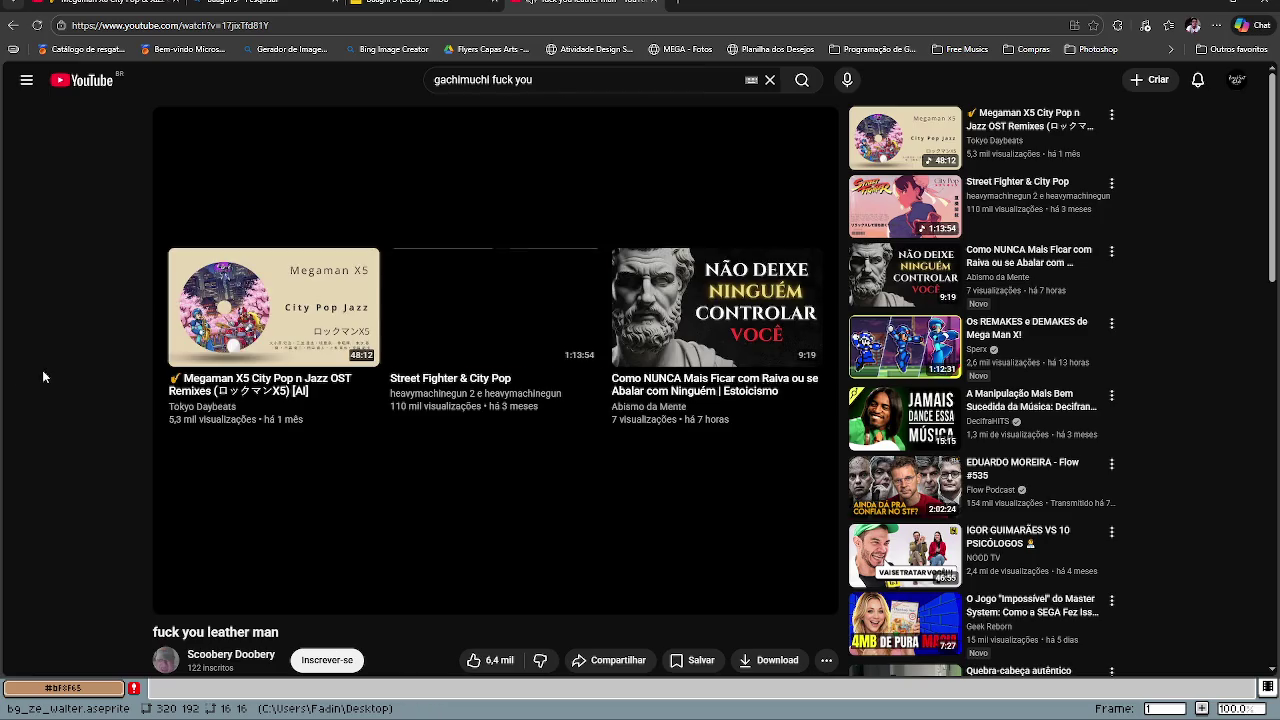
{"action": "left_click", "coordinate": [12, 26]}
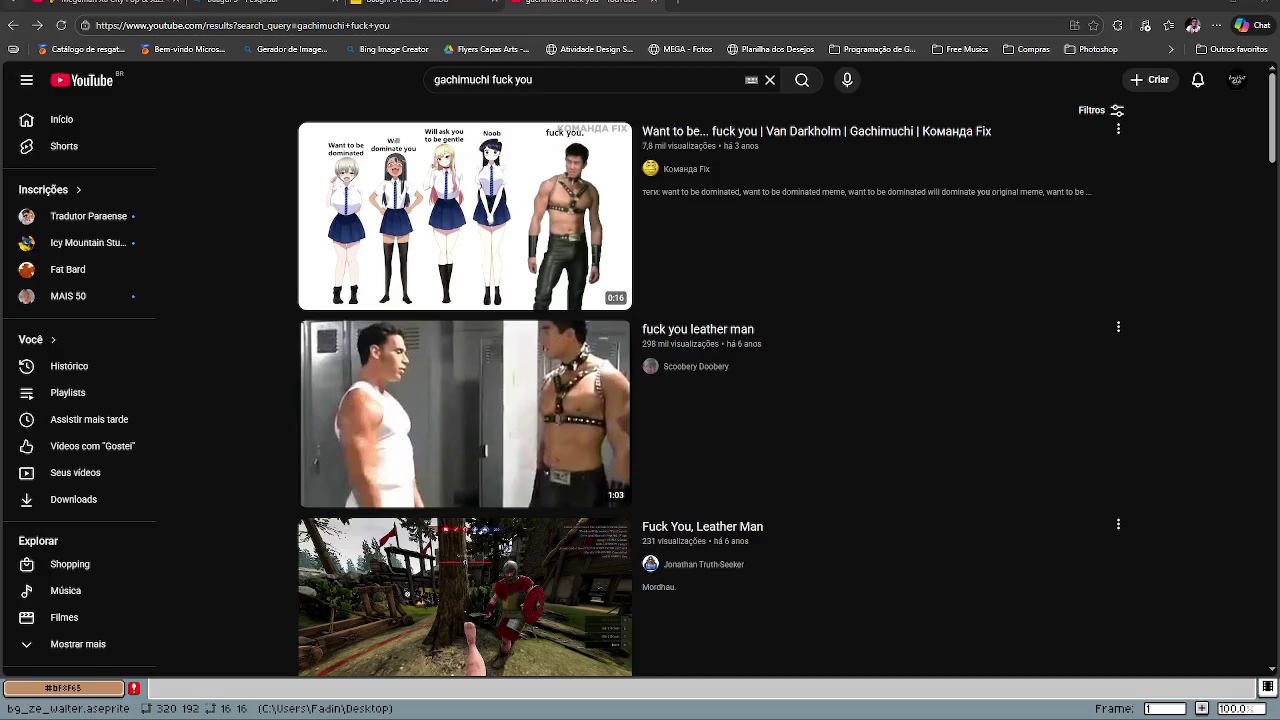
Step: Reopen the last closed tab with Ctrl+Shift+T to bring back the FlexAir 3. Titans and gnoms :D video
{"action": "key", "text": "ctrl+shift+t"}
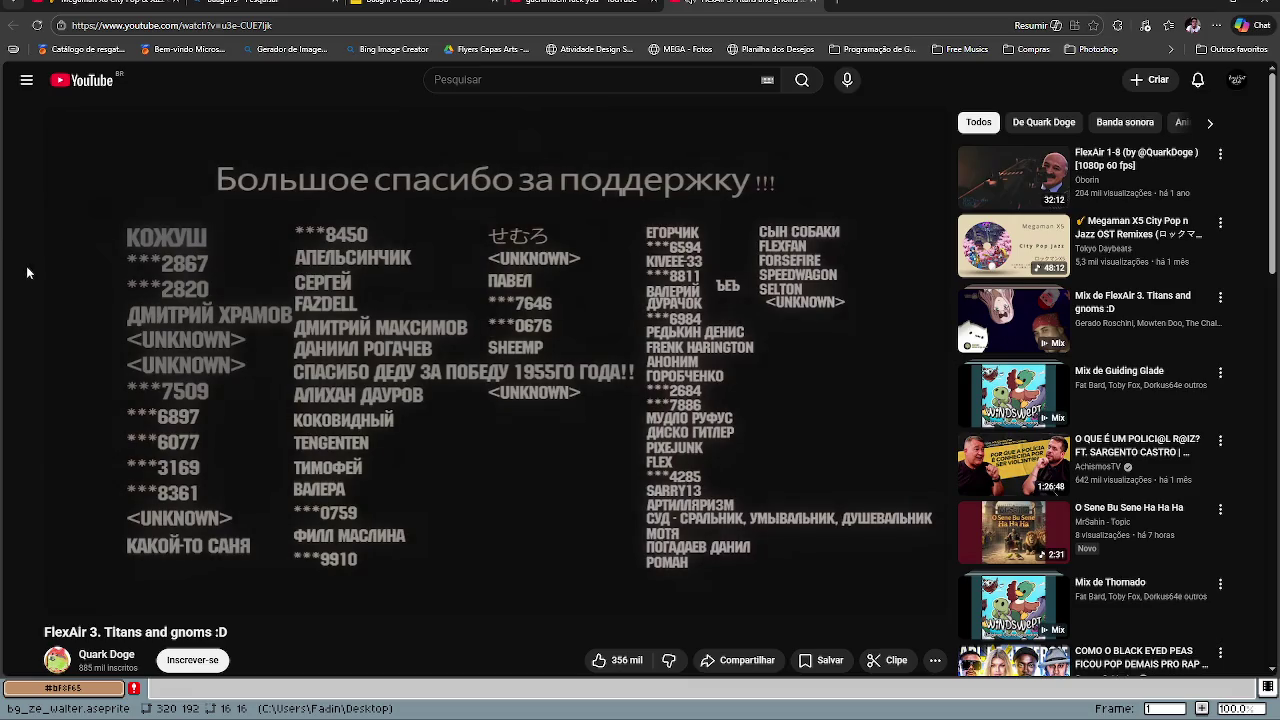
Step: Search for 'FlexAir 1' by pasting the copied title, and open the FlexAir (1-7) 4k 60fps video
{"action": "mouse_move", "coordinate": [30, 280]}
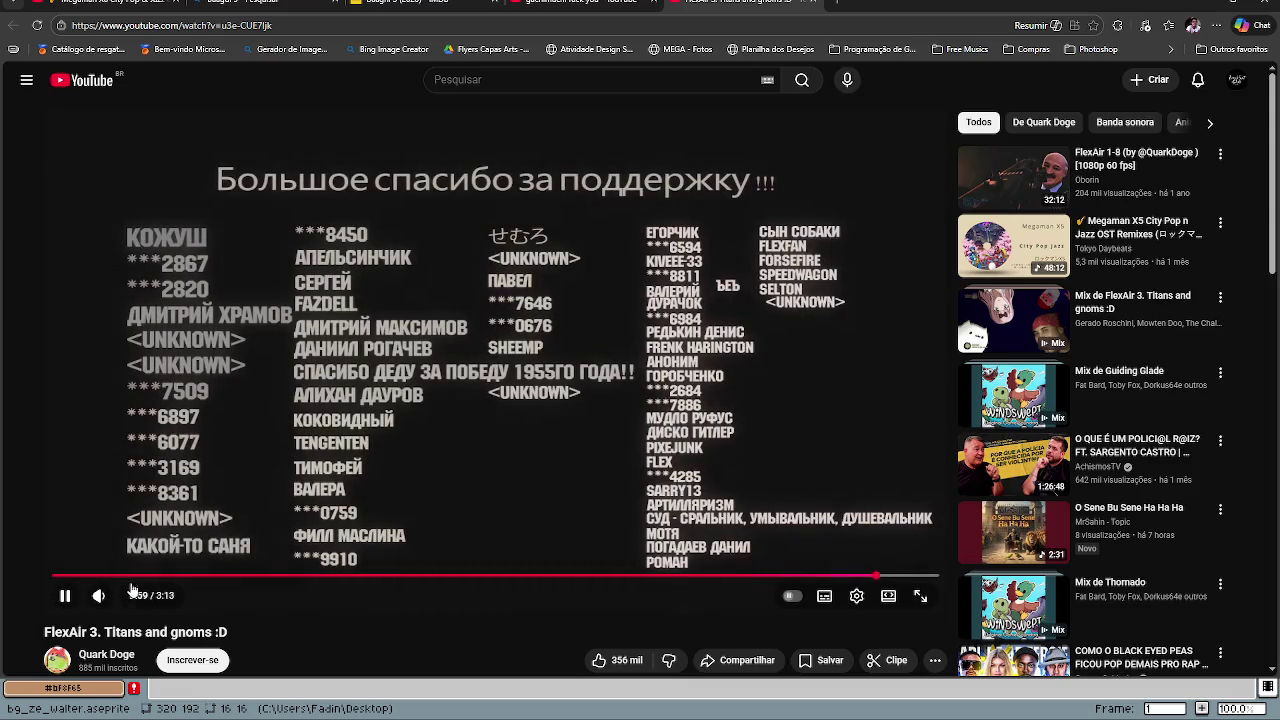
{"action": "left_click_drag", "start_coordinate": [40, 632], "coordinate": [98, 634]}
{"action": "key", "text": "ctrl+c"}
{"action": "left_click", "coordinate": [653, 79]}
{"action": "key", "text": "ctrl+v"}
{"action": "key", "text": "BackSpace"}
{"action": "type", "text": "1"}
{"action": "key", "text": "Return"}
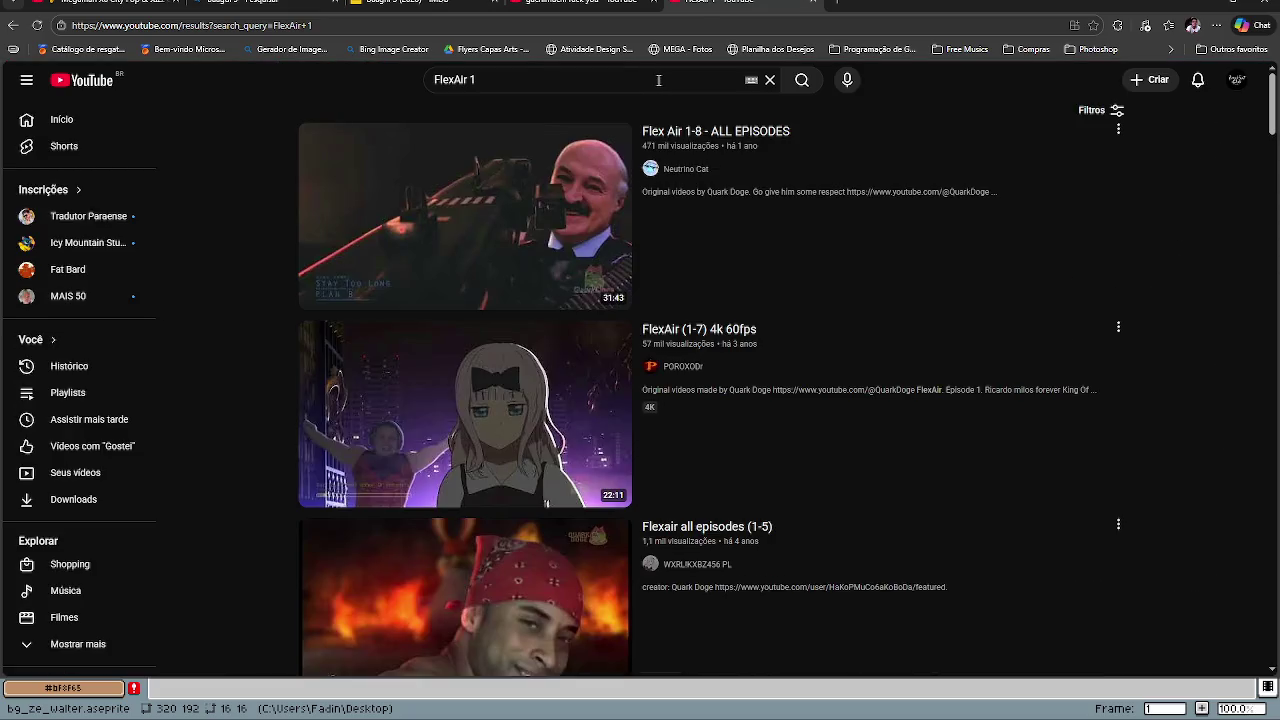
{"action": "mouse_move", "coordinate": [557, 428]}
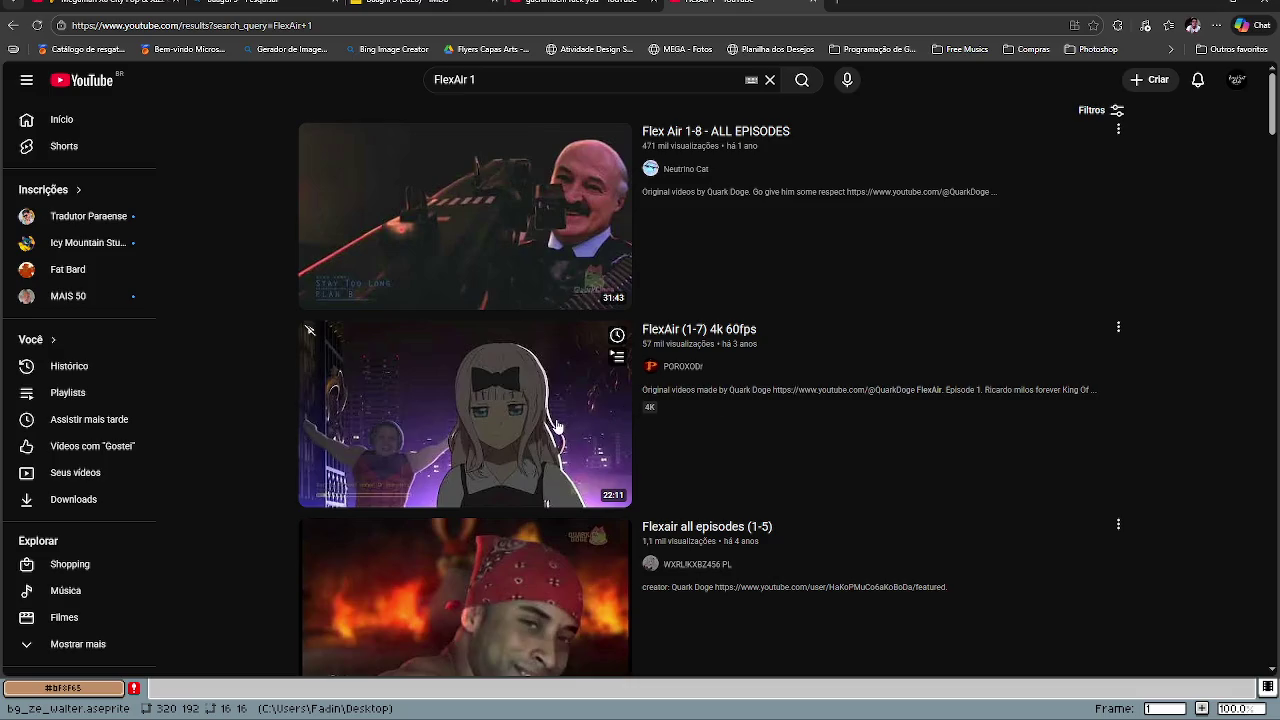
{"action": "left_click", "coordinate": [720, 337]}
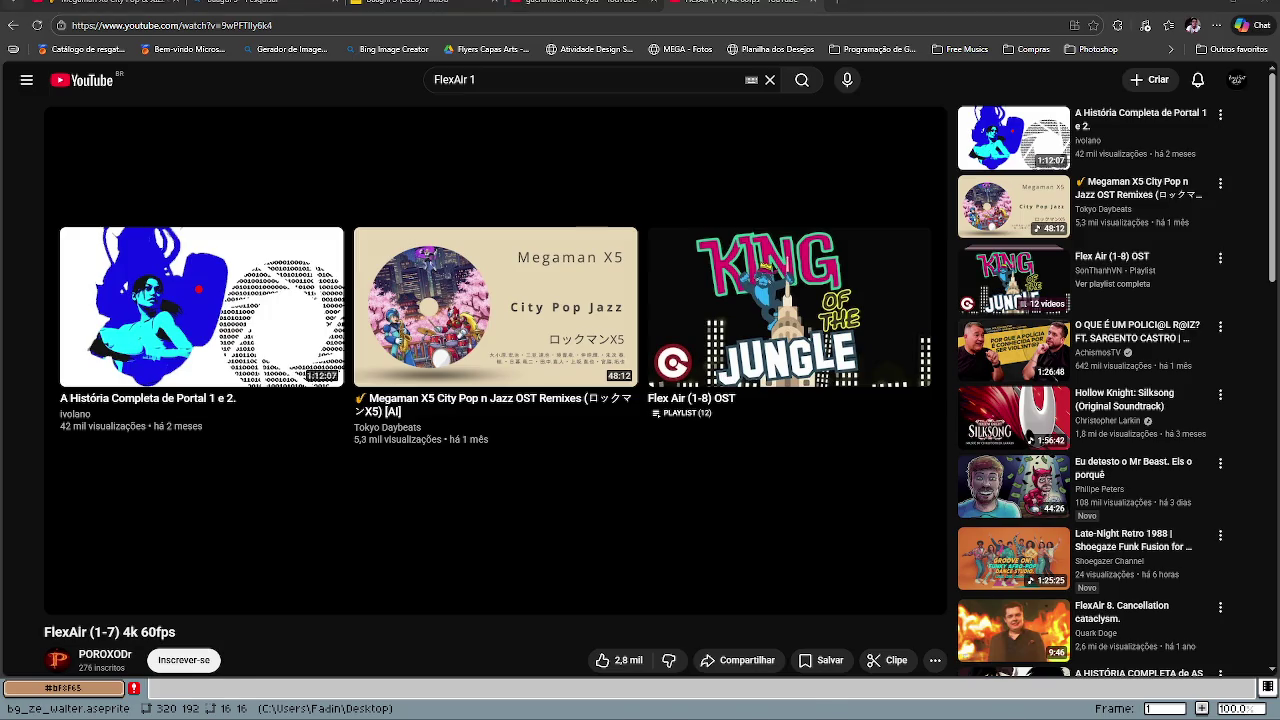
Step: Switch from the browser back to the Aseprite window showing the highway background
{"action": "key", "text": "alt+Tab"}
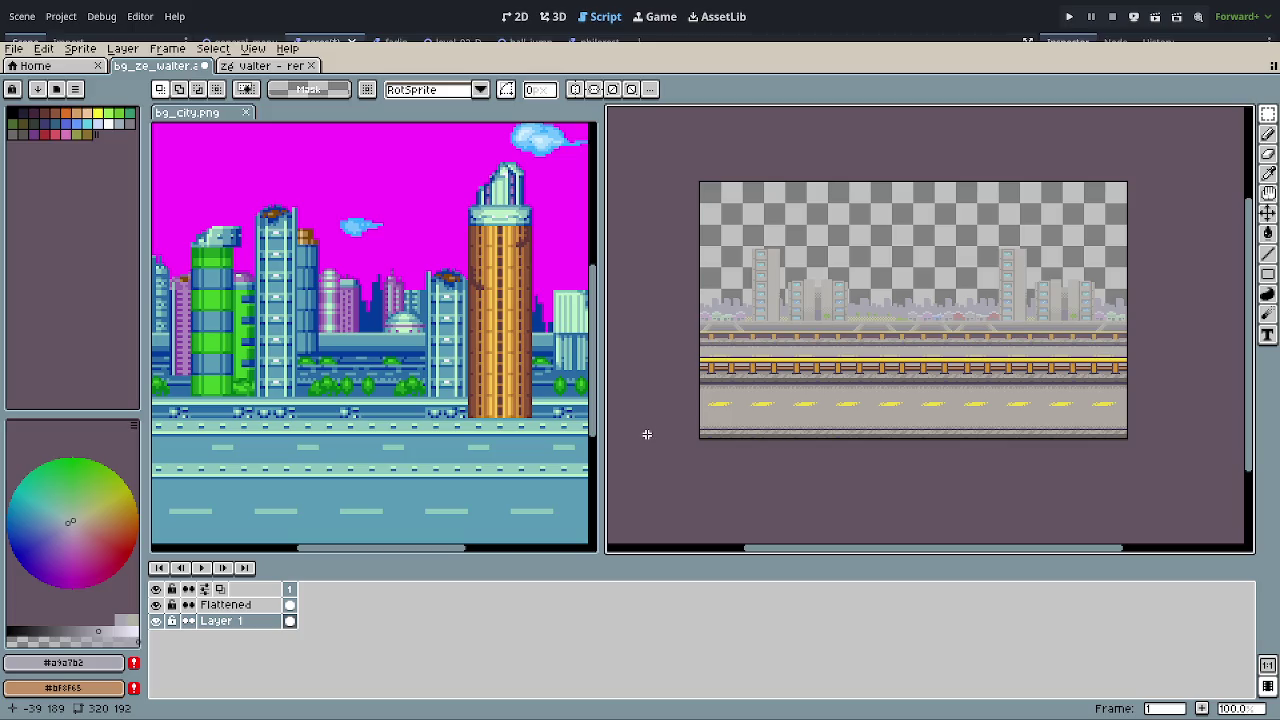
Step: Close the bg_city.png reference pane and look over the whole highway background
{"action": "left_click", "coordinate": [246, 112]}
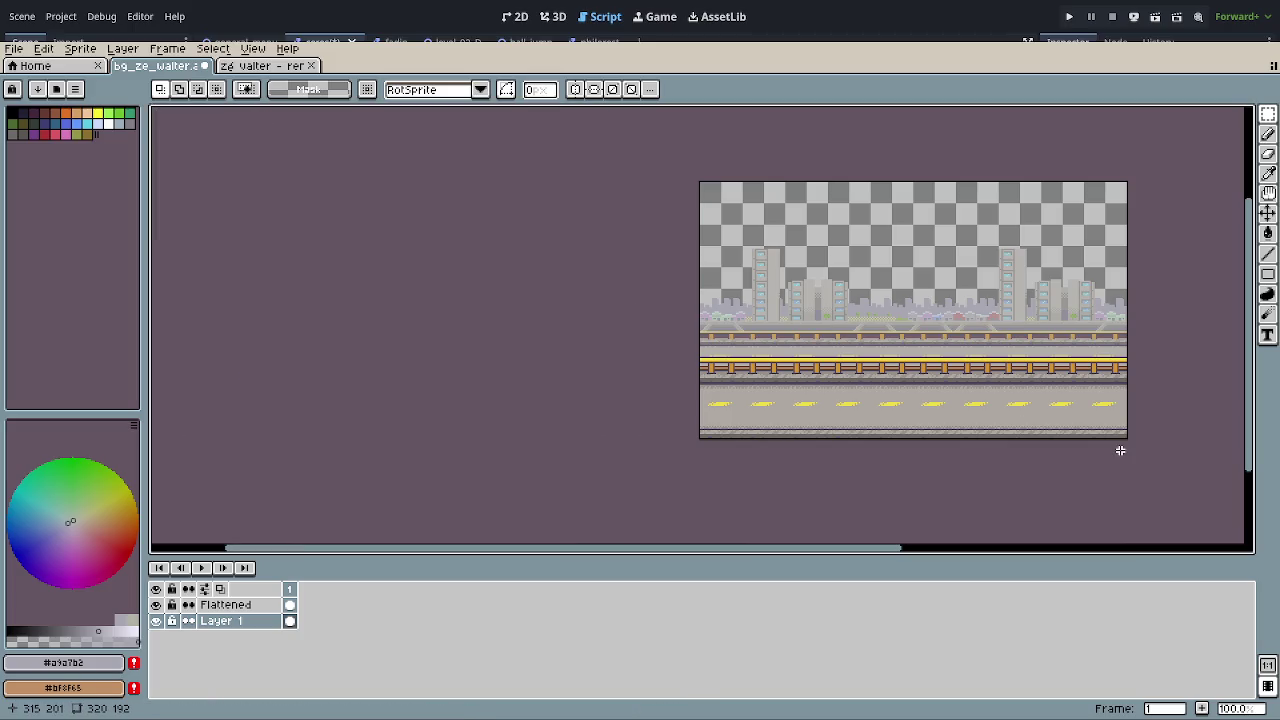
{"action": "mouse_move", "coordinate": [1109, 449]}
{"action": "left_mouse_down"}
{"action": "mouse_move", "coordinate": [1026, 471]}
{"action": "mouse_move", "coordinate": [989, 437]}
{"action": "mouse_move", "coordinate": [1005, 489]}
{"action": "left_mouse_up"}
{"action": "scroll", "coordinate": [989, 437], "scroll_direction": "up", "scroll_amount": 2}
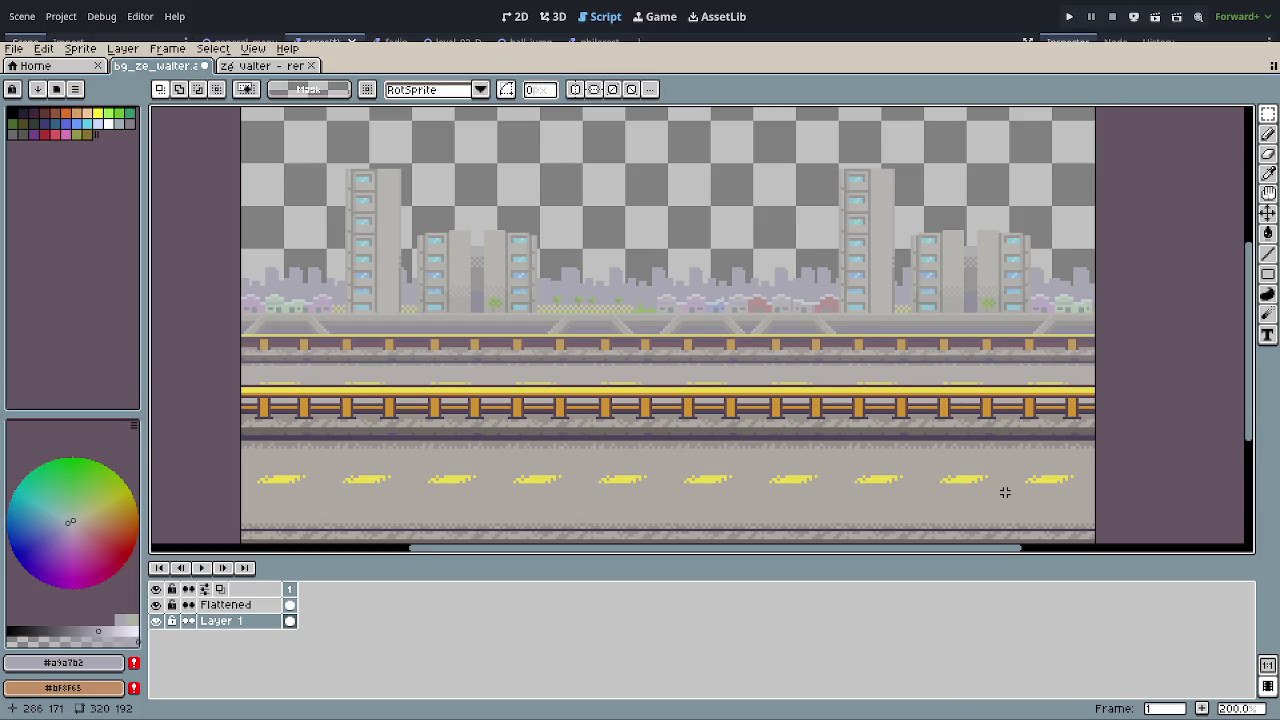
{"action": "scroll", "coordinate": [1005, 492], "scroll_direction": "down", "scroll_amount": 2}
{"action": "left_click_drag", "start_coordinate": [1014, 489], "coordinate": [908, 466]}
Step: Save bg_ze_walter.aseprite and close the 'ze walter - remake.png' tileset tab
{"action": "key", "text": "ctrl+s"}
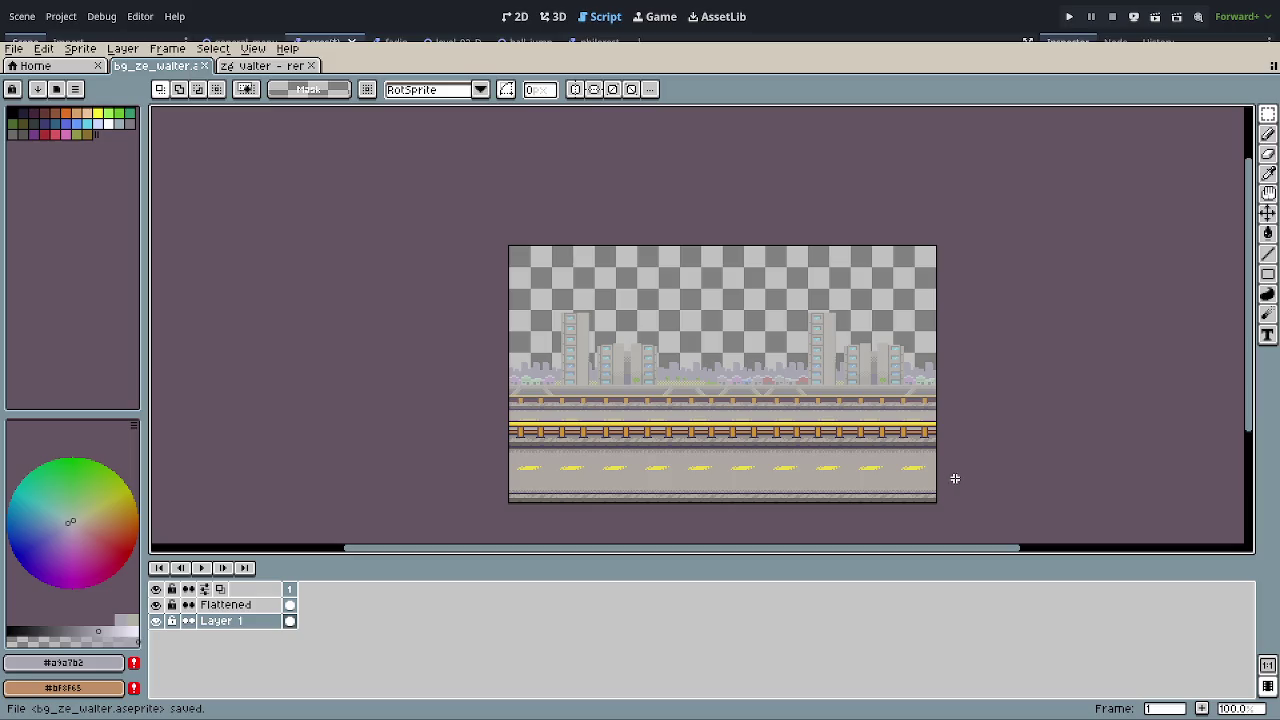
{"action": "left_click", "coordinate": [292, 66]}
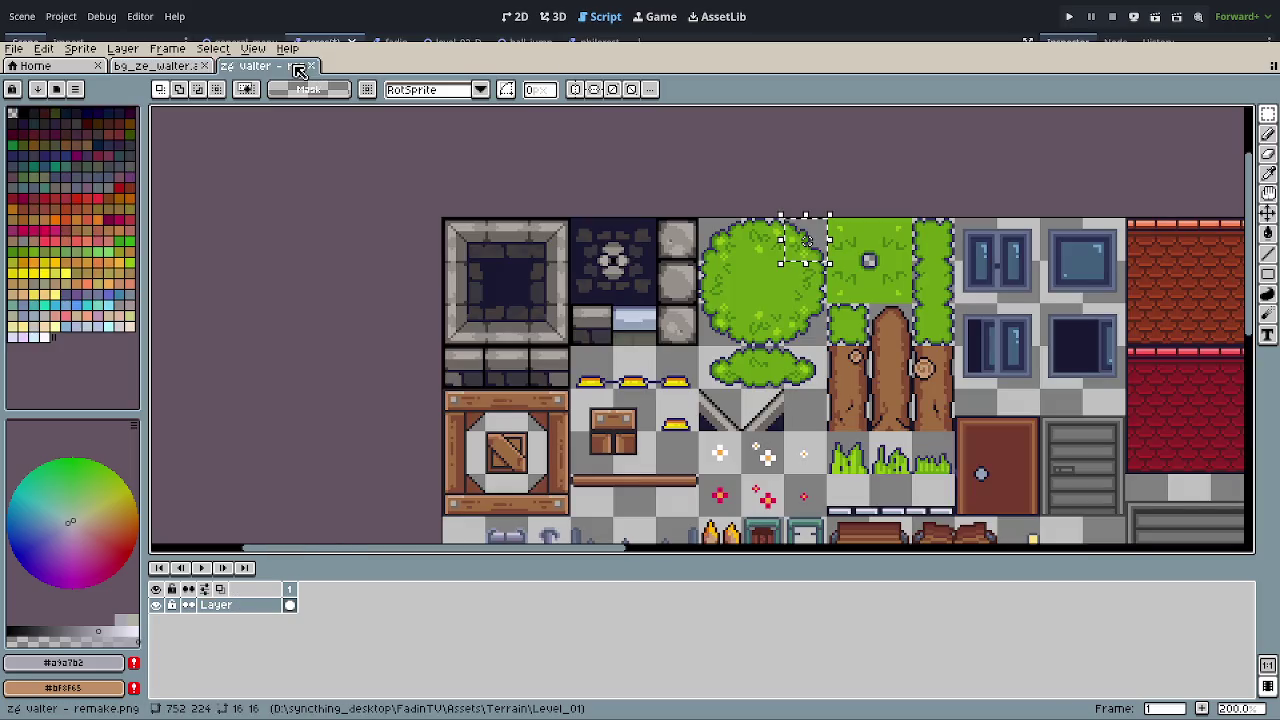
{"action": "left_click", "coordinate": [314, 65]}
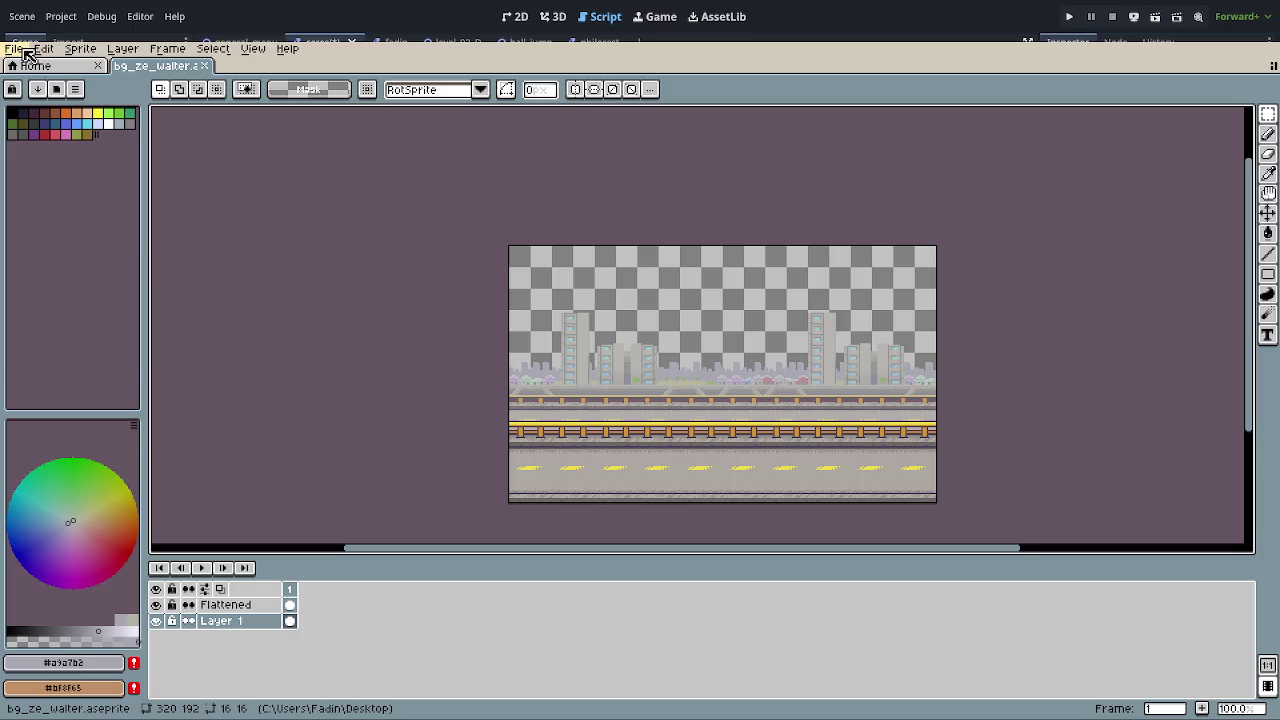
Step: Export the sprite through File > Export As with output file bg_ze_walter.png
{"action": "left_click", "coordinate": [25, 52]}
{"action": "mouse_move", "coordinate": [120, 190]}
{"action": "left_click", "coordinate": [205, 192]}
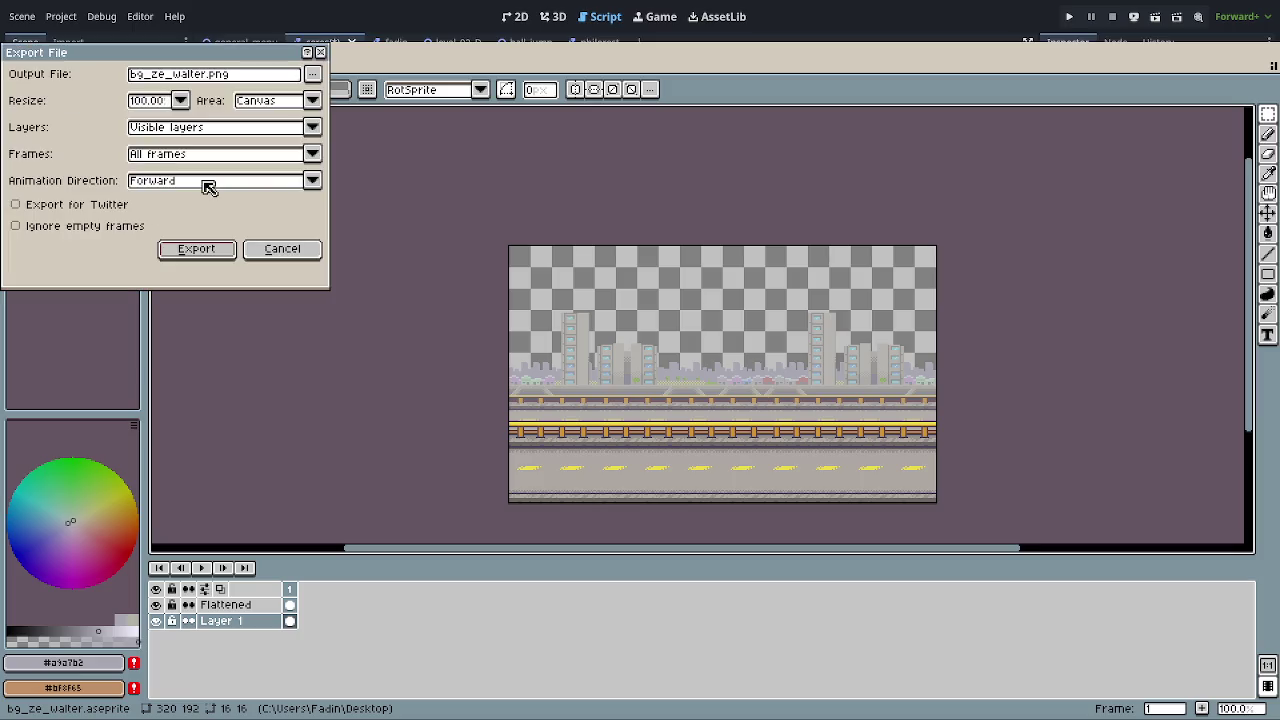
{"action": "left_click", "coordinate": [314, 75]}
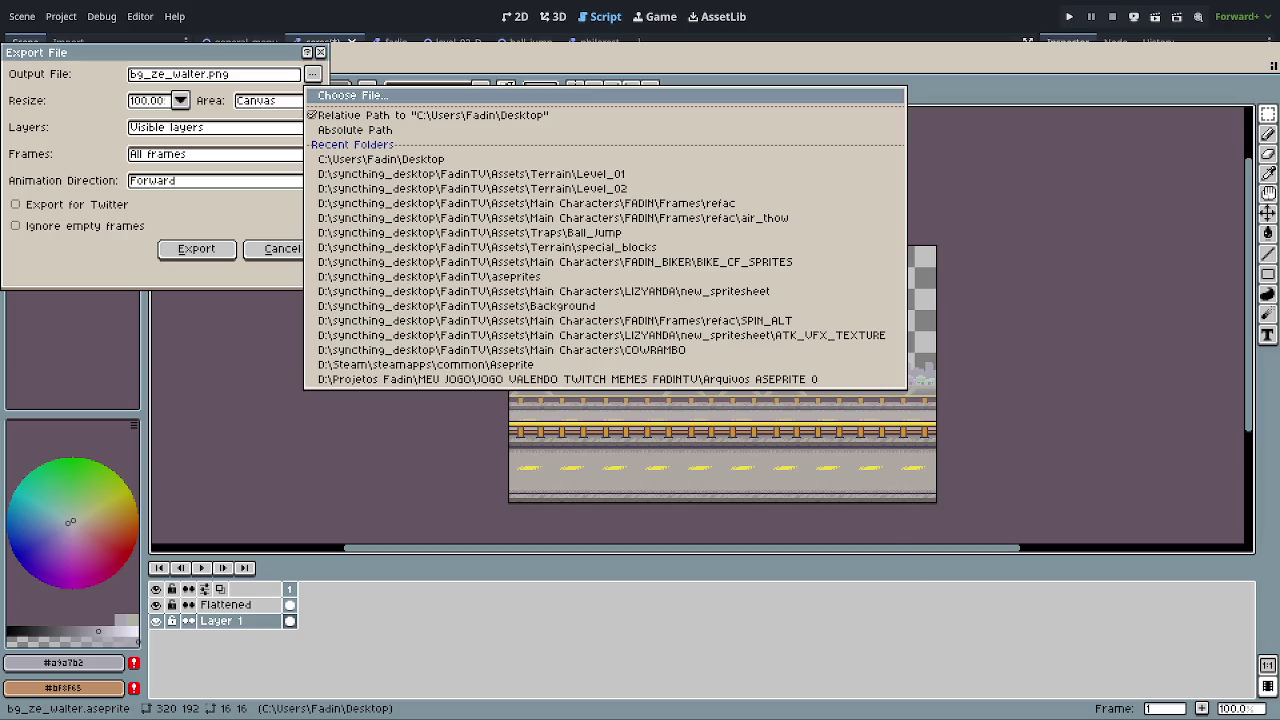
{"action": "left_click", "coordinate": [803, 469]}
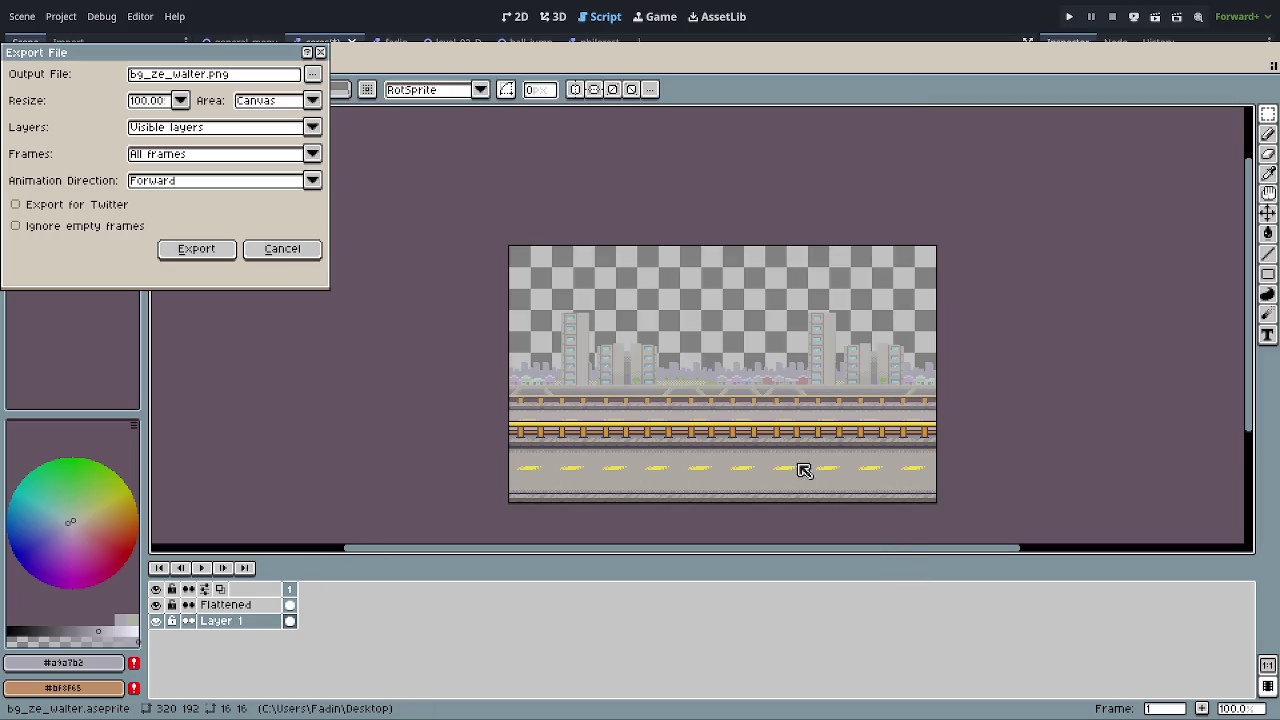
{"action": "left_click", "coordinate": [220, 251]}
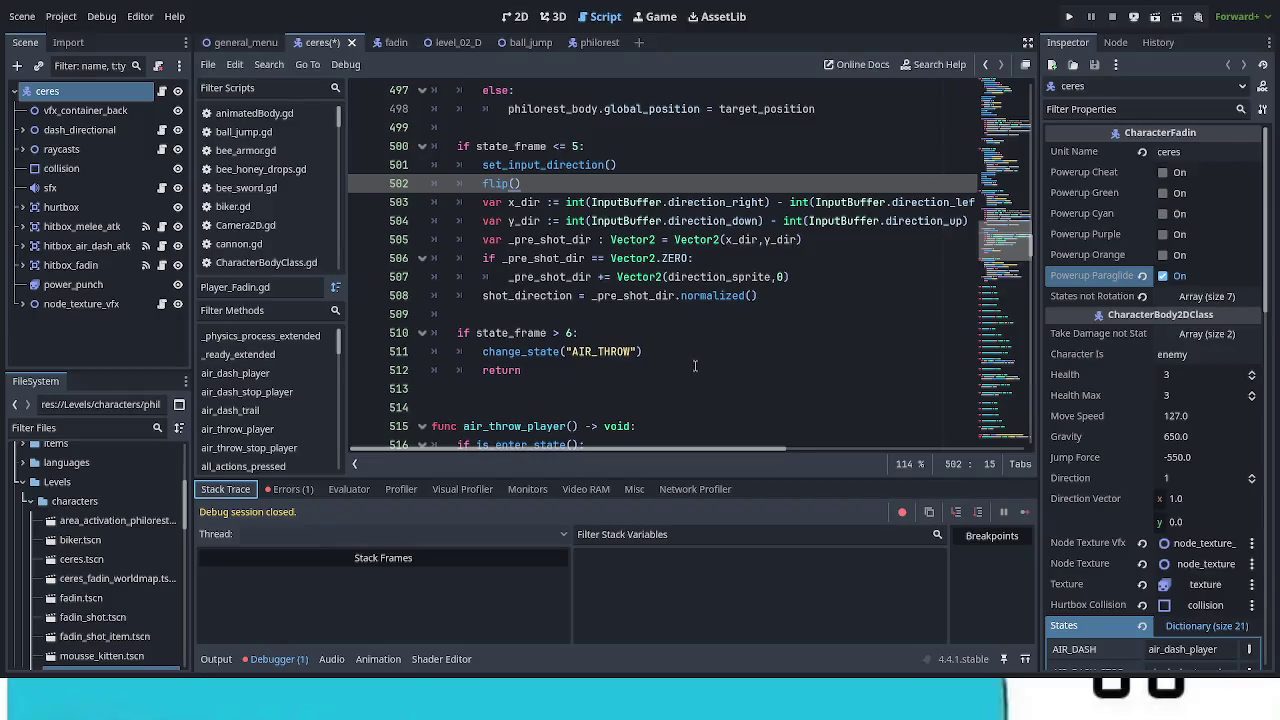
Step: Save the ceres scene, clear the reload_current_scene debugger error, and show level_02_D in 2D
{"action": "mouse_move", "coordinate": [466, 56]}
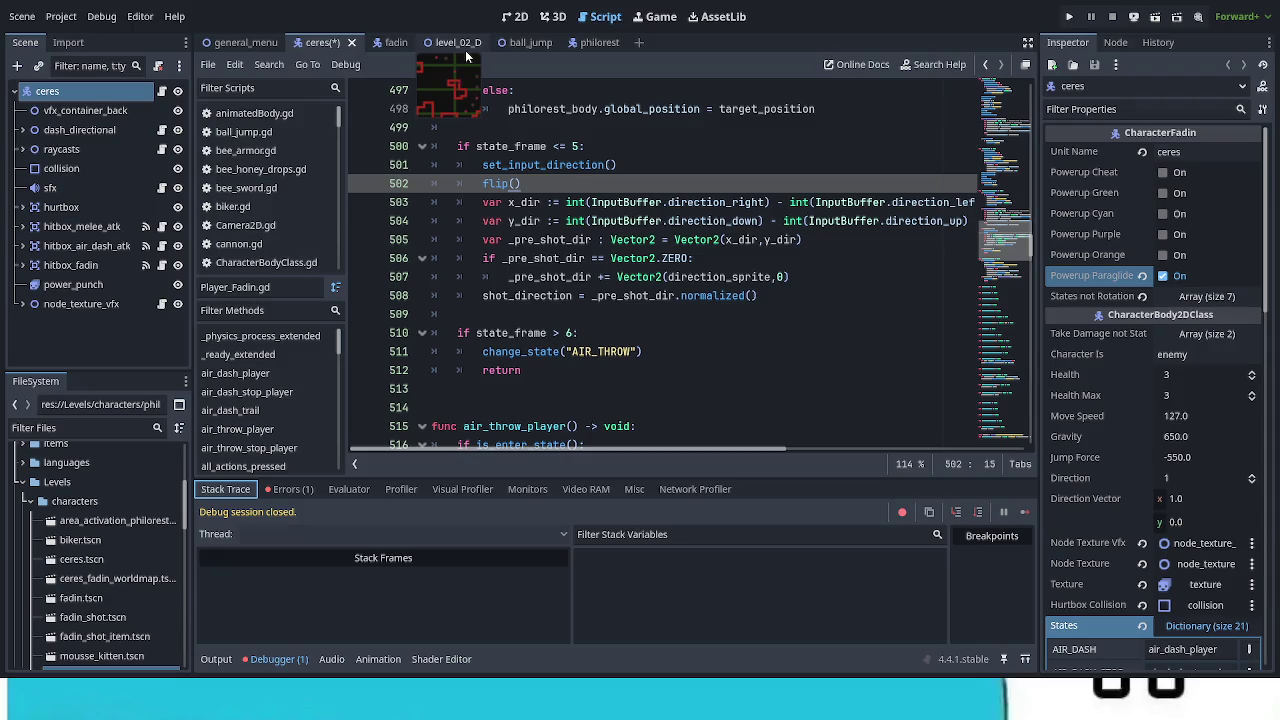
{"action": "key", "text": "ctrl+s"}
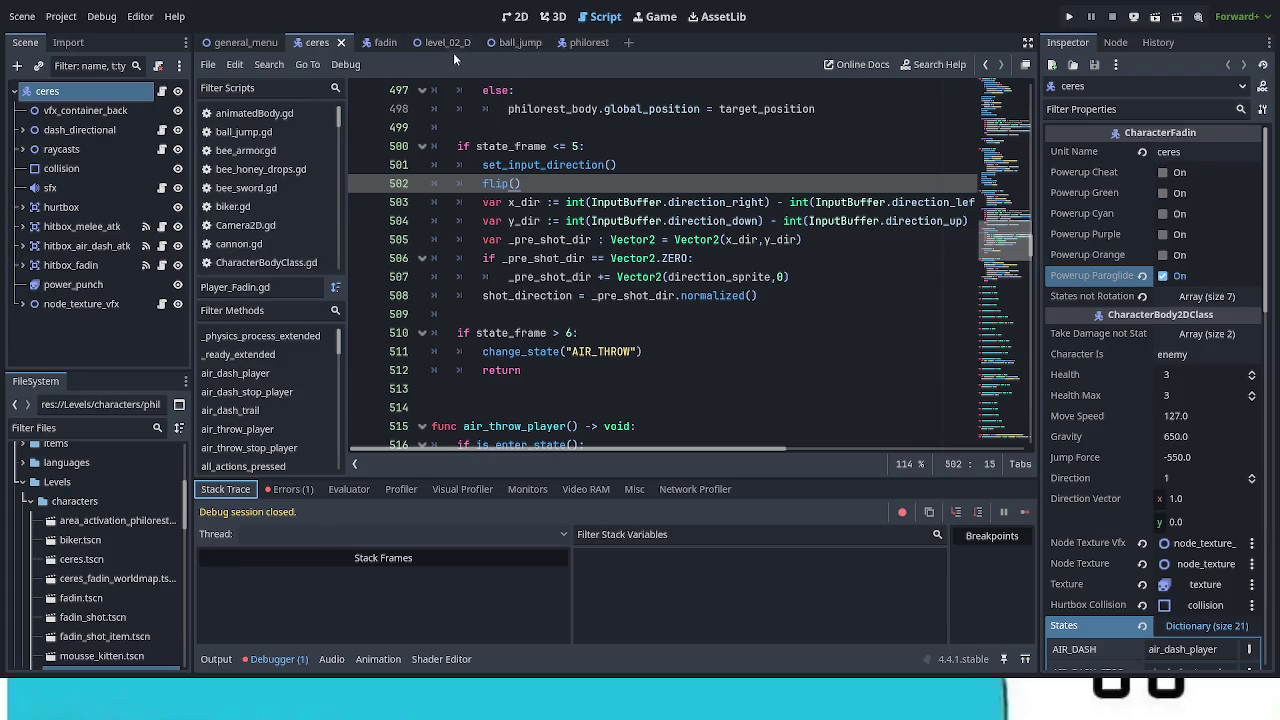
{"action": "left_click", "coordinate": [300, 489]}
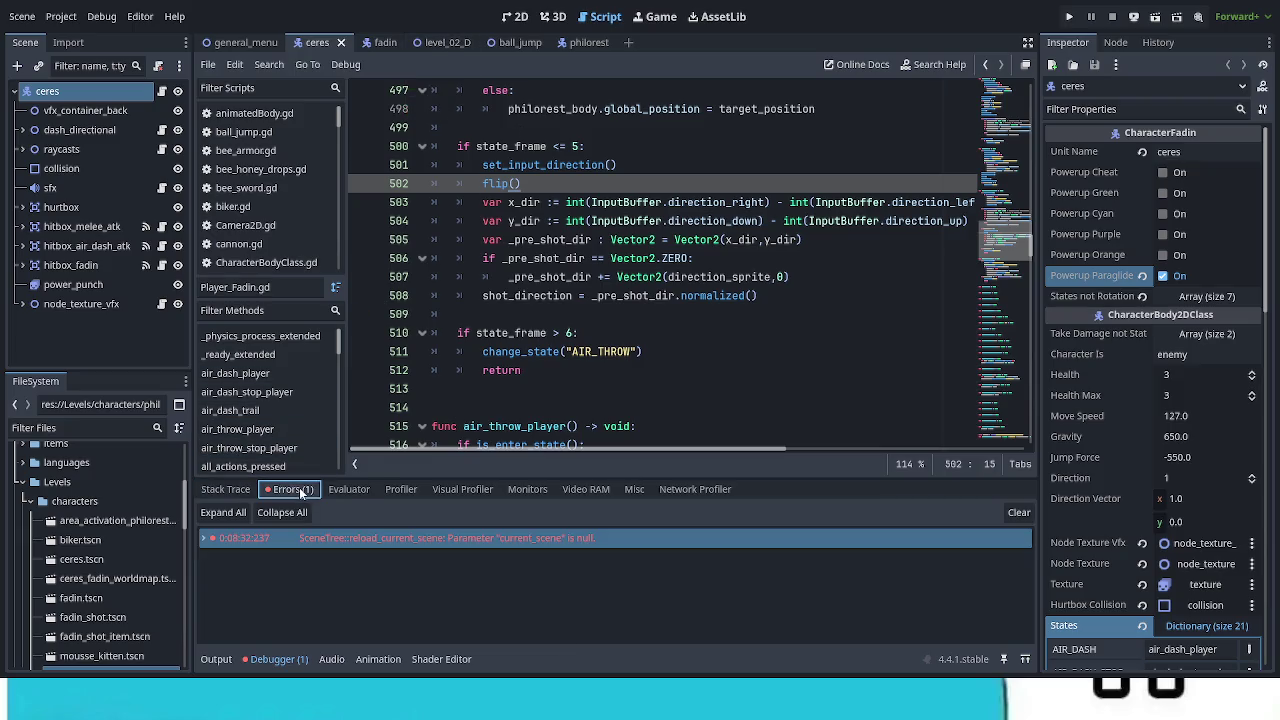
{"action": "left_click", "coordinate": [1015, 514]}
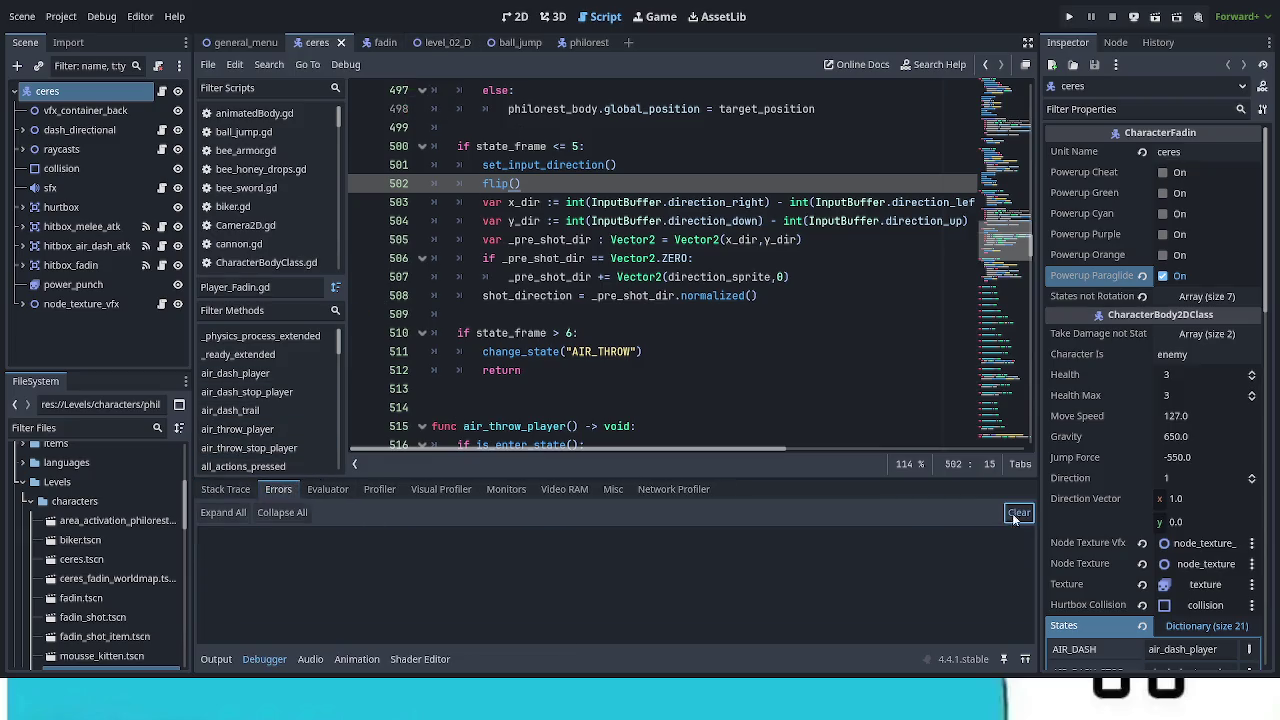
{"action": "left_click", "coordinate": [516, 24]}
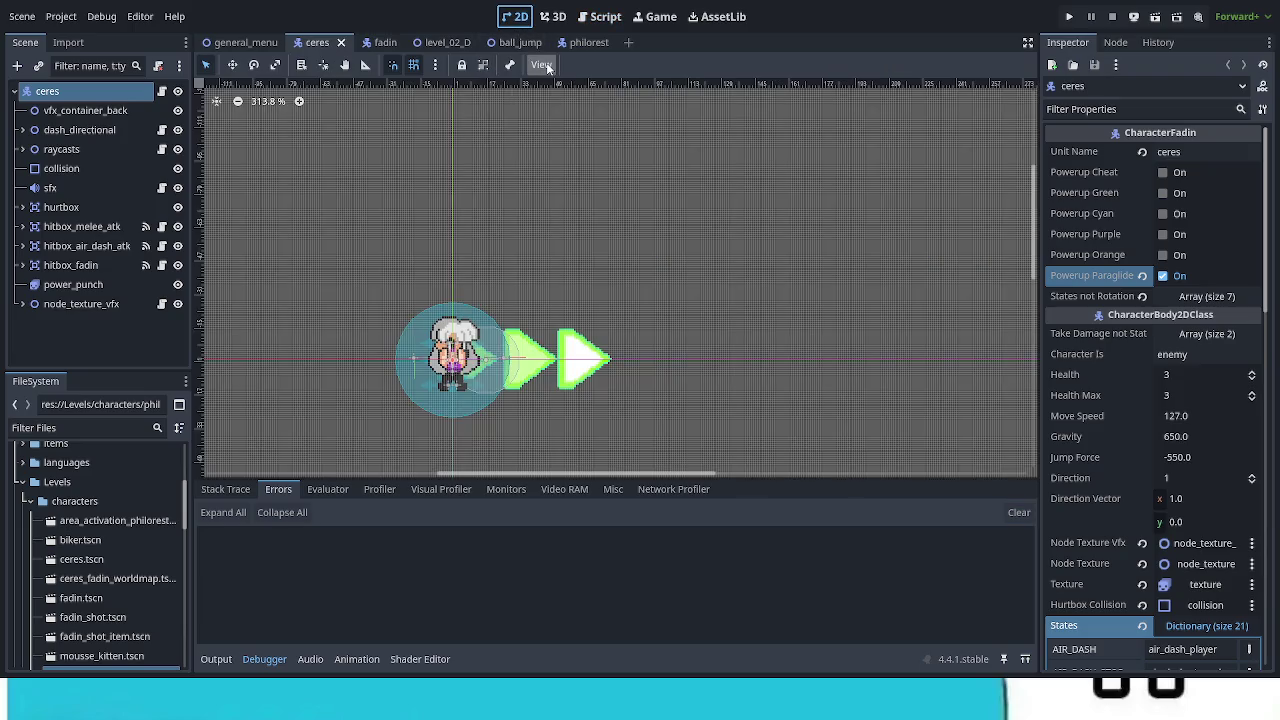
{"action": "left_click", "coordinate": [430, 42]}
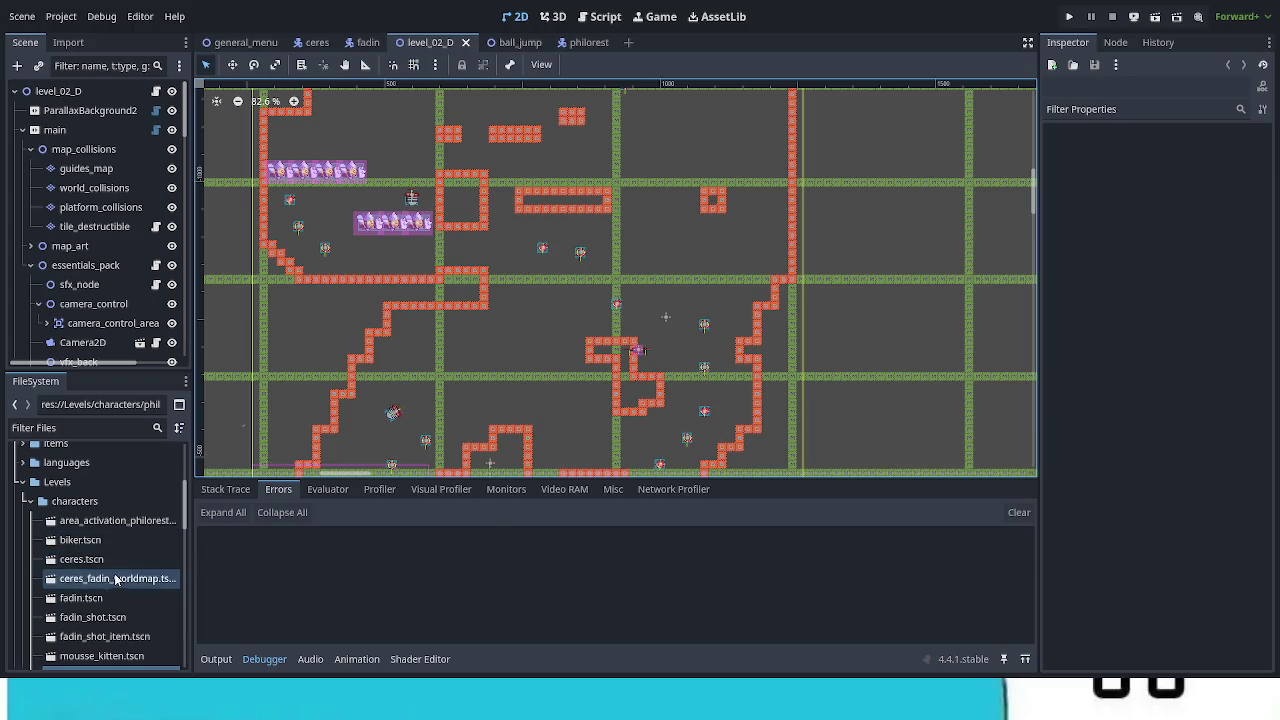
Step: Collapse the characters and Level_2 folders and open level_01_A.tscn from Levels > Level_1
{"action": "left_click", "coordinate": [28, 500]}
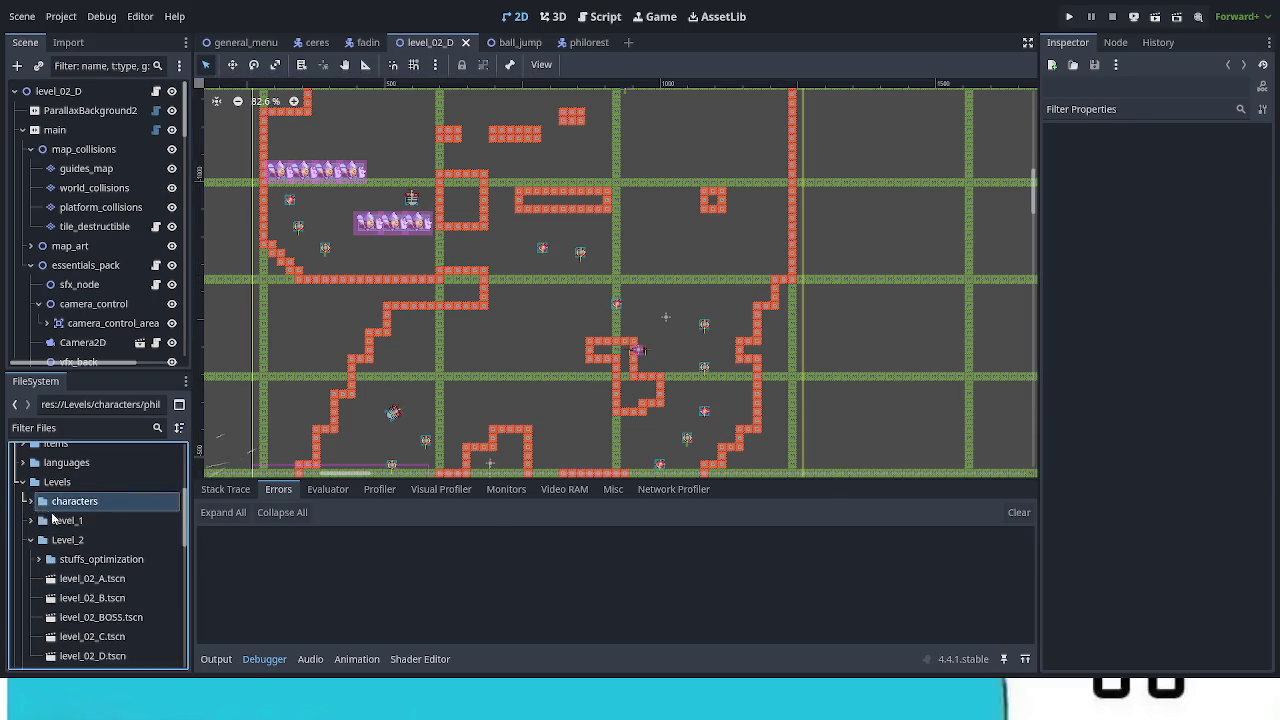
{"action": "left_click", "coordinate": [30, 540]}
{"action": "left_click", "coordinate": [33, 527]}
{"action": "left_click", "coordinate": [30, 521]}
{"action": "left_click", "coordinate": [77, 541]}
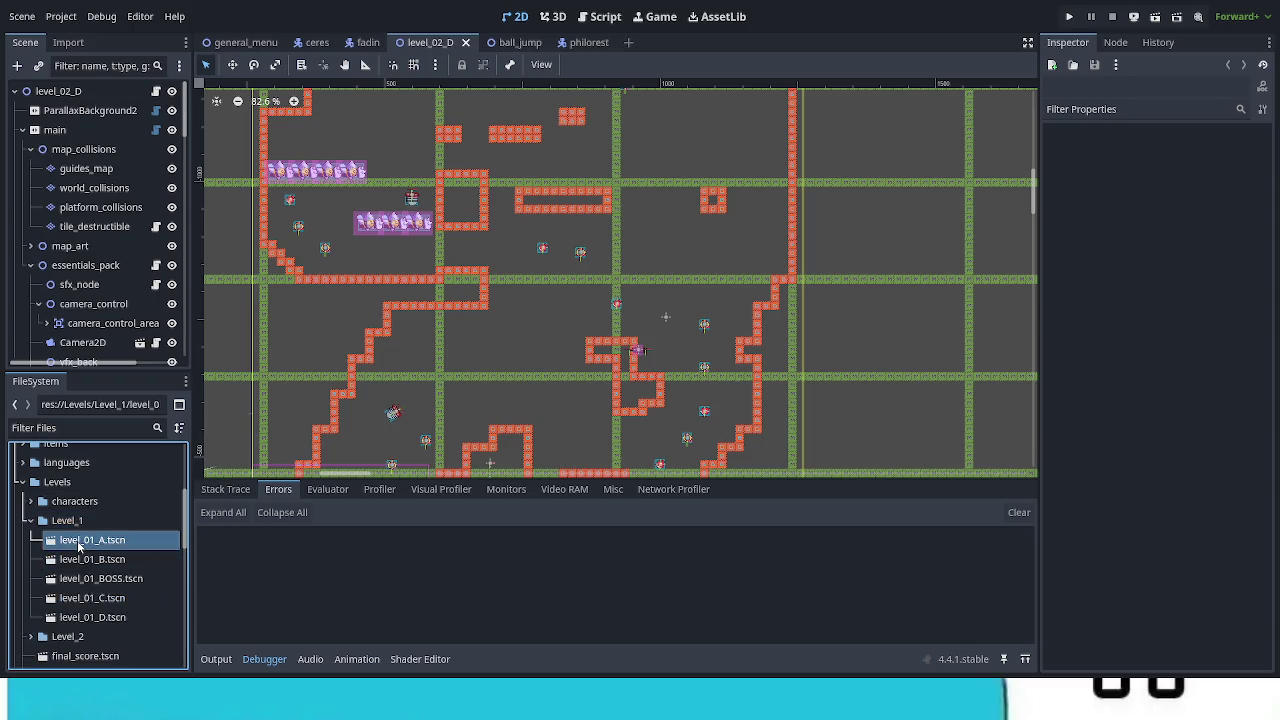
{"action": "double_click", "coordinate": [100, 541]}
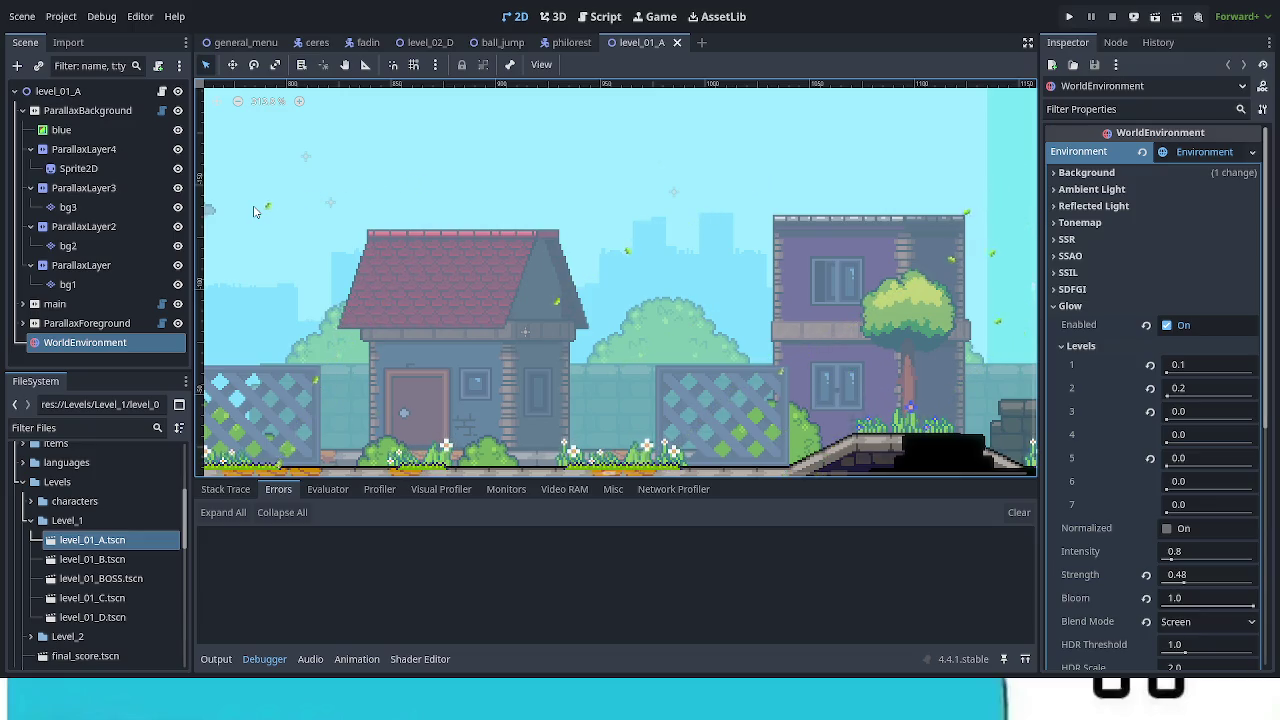
Step: Toggle the Sprite2D and bg3 layers' visibility to identify them, then select the bg3 tile layer
{"action": "left_click", "coordinate": [177, 170]}
{"action": "left_click", "coordinate": [177, 170]}
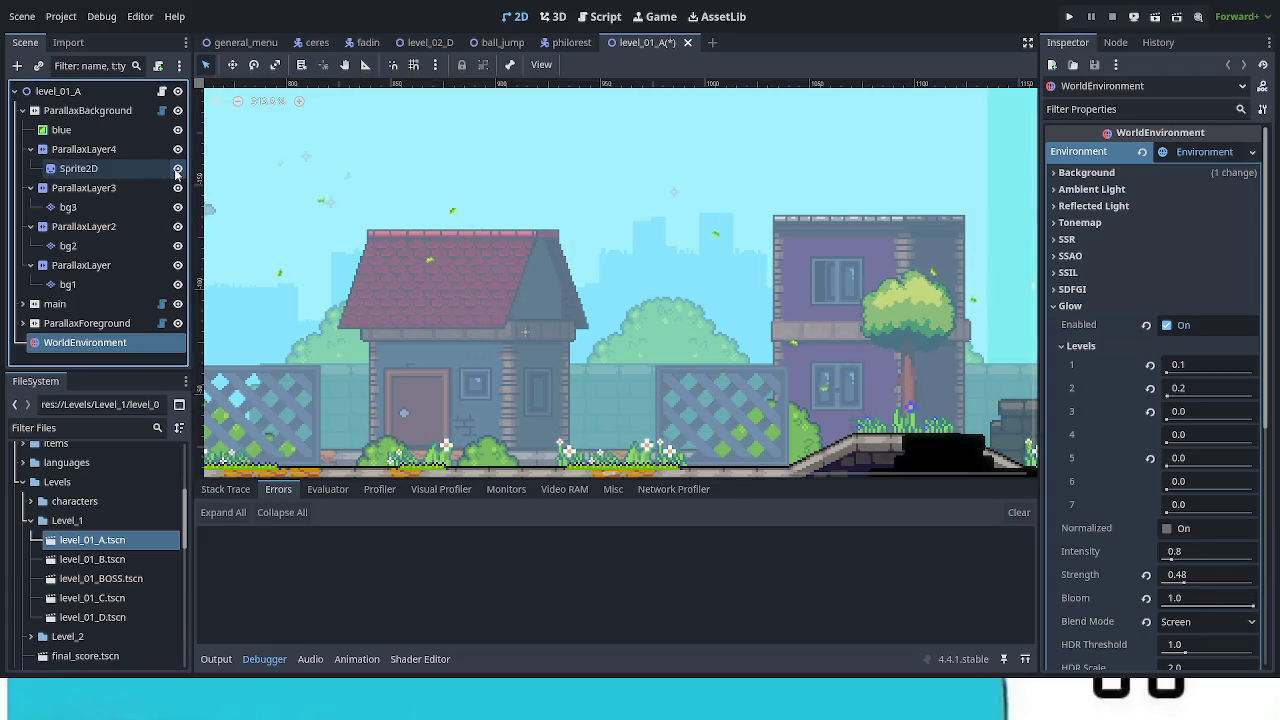
{"action": "left_click", "coordinate": [178, 208]}
{"action": "left_click", "coordinate": [178, 208]}
{"action": "left_click", "coordinate": [178, 208]}
{"action": "left_click", "coordinate": [178, 208]}
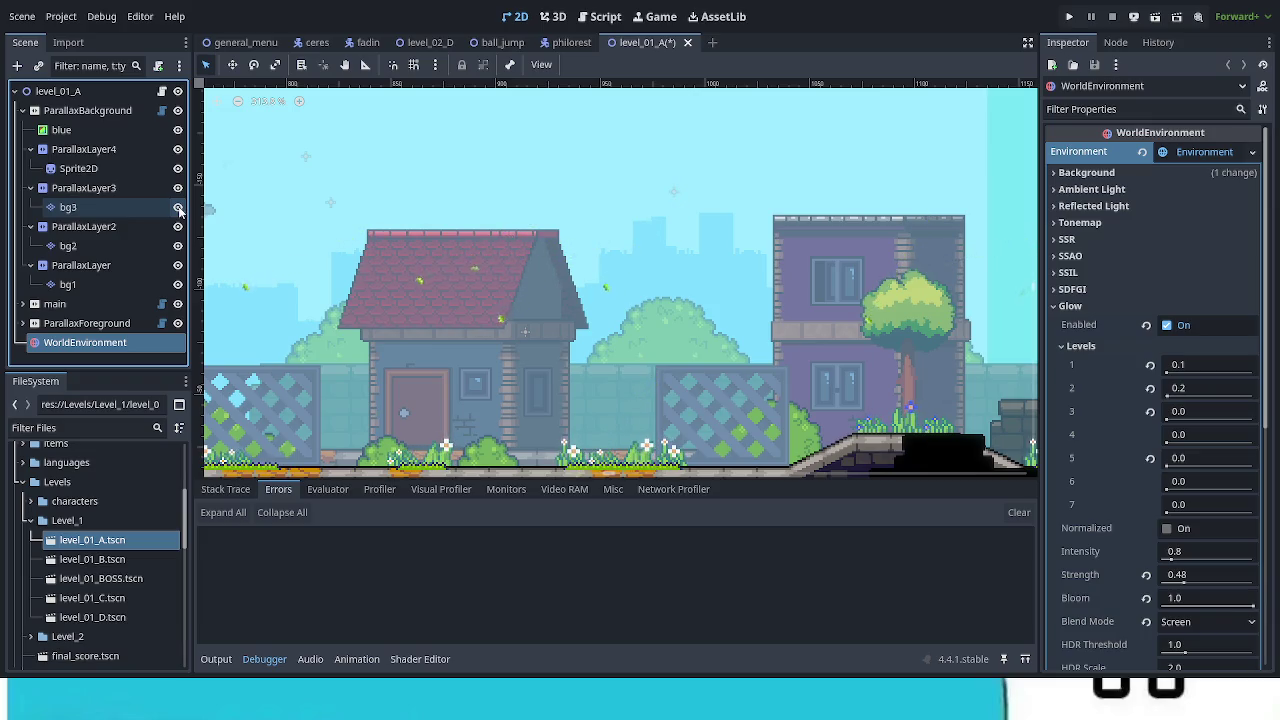
{"action": "left_click", "coordinate": [130, 198]}
{"action": "left_click", "coordinate": [68, 208]}
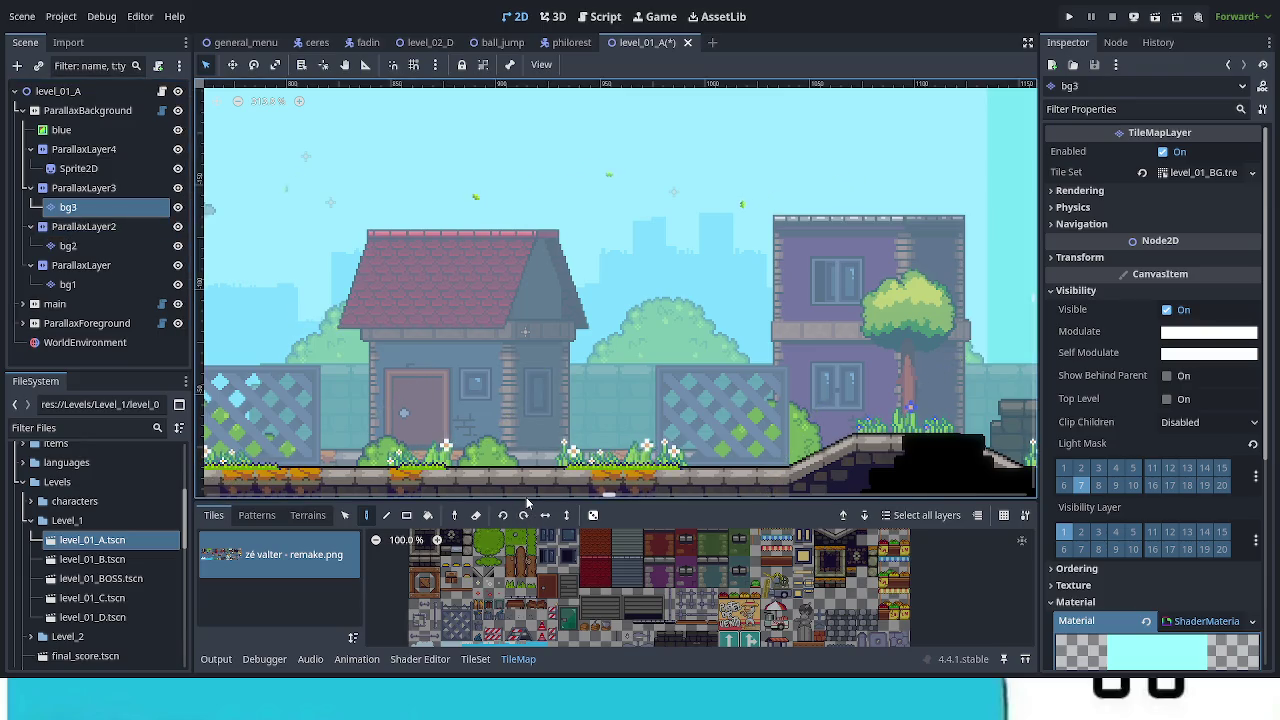
Step: Drag the TileMap panel taller, collapse Levels, and open the aseprites folder in FileSystem
{"action": "left_click_drag", "start_coordinate": [527, 502], "coordinate": [515, 322]}
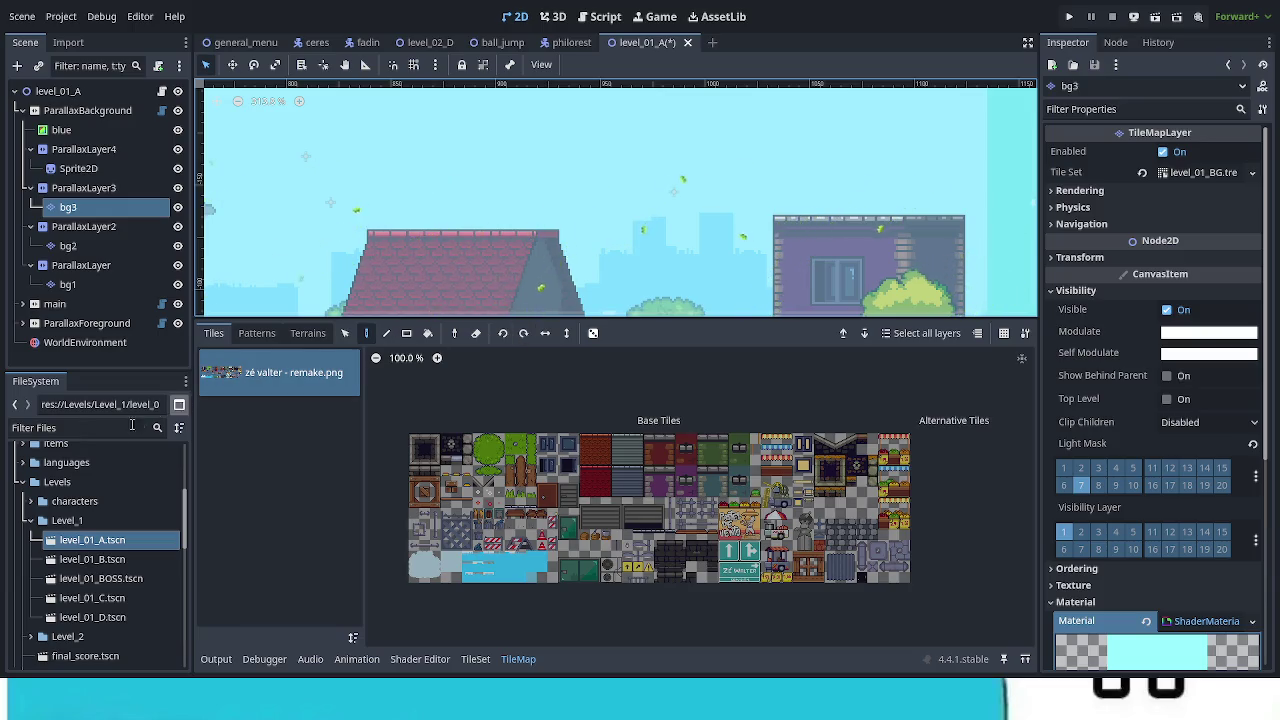
{"action": "left_click", "coordinate": [22, 482]}
{"action": "scroll", "coordinate": [93, 560], "scroll_direction": "up", "scroll_amount": 5}
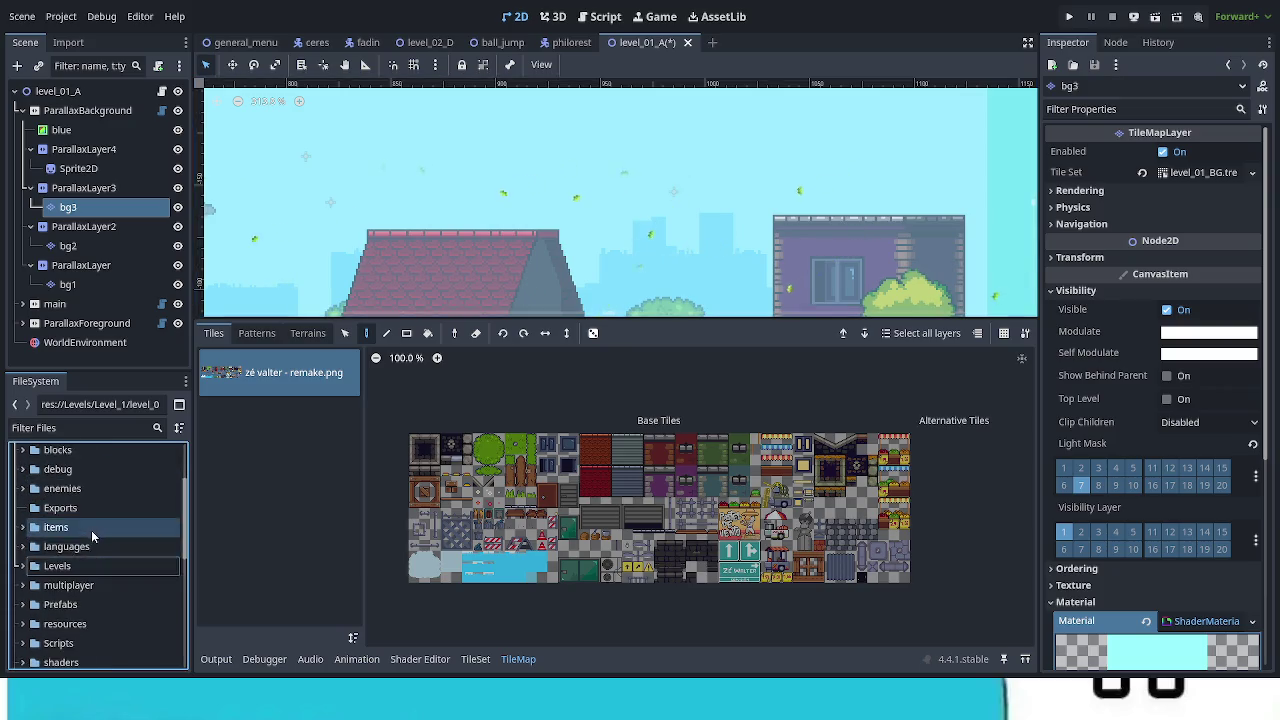
{"action": "scroll", "coordinate": [87, 551], "scroll_direction": "up", "scroll_amount": 2}
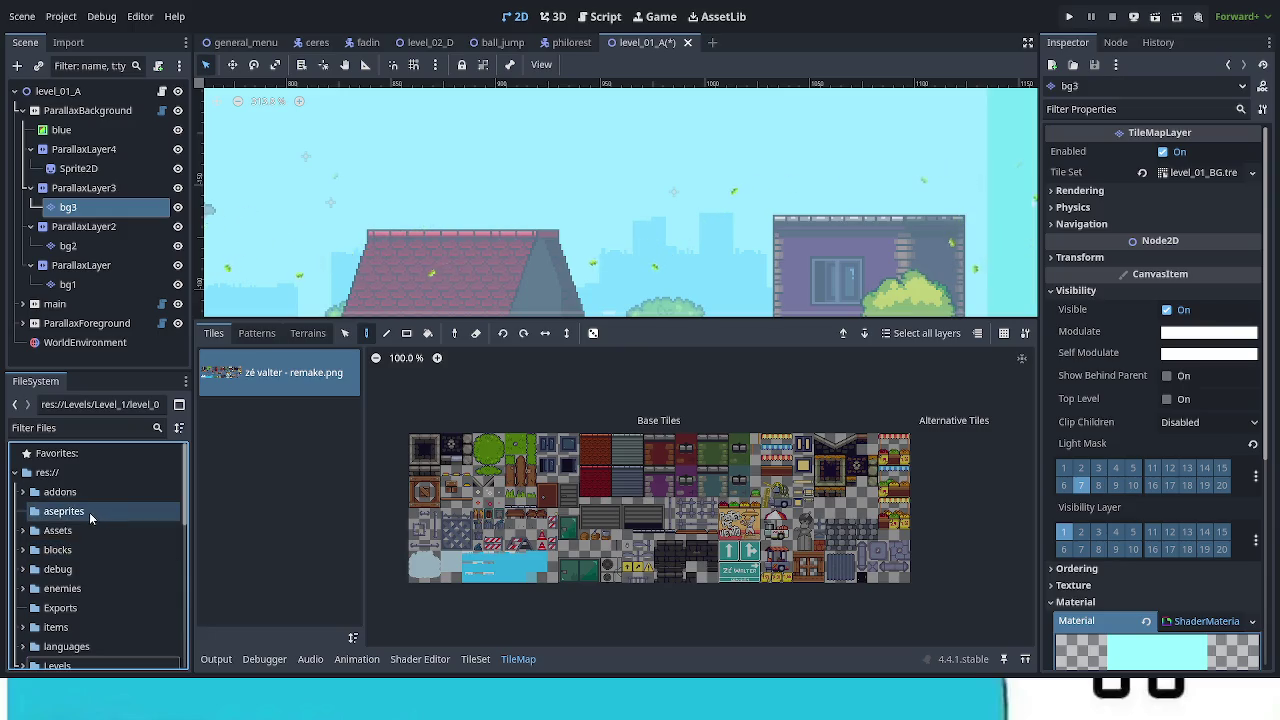
{"action": "scroll", "coordinate": [101, 585], "scroll_direction": "down", "scroll_amount": 2}
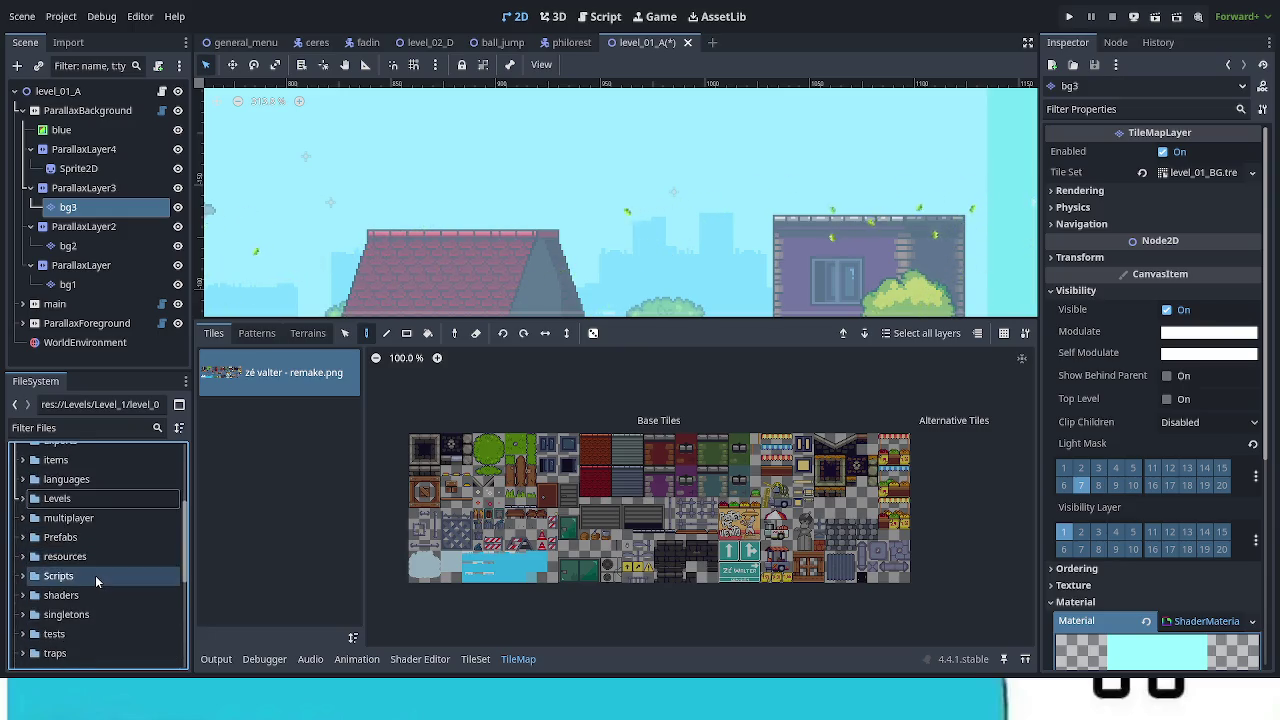
{"action": "scroll", "coordinate": [95, 575], "scroll_direction": "up", "scroll_amount": 1}
{"action": "scroll", "coordinate": [94, 577], "scroll_direction": "down", "scroll_amount": 4}
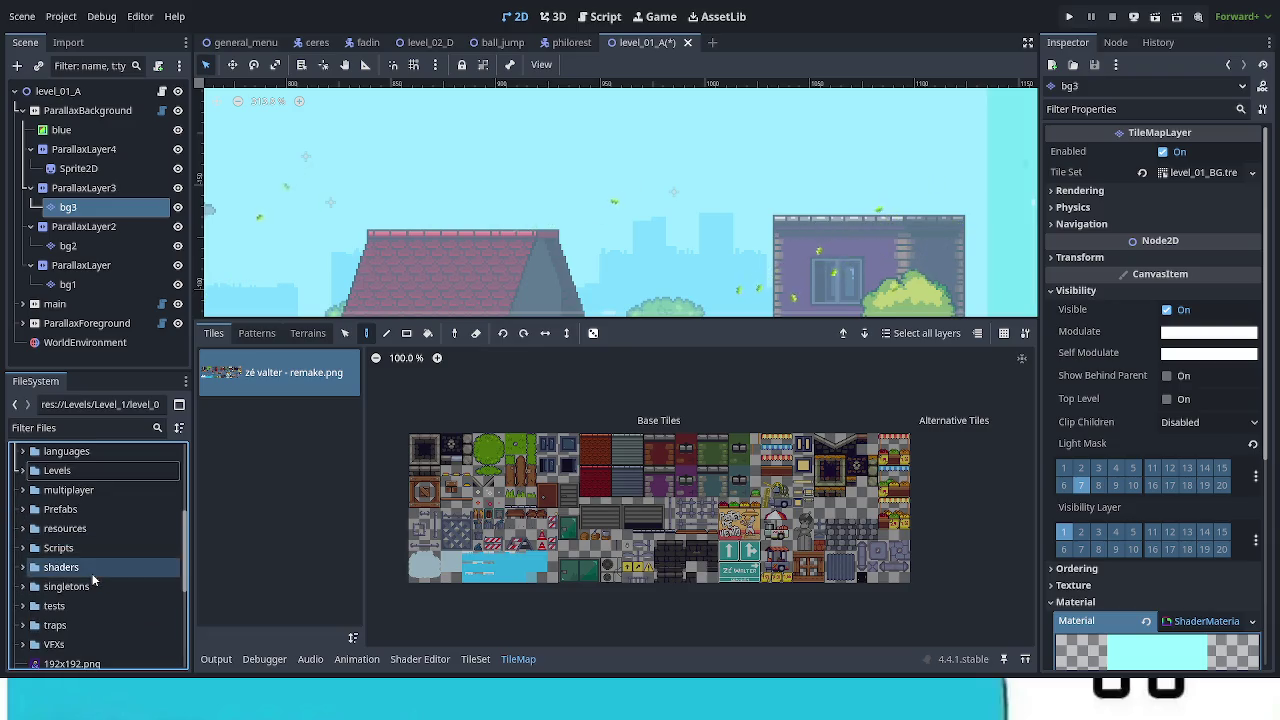
{"action": "scroll", "coordinate": [92, 575], "scroll_direction": "up", "scroll_amount": 5}
{"action": "scroll", "coordinate": [89, 570], "scroll_direction": "up", "scroll_amount": 4}
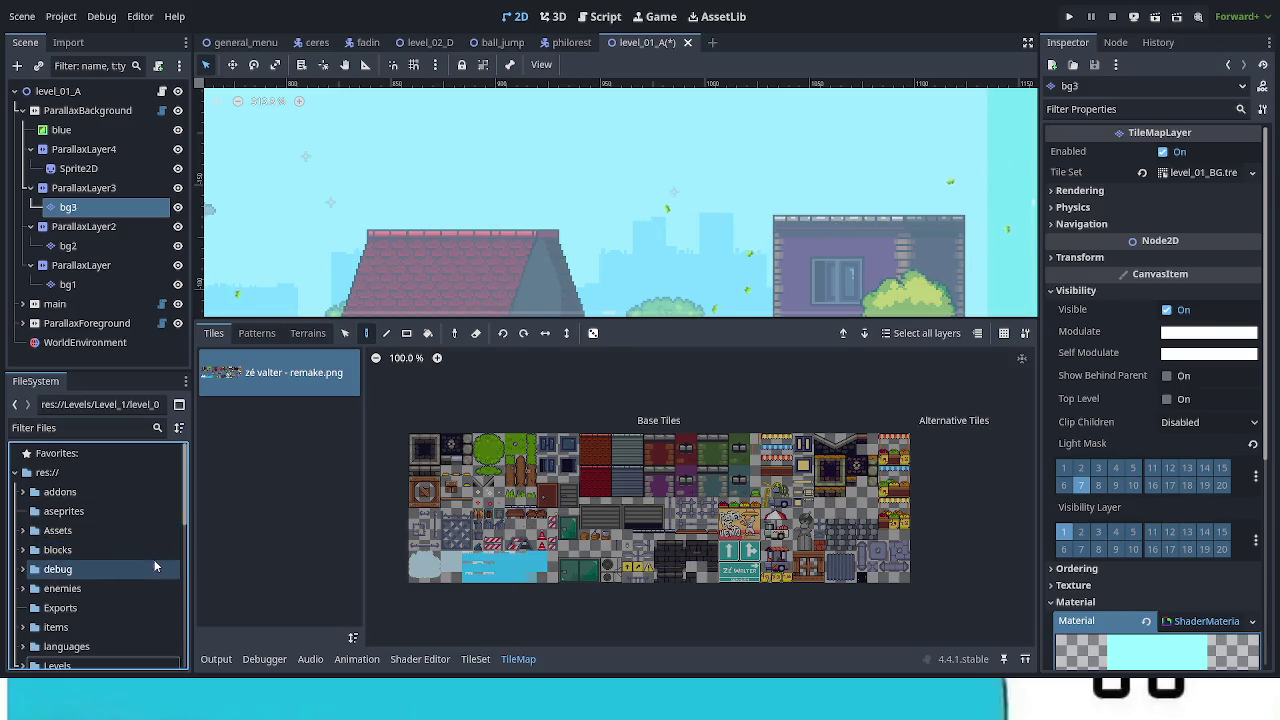
{"action": "left_click", "coordinate": [80, 514]}
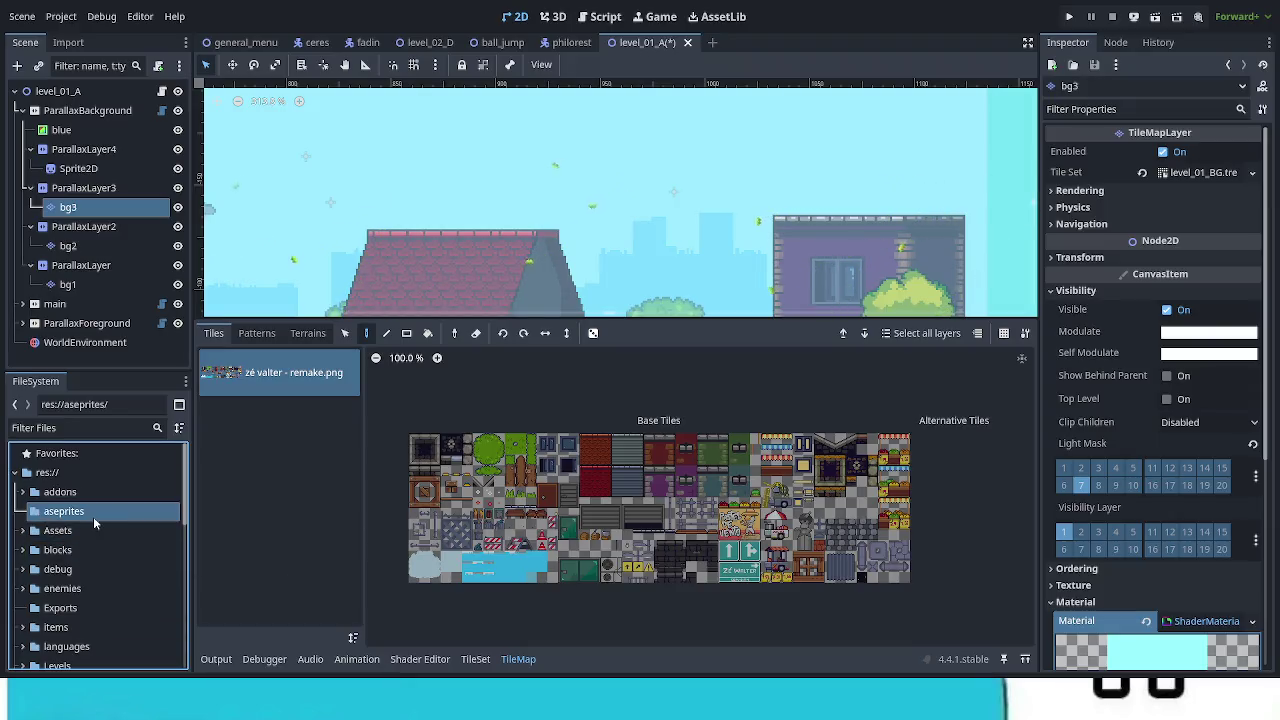
Step: Browse to Assets > Terrain > Level_01 in FileSystem to reveal bg_city.png
{"action": "left_click", "coordinate": [23, 531]}
{"action": "scroll", "coordinate": [100, 570], "scroll_direction": "down", "scroll_amount": 5}
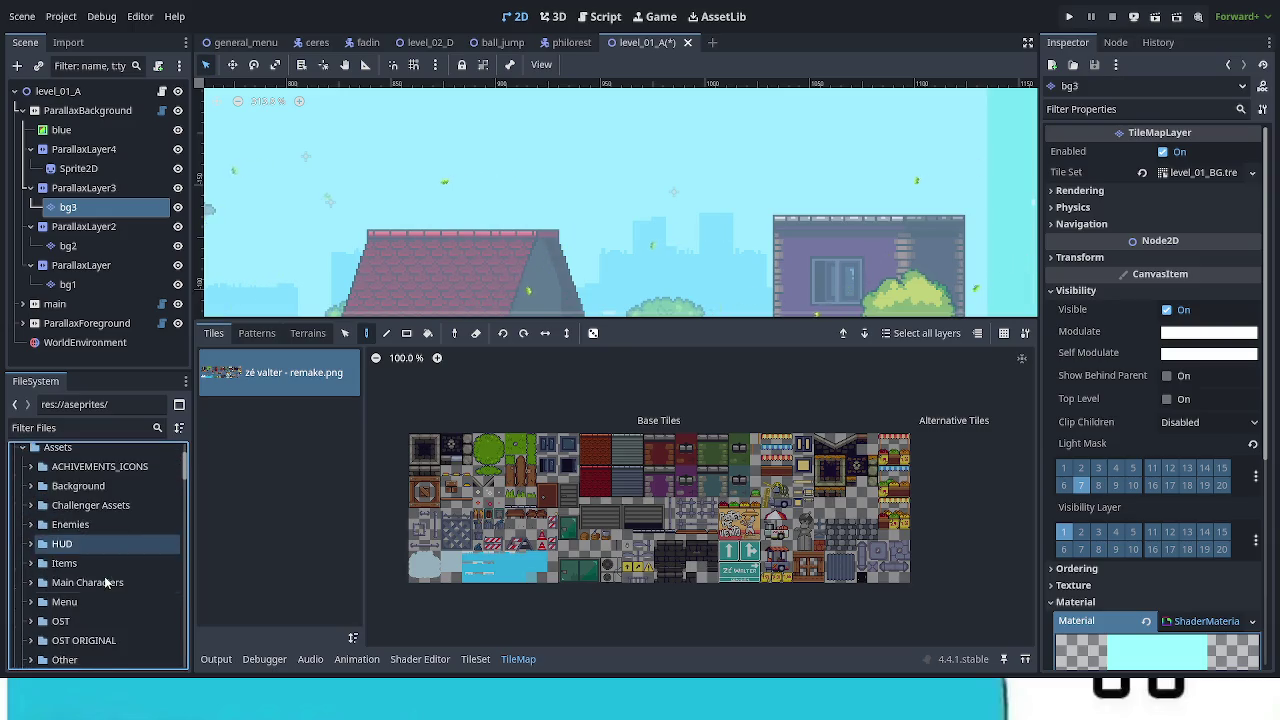
{"action": "left_click", "coordinate": [30, 651]}
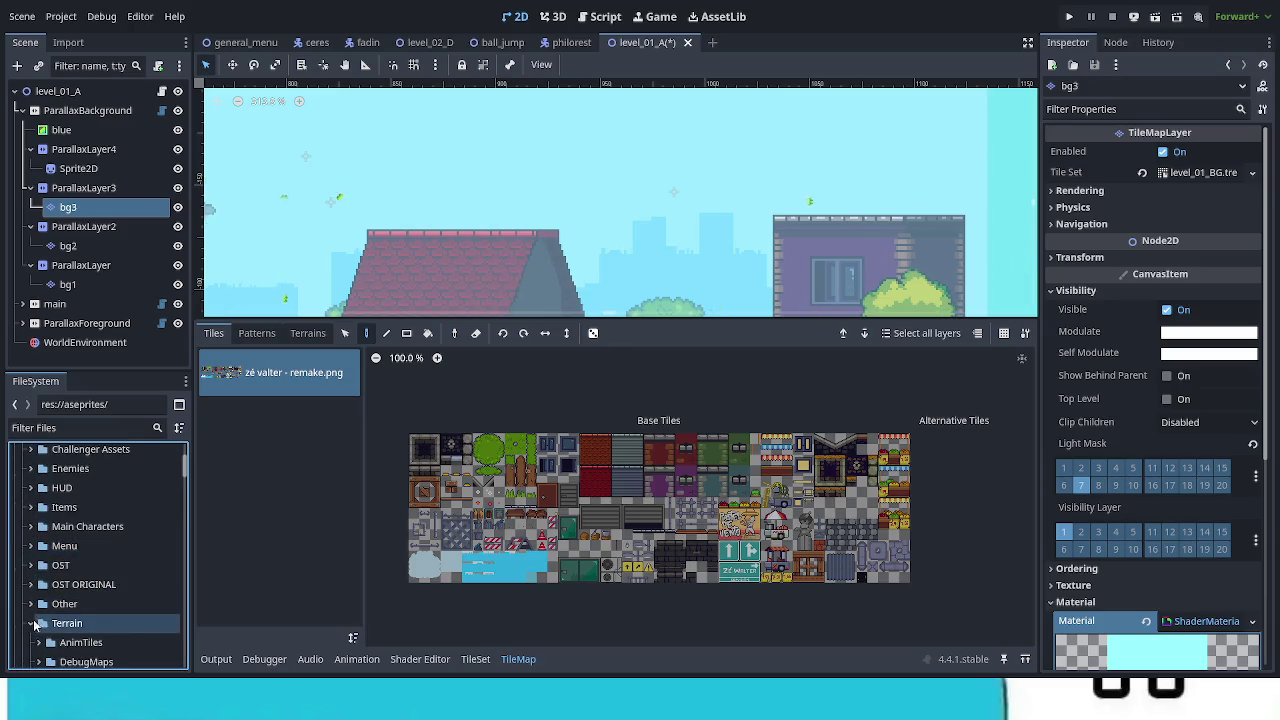
{"action": "scroll", "coordinate": [157, 584], "scroll_direction": "down", "scroll_amount": 3}
{"action": "scroll", "coordinate": [157, 584], "scroll_direction": "down", "scroll_amount": 1}
{"action": "left_click", "coordinate": [157, 572]}
{"action": "left_click", "coordinate": [39, 570]}
{"action": "scroll", "coordinate": [82, 578], "scroll_direction": "down", "scroll_amount": 3}
Step: Add bg_city.png as a new atlas source in the background tile set and save level_01_A
{"action": "mouse_move", "coordinate": [151, 574]}
{"action": "left_mouse_down"}
{"action": "mouse_move", "coordinate": [115, 582]}
{"action": "mouse_move", "coordinate": [296, 560]}
{"action": "left_mouse_up"}
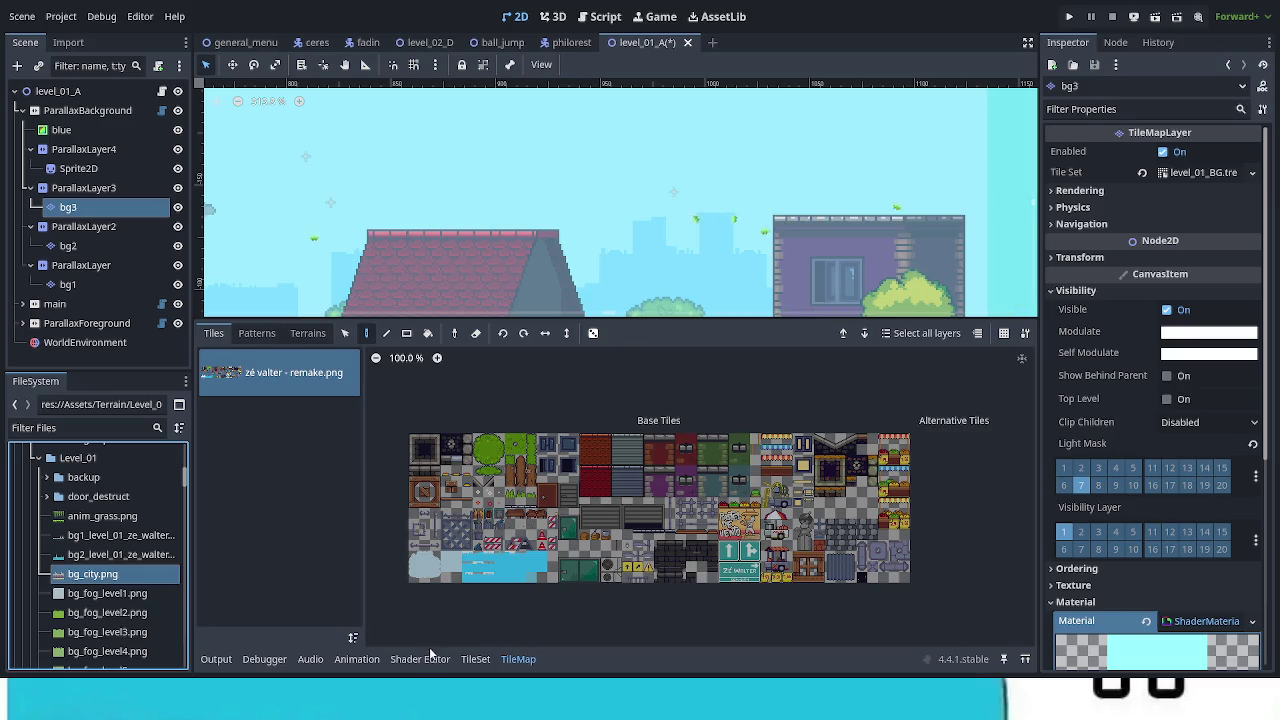
{"action": "left_click", "coordinate": [472, 661]}
{"action": "mouse_move", "coordinate": [100, 578]}
{"action": "left_mouse_down"}
{"action": "mouse_move", "coordinate": [268, 558]}
{"action": "mouse_move", "coordinate": [280, 430]}
{"action": "left_mouse_up"}
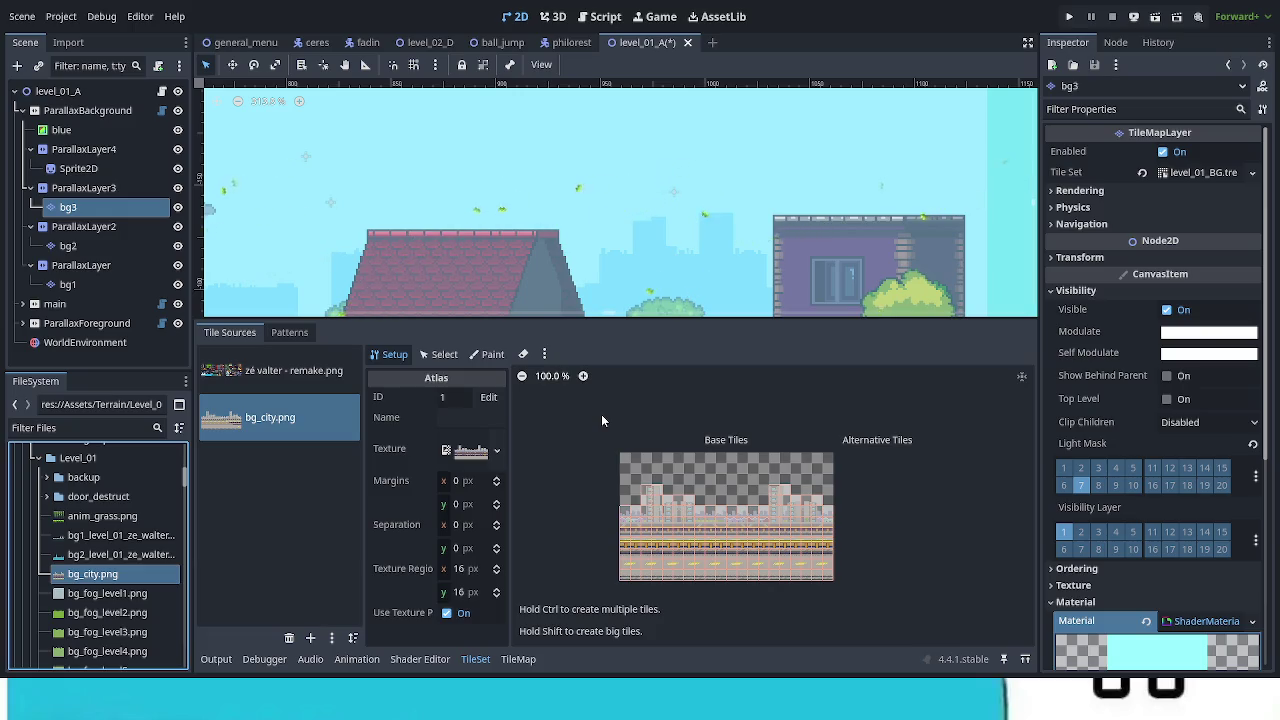
{"action": "key", "text": "ctrl+s"}
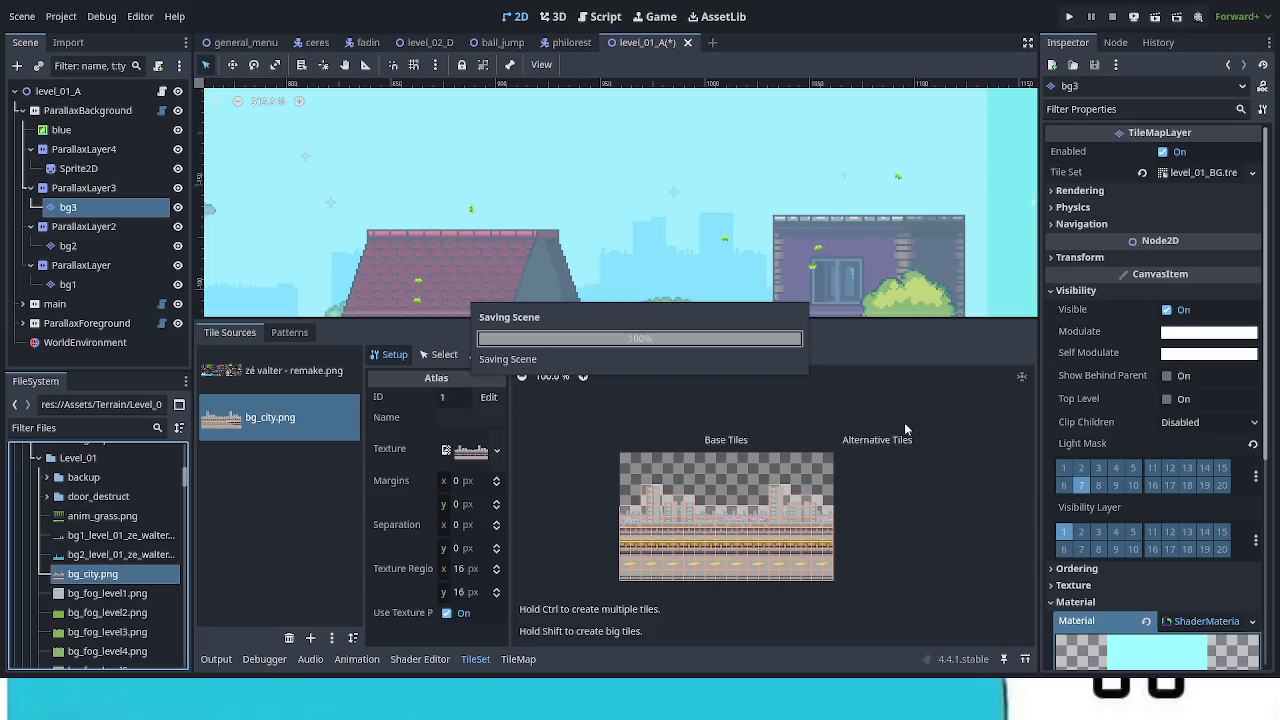
{"action": "left_click", "coordinate": [80, 168]}
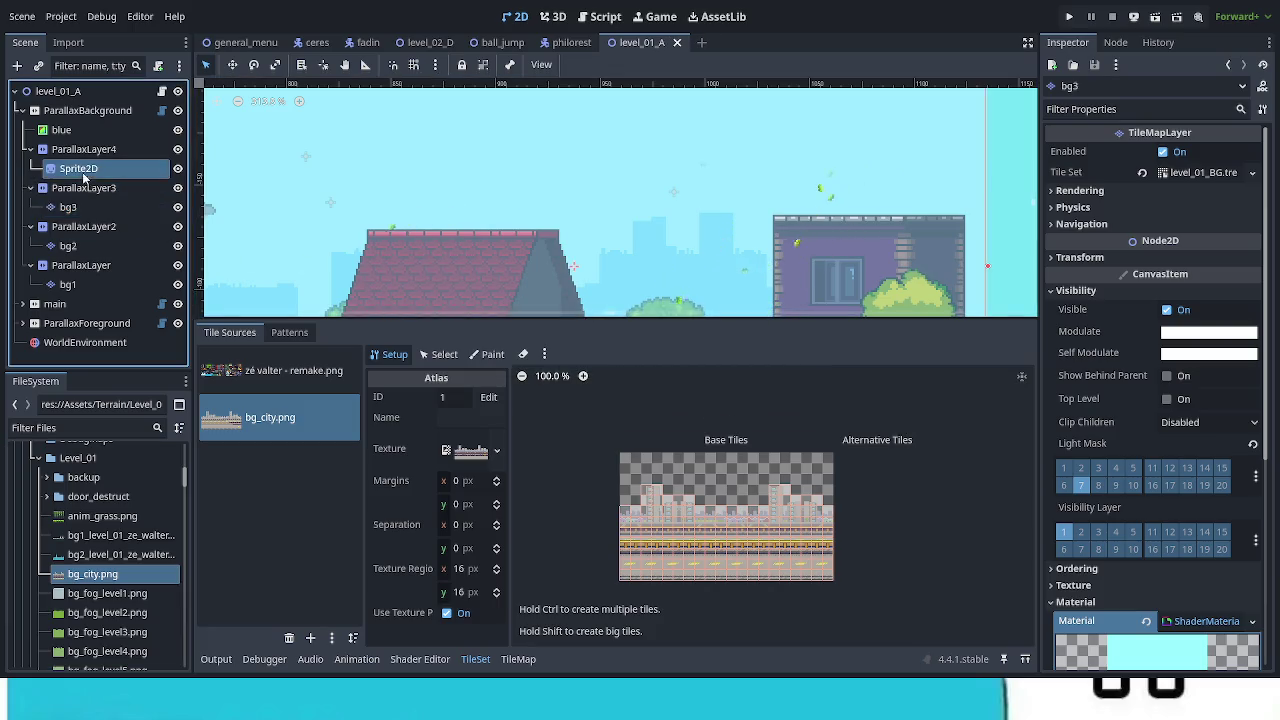
Step: Reselect the bg3 layer and enlarge and reposition the level canvas view
{"action": "left_click", "coordinate": [70, 207]}
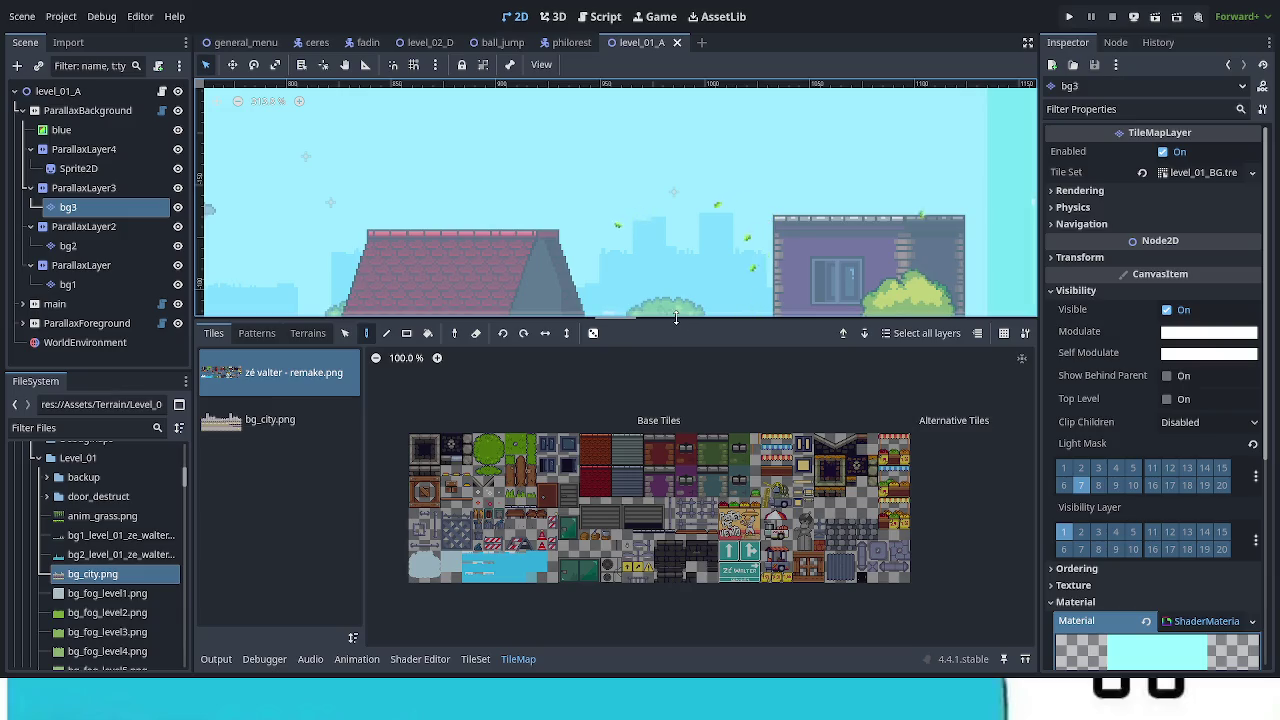
{"action": "left_click_drag", "start_coordinate": [675, 317], "coordinate": [675, 510]}
{"action": "scroll", "coordinate": [988, 362], "scroll_direction": "left", "scroll_amount": 10}
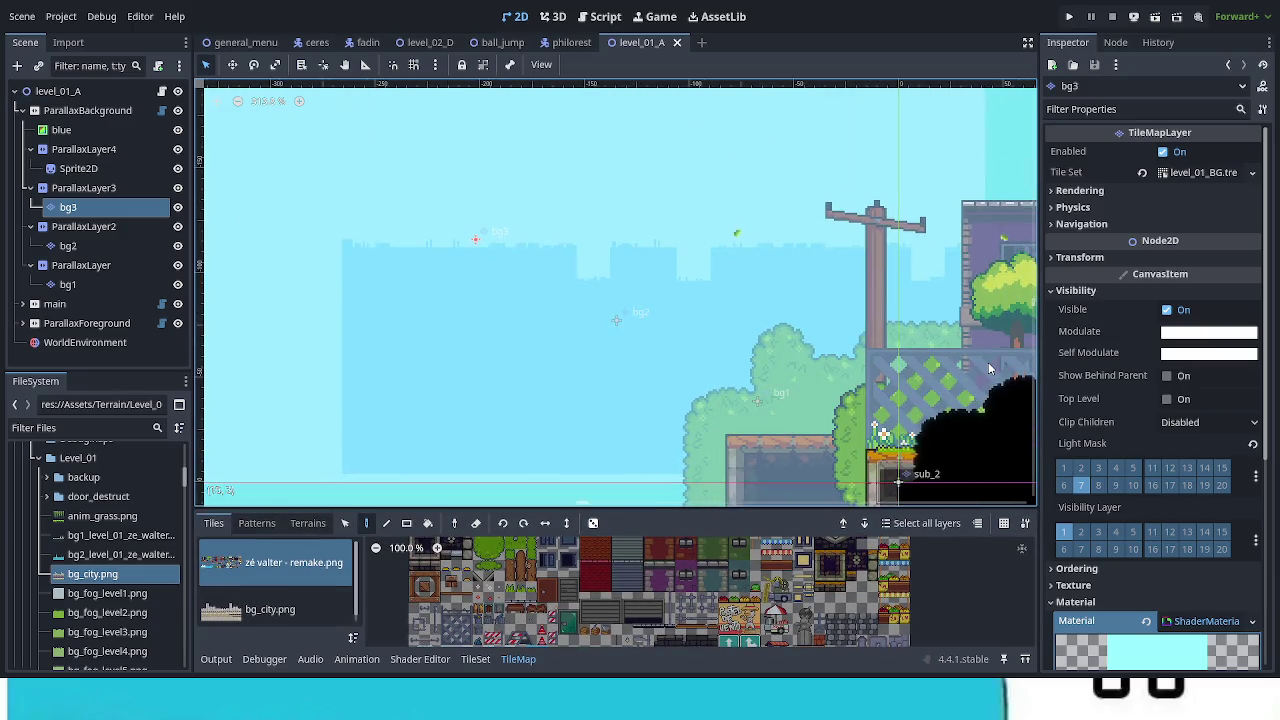
{"action": "scroll", "coordinate": [977, 348], "scroll_direction": "down", "scroll_amount": 5}
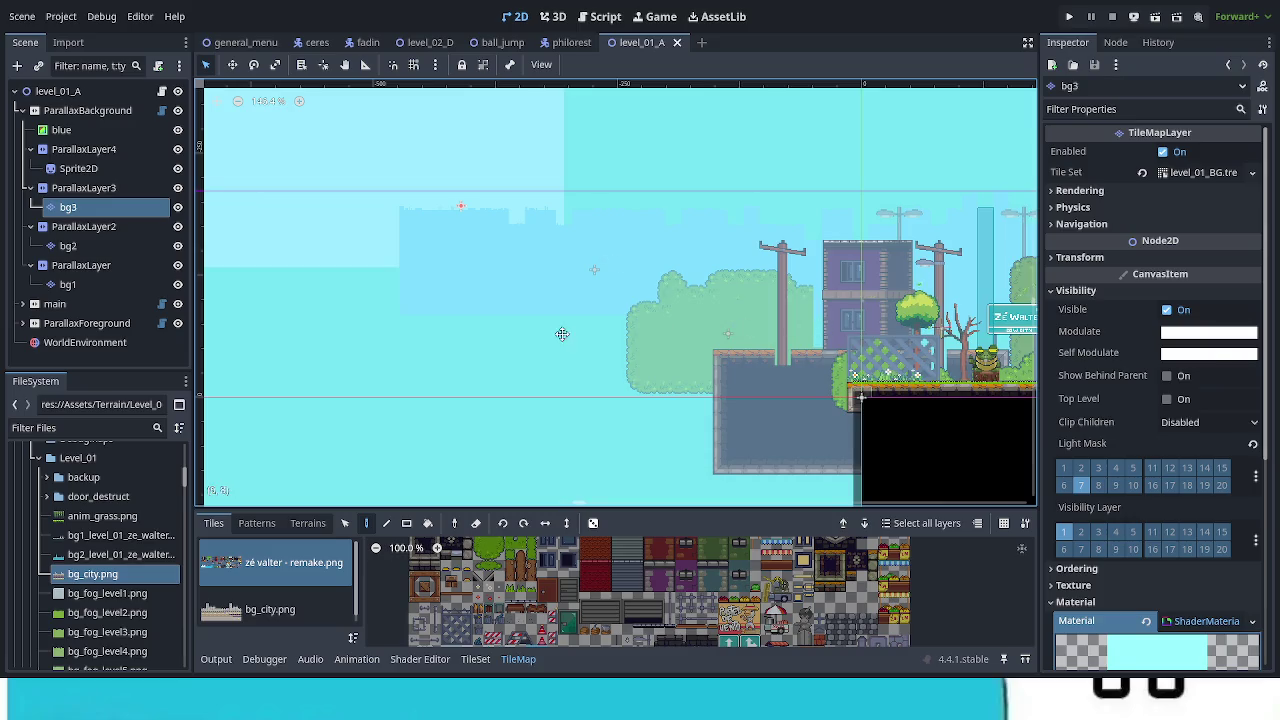
{"action": "scroll", "coordinate": [562, 333], "scroll_direction": "right", "scroll_amount": 10}
{"action": "scroll", "coordinate": [542, 232], "scroll_direction": "down", "scroll_amount": 5}
{"action": "scroll", "coordinate": [988, 240], "scroll_direction": "up", "scroll_amount": 5}
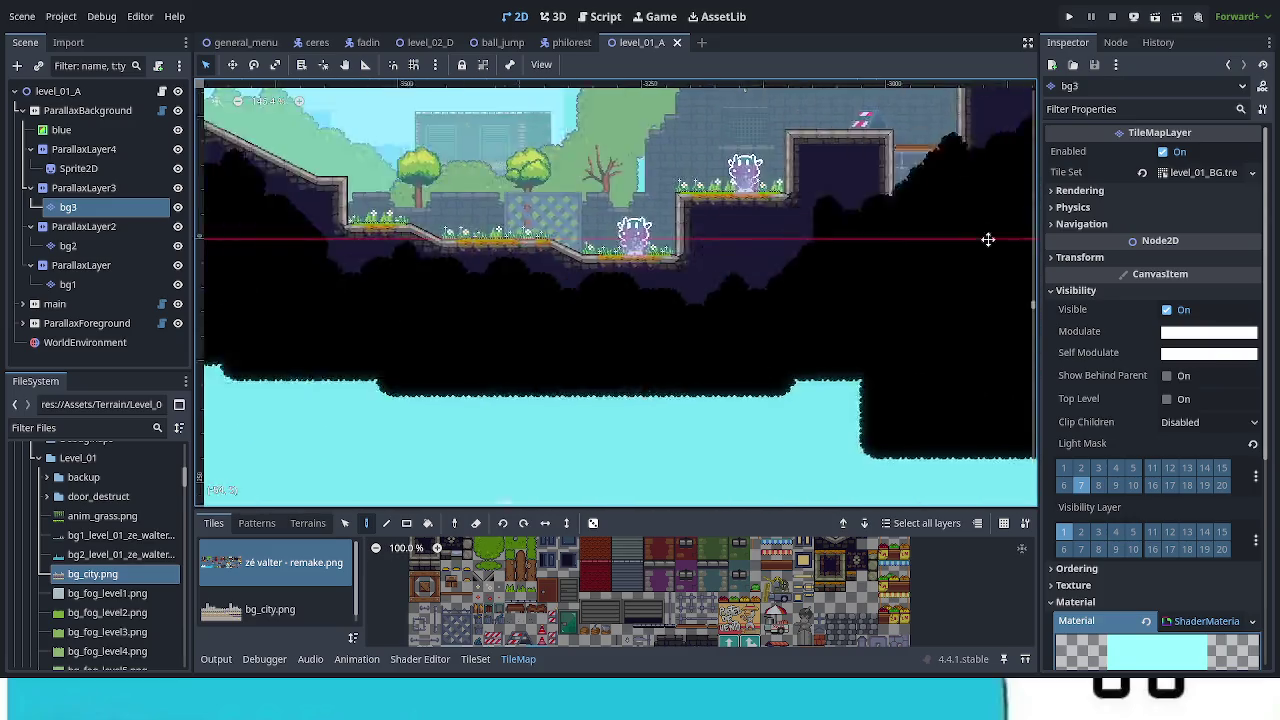
{"action": "scroll", "coordinate": [988, 240], "scroll_direction": "right", "scroll_amount": 10}
{"action": "scroll", "coordinate": [988, 300], "scroll_direction": "up", "scroll_amount": 2}
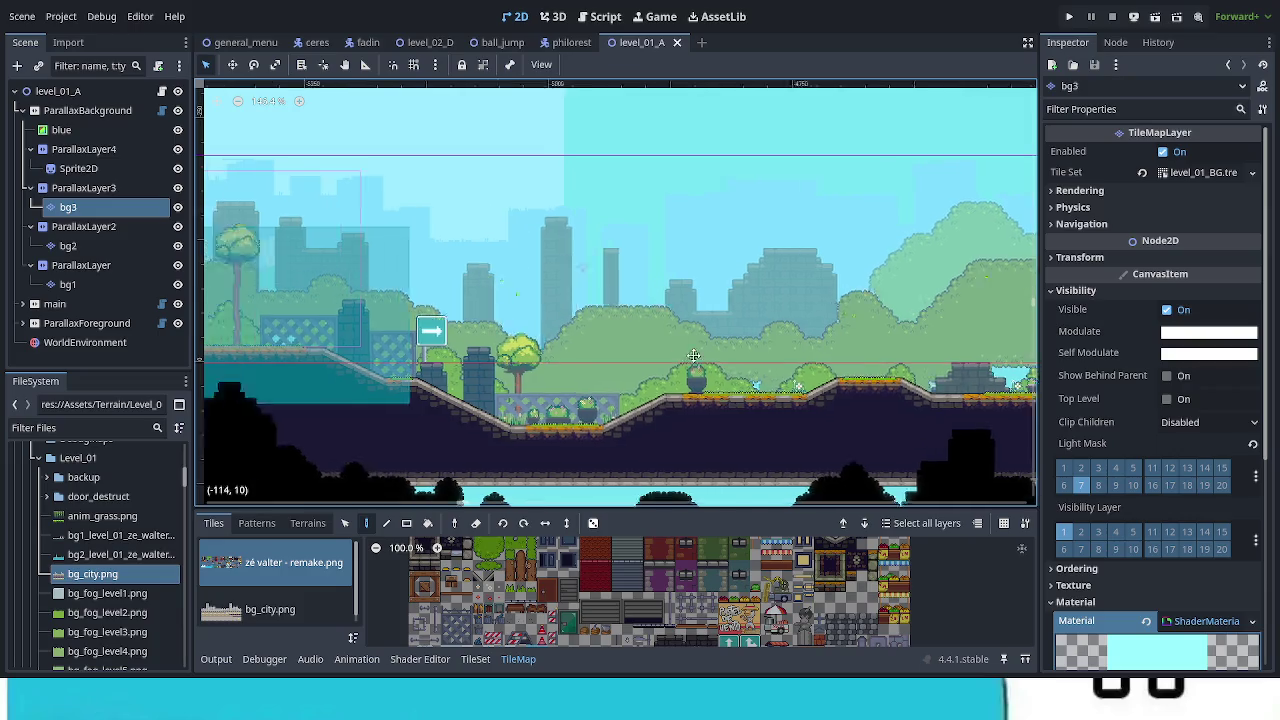
{"action": "scroll", "coordinate": [694, 355], "scroll_direction": "up", "scroll_amount": 4}
{"action": "scroll", "coordinate": [672, 356], "scroll_direction": "left", "scroll_amount": 5}
{"action": "mouse_move", "coordinate": [533, 375]}
{"action": "left_mouse_down"}
{"action": "mouse_move", "coordinate": [637, 386]}
{"action": "mouse_move", "coordinate": [597, 374]}
{"action": "left_mouse_up"}
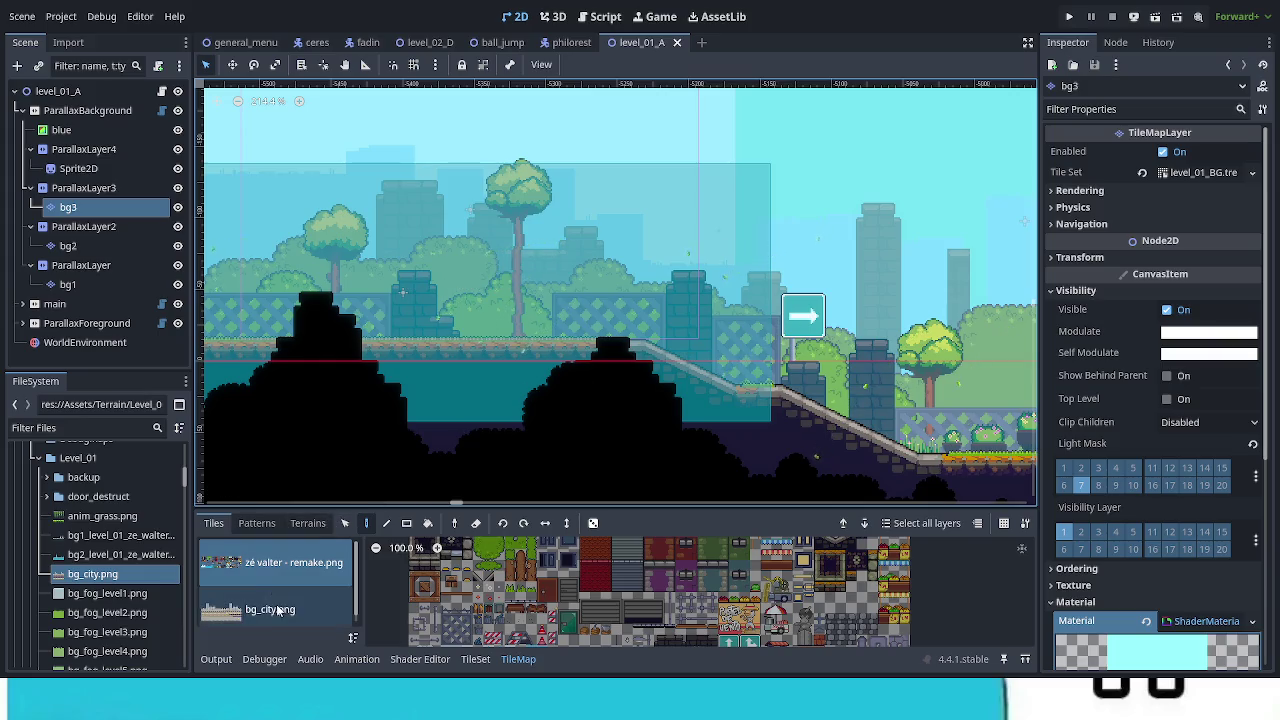
Step: Pick the bg_city.png atlas and box-select all of its city tiles
{"action": "left_click", "coordinate": [323, 607]}
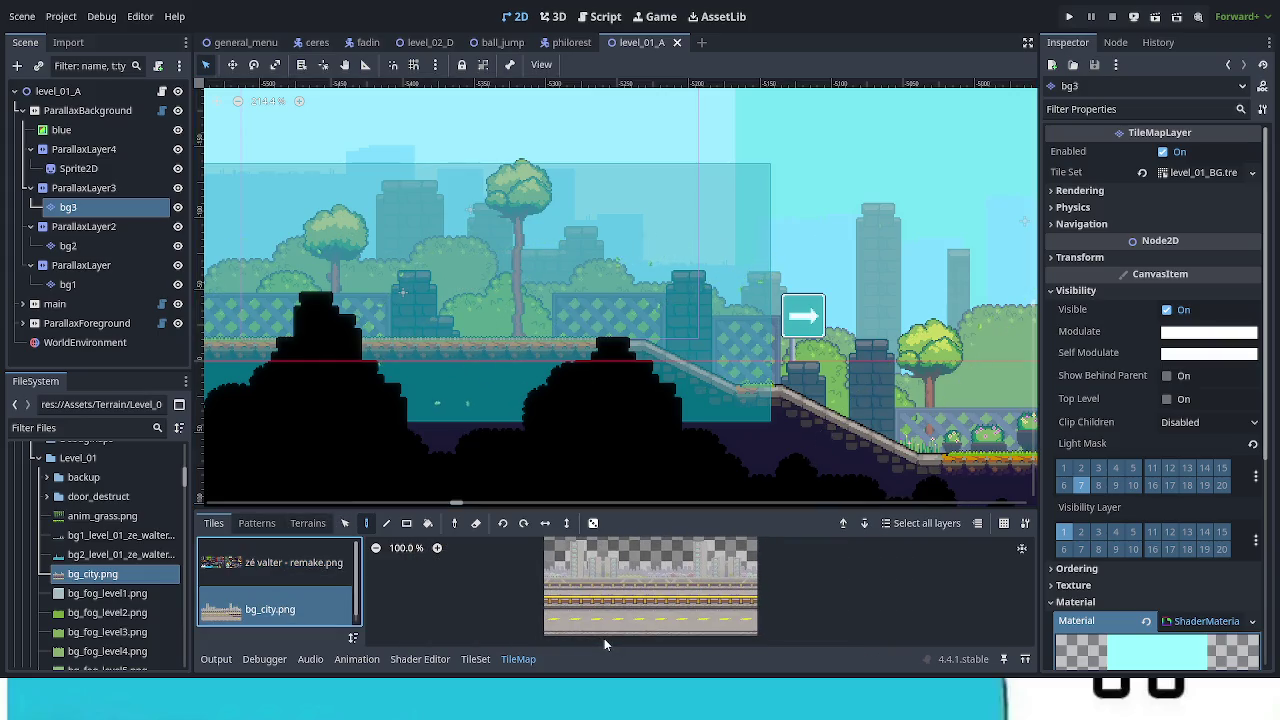
{"action": "left_click_drag", "start_coordinate": [586, 502], "coordinate": [586, 461]}
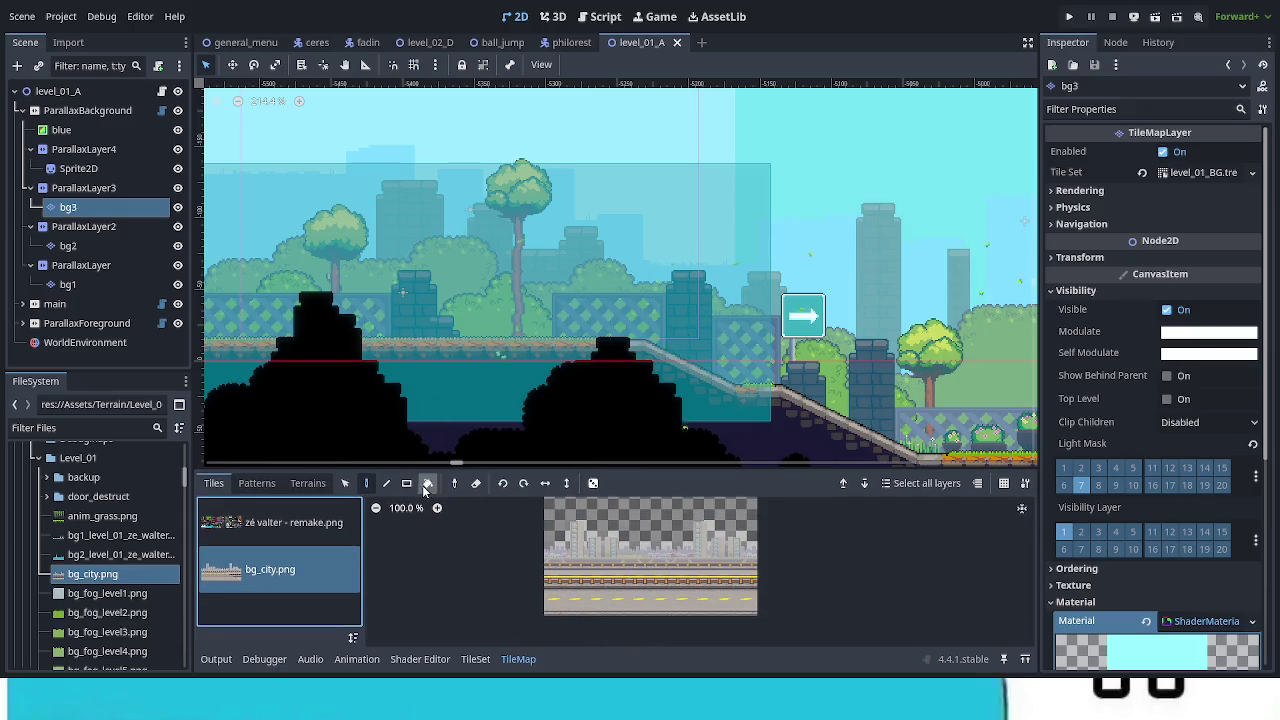
{"action": "left_click", "coordinate": [345, 483]}
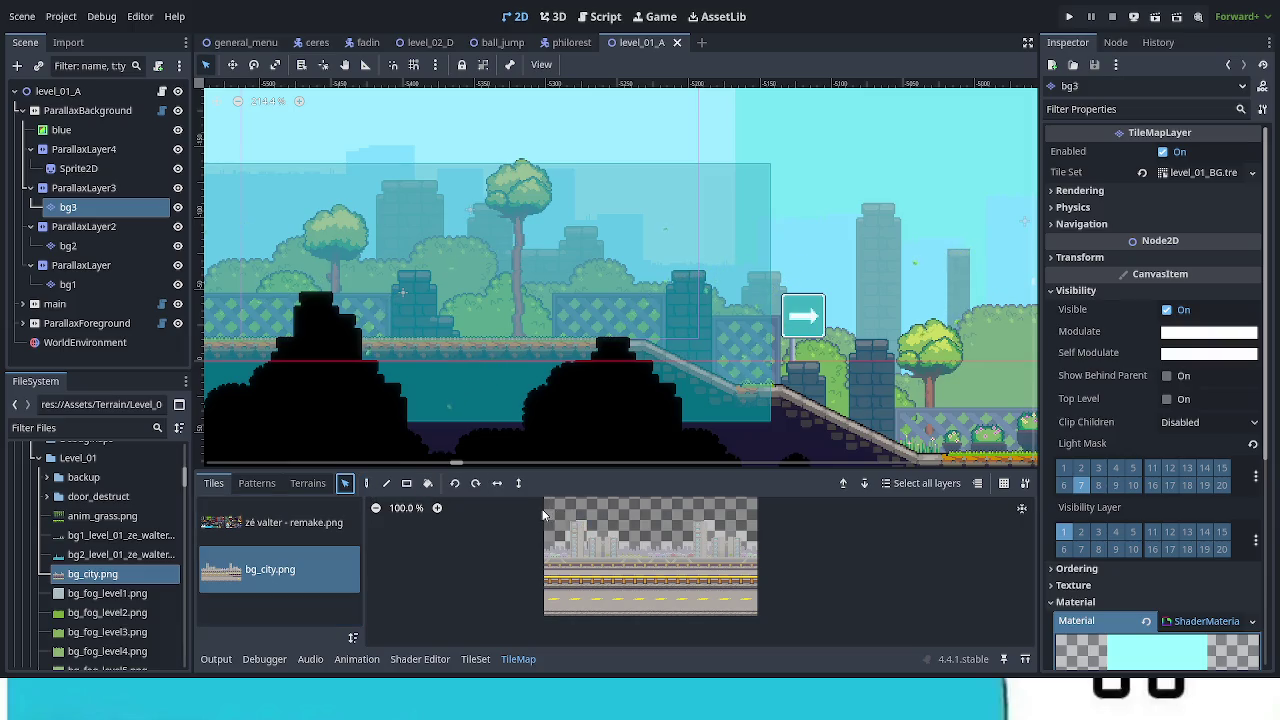
{"action": "mouse_move", "coordinate": [755, 616]}
{"action": "left_mouse_down"}
{"action": "mouse_move", "coordinate": [670, 550]}
{"action": "mouse_move", "coordinate": [536, 521]}
{"action": "left_mouse_up"}
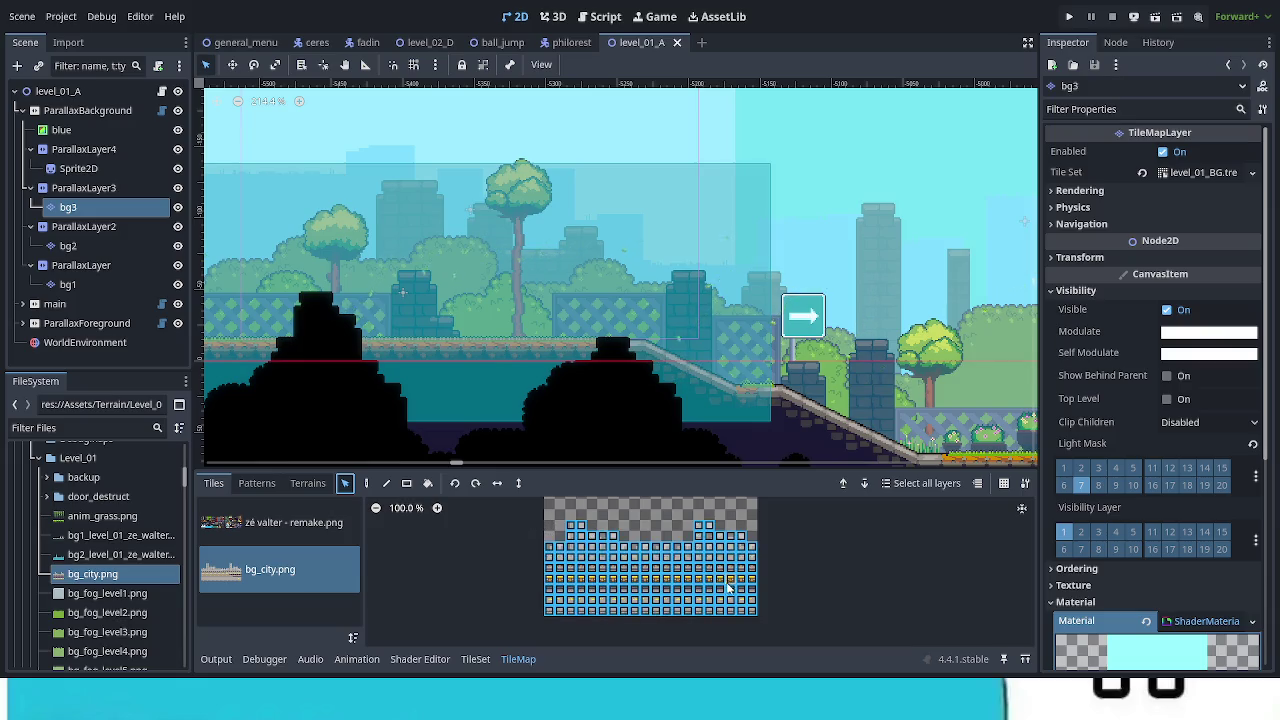
Step: Stamp the selected city skyline tiles onto bg3 with the Pencil tool, check them, and save
{"action": "left_click", "coordinate": [367, 485]}
{"action": "scroll", "coordinate": [491, 235], "scroll_direction": "down", "scroll_amount": 1}
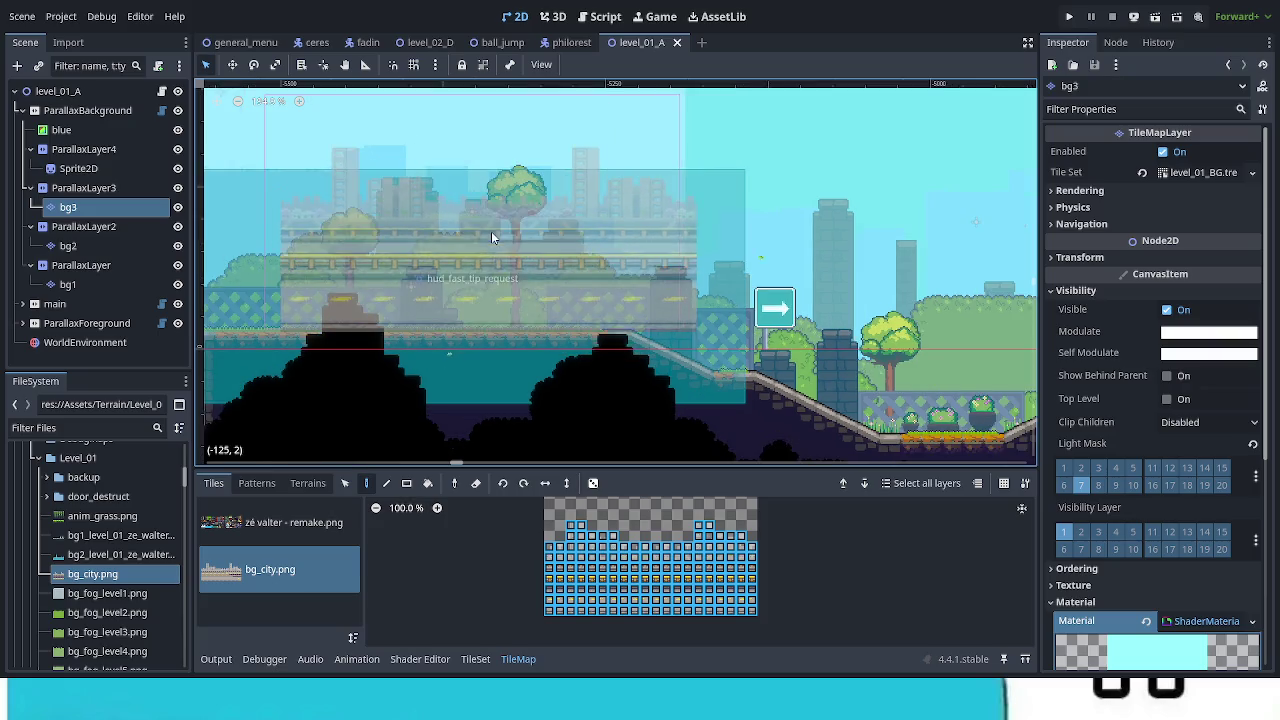
{"action": "scroll", "coordinate": [491, 237], "scroll_direction": "up", "scroll_amount": 5}
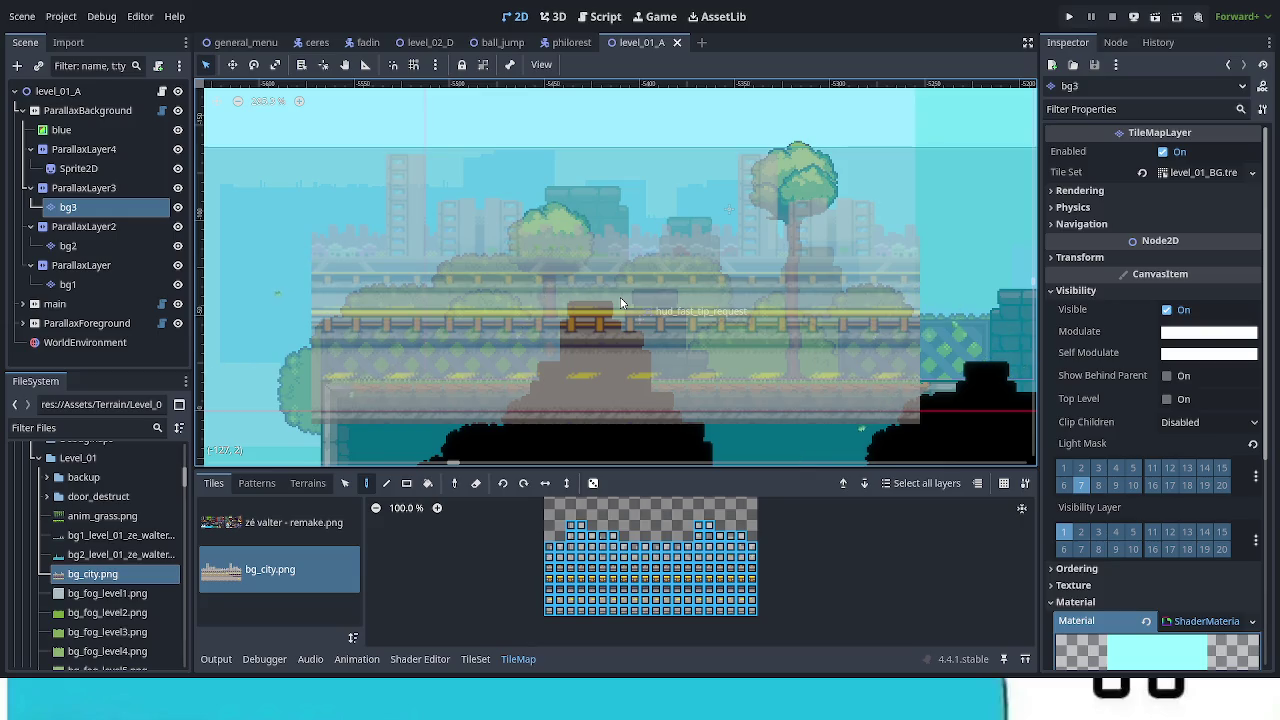
{"action": "left_click", "coordinate": [617, 320]}
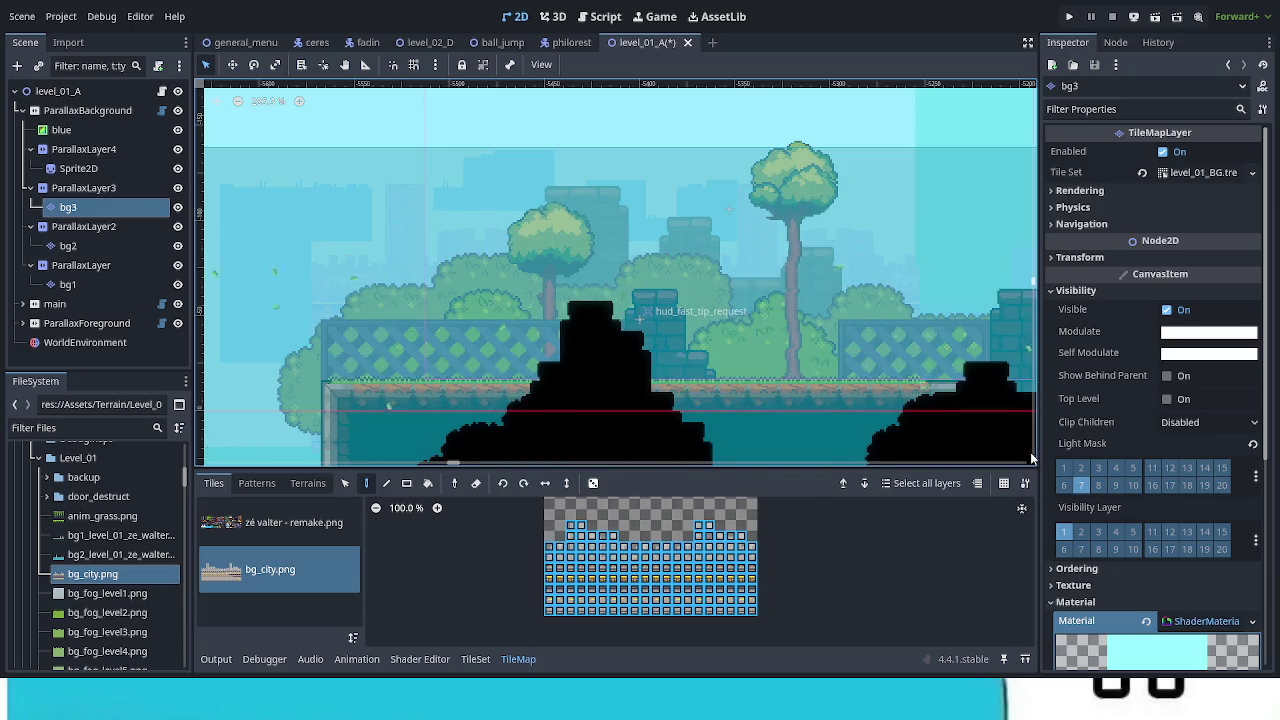
{"action": "left_click_drag", "start_coordinate": [996, 436], "coordinate": [271, 368]}
{"action": "mouse_move", "coordinate": [1036, 350]}
{"action": "left_mouse_down"}
{"action": "mouse_move", "coordinate": [662, 337]}
{"action": "mouse_move", "coordinate": [1027, 337]}
{"action": "mouse_move", "coordinate": [954, 337]}
{"action": "left_mouse_up"}
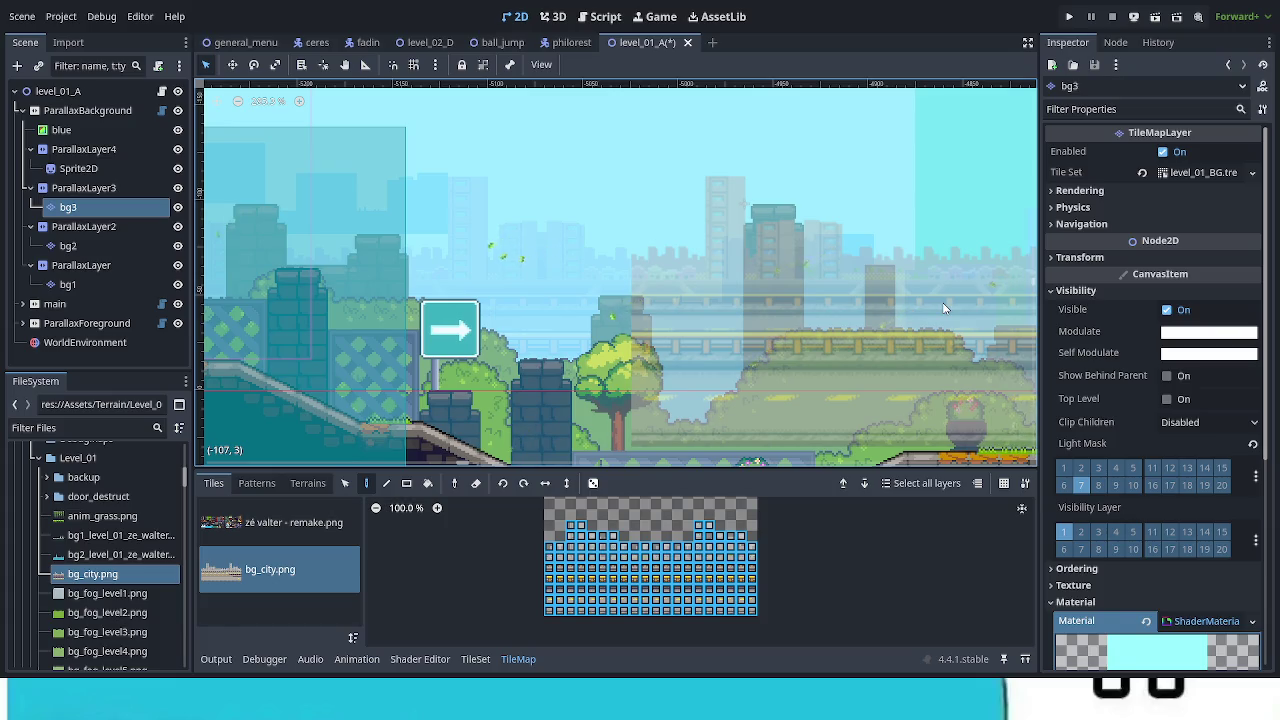
{"action": "key", "text": "ctrl+s"}
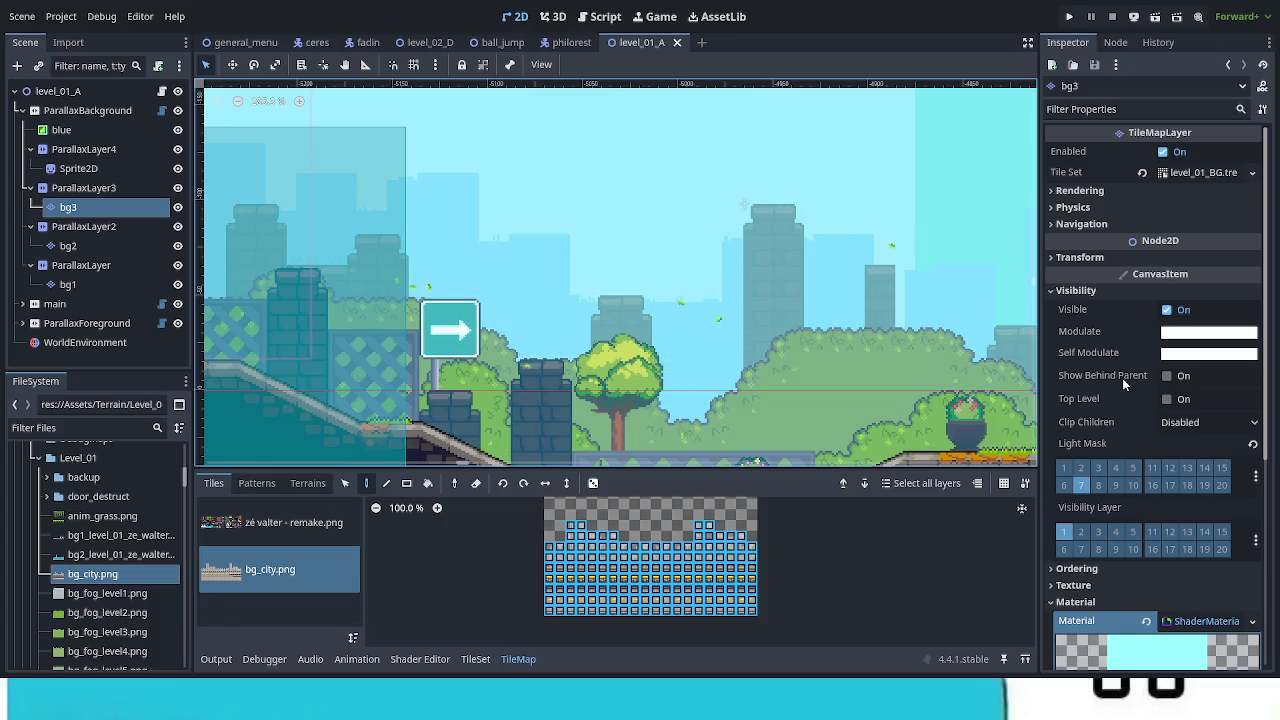
{"action": "left_click", "coordinate": [77, 190]}
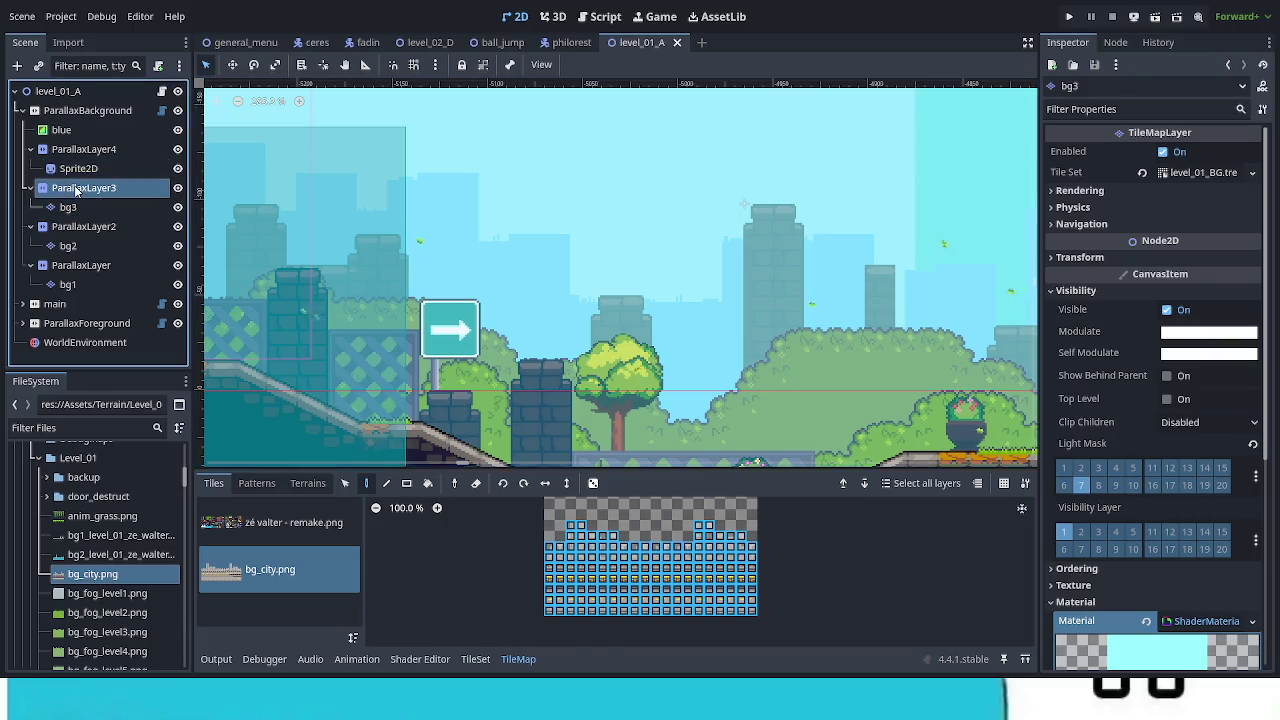
Step: Create a new TileMapLayer child under ParallaxLayer3 and name it bg
{"action": "left_click", "coordinate": [80, 206]}
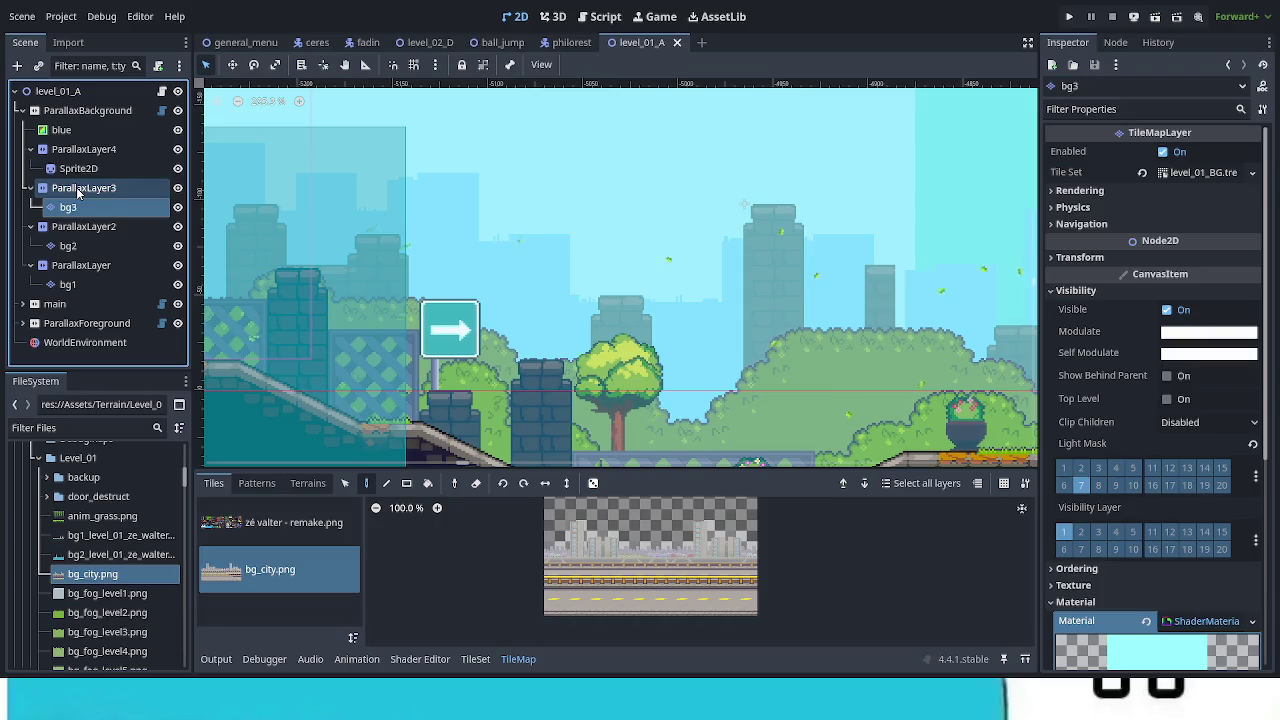
{"action": "left_click", "coordinate": [79, 193]}
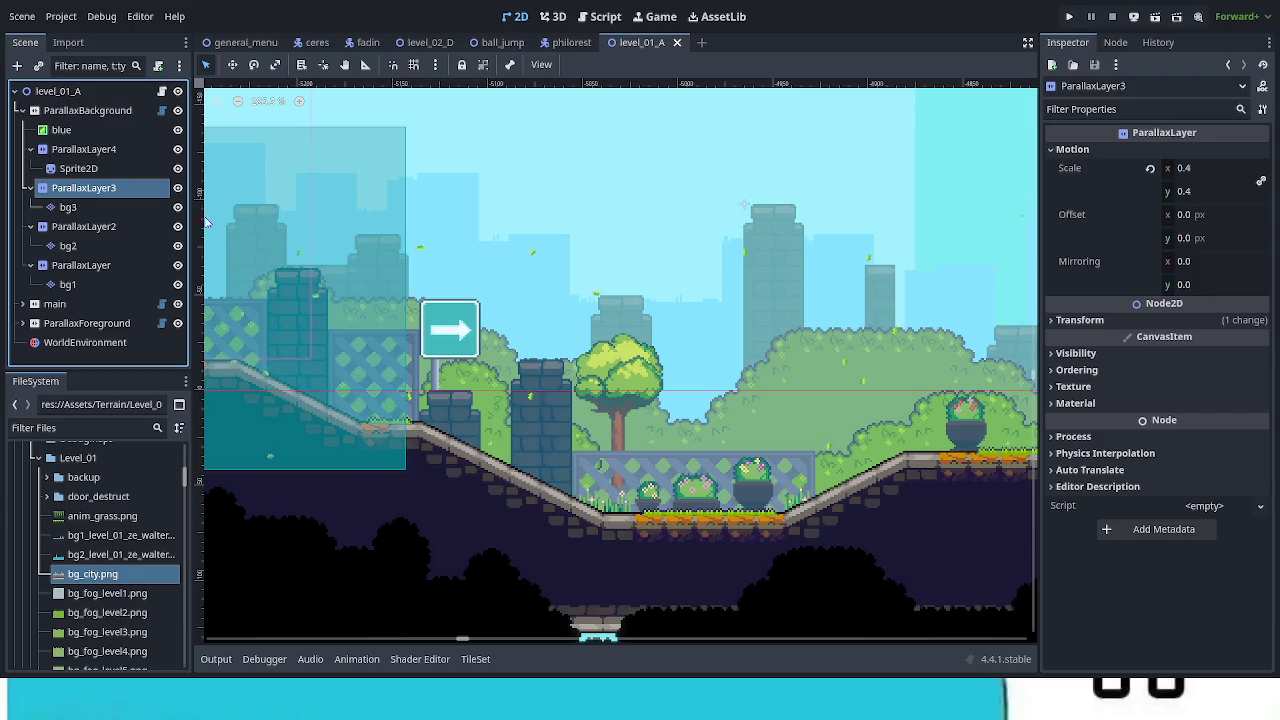
{"action": "key", "text": "ctrl+v"}
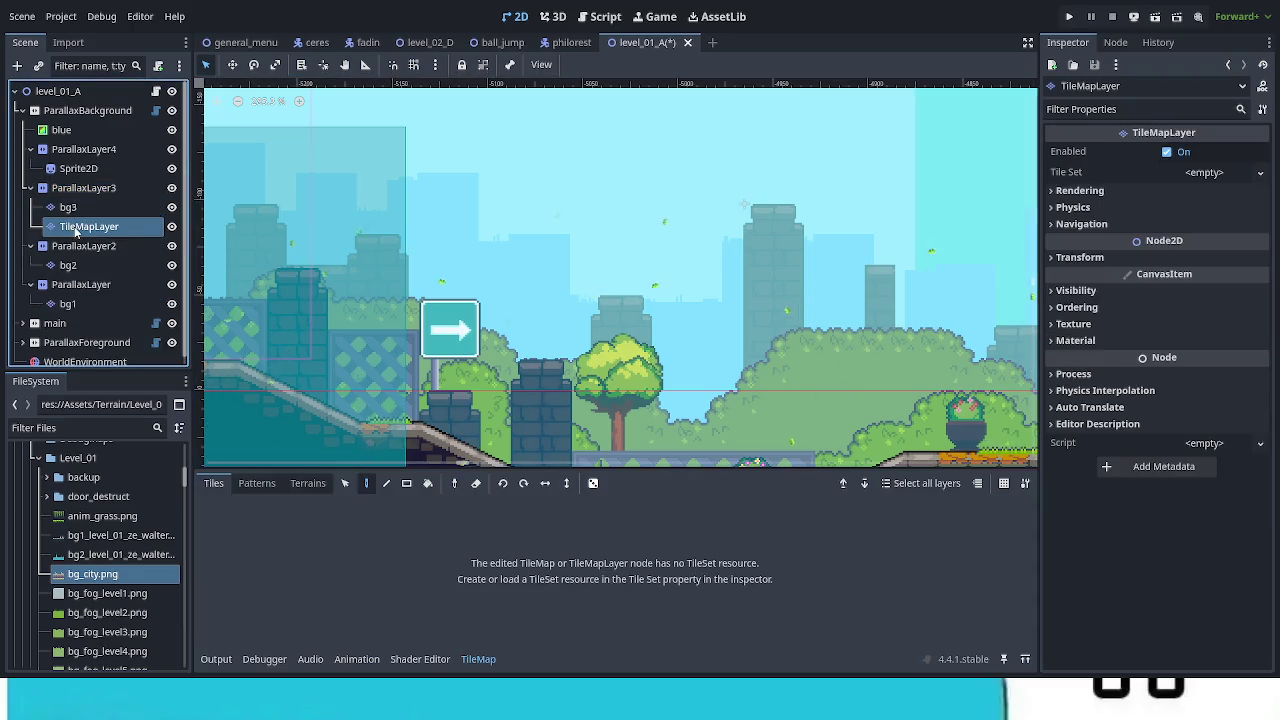
{"action": "type", "text": "bg"}
{"action": "key", "text": "Return"}
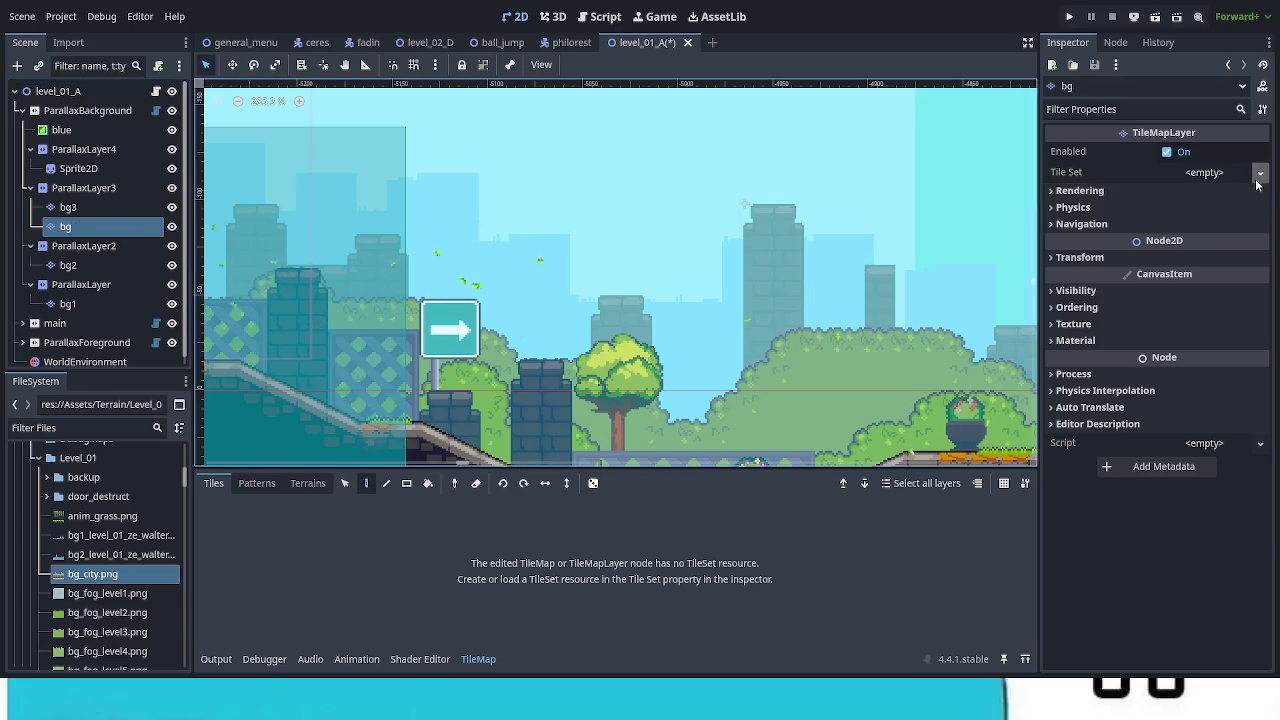
Step: Assign level_01_TILES.tres as the bg layer's Tile Set
{"action": "left_click", "coordinate": [1257, 180]}
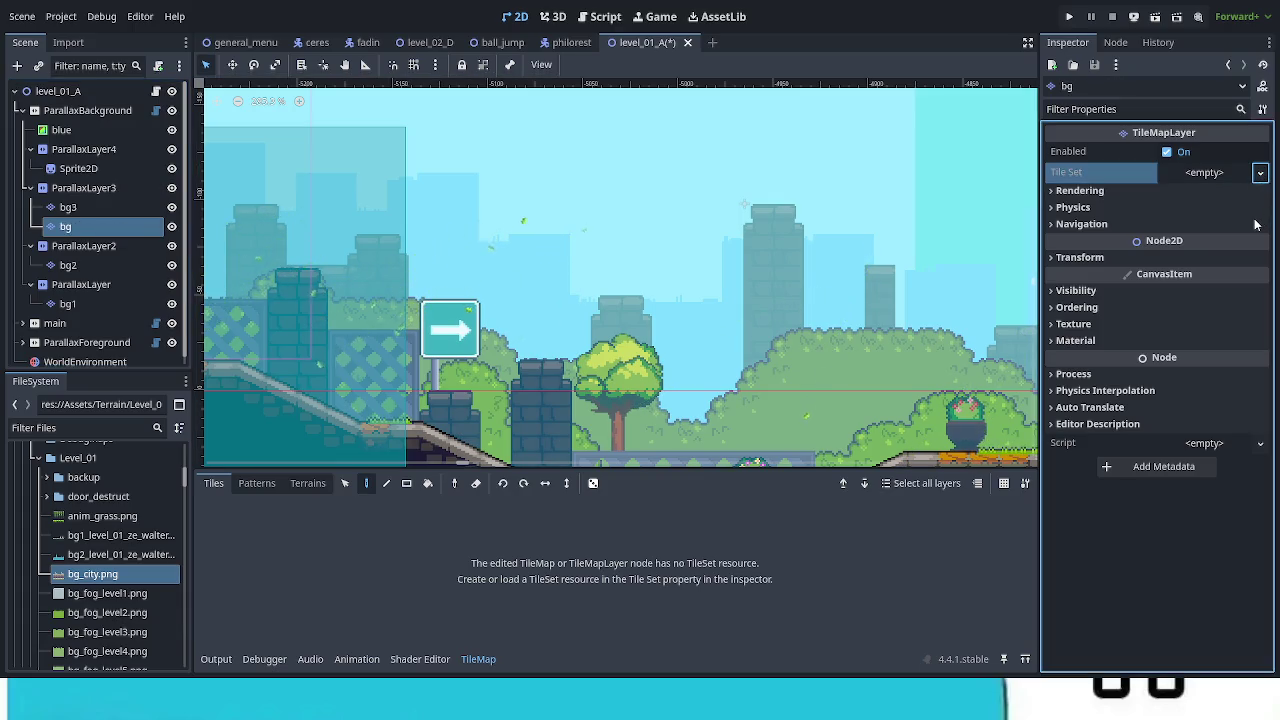
{"action": "key", "text": "ctrl+v"}
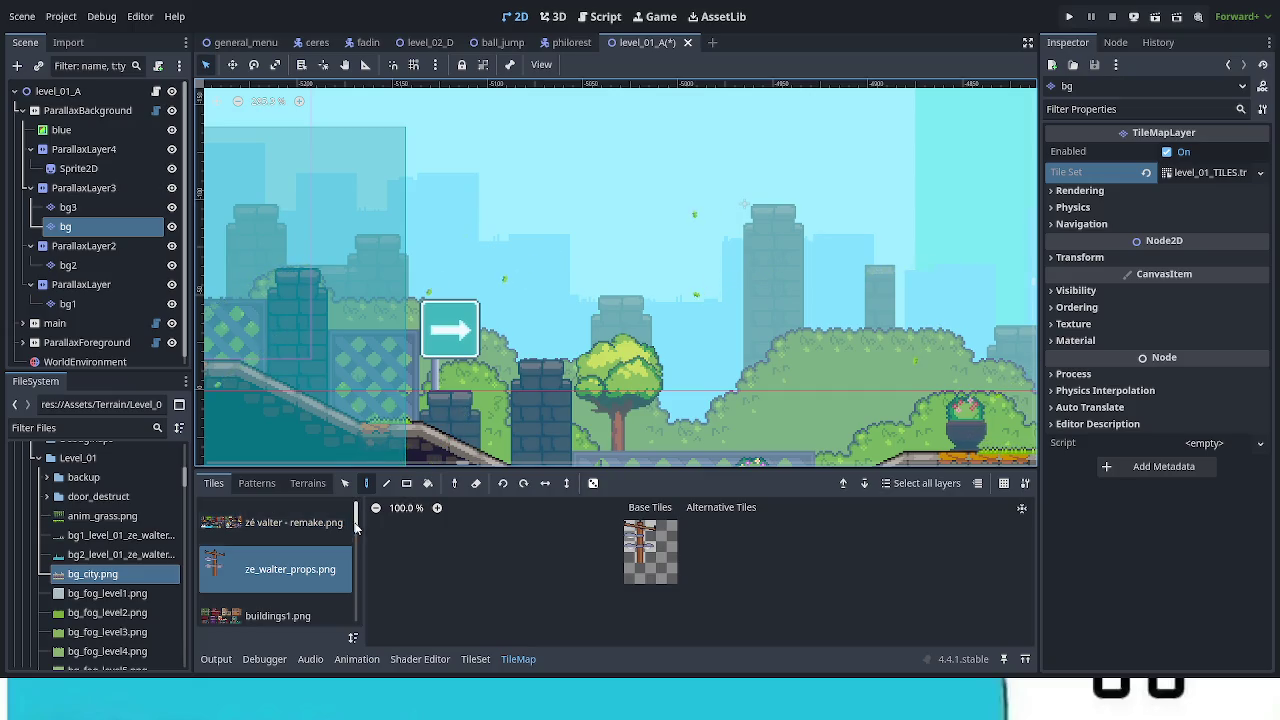
{"action": "scroll", "coordinate": [345, 545], "scroll_direction": "down", "scroll_amount": 5}
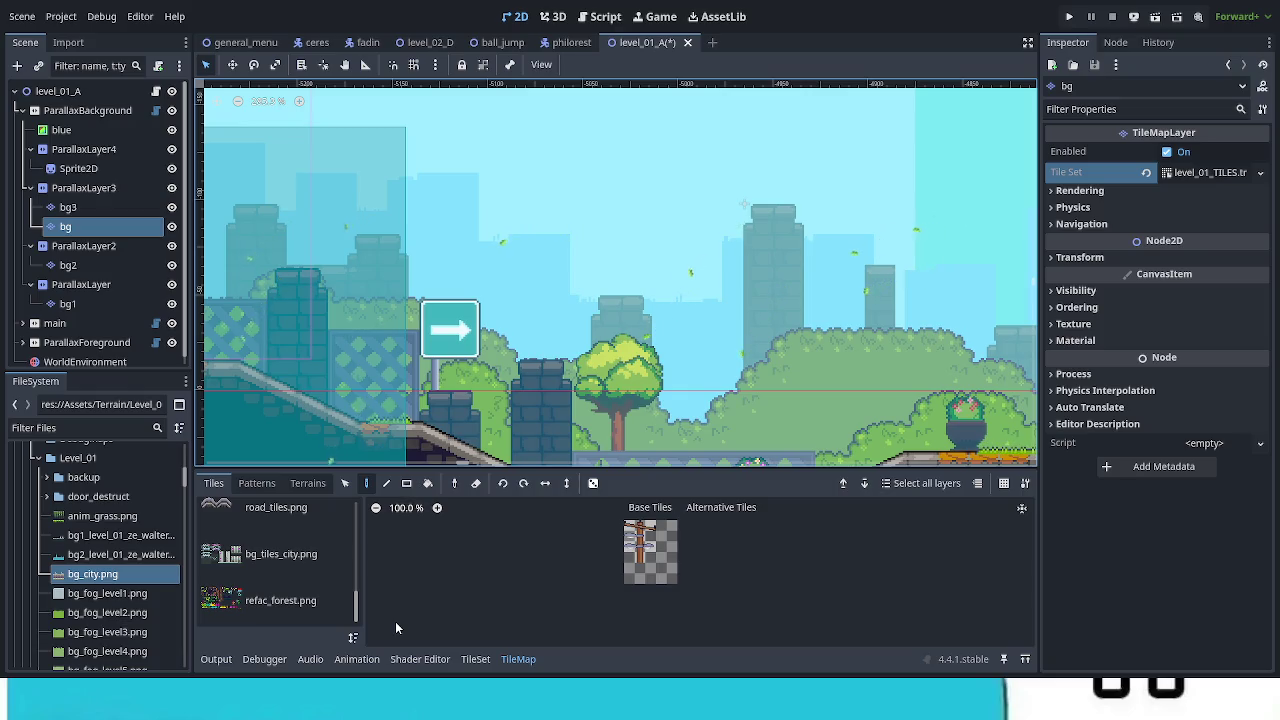
{"action": "left_click", "coordinate": [102, 208]}
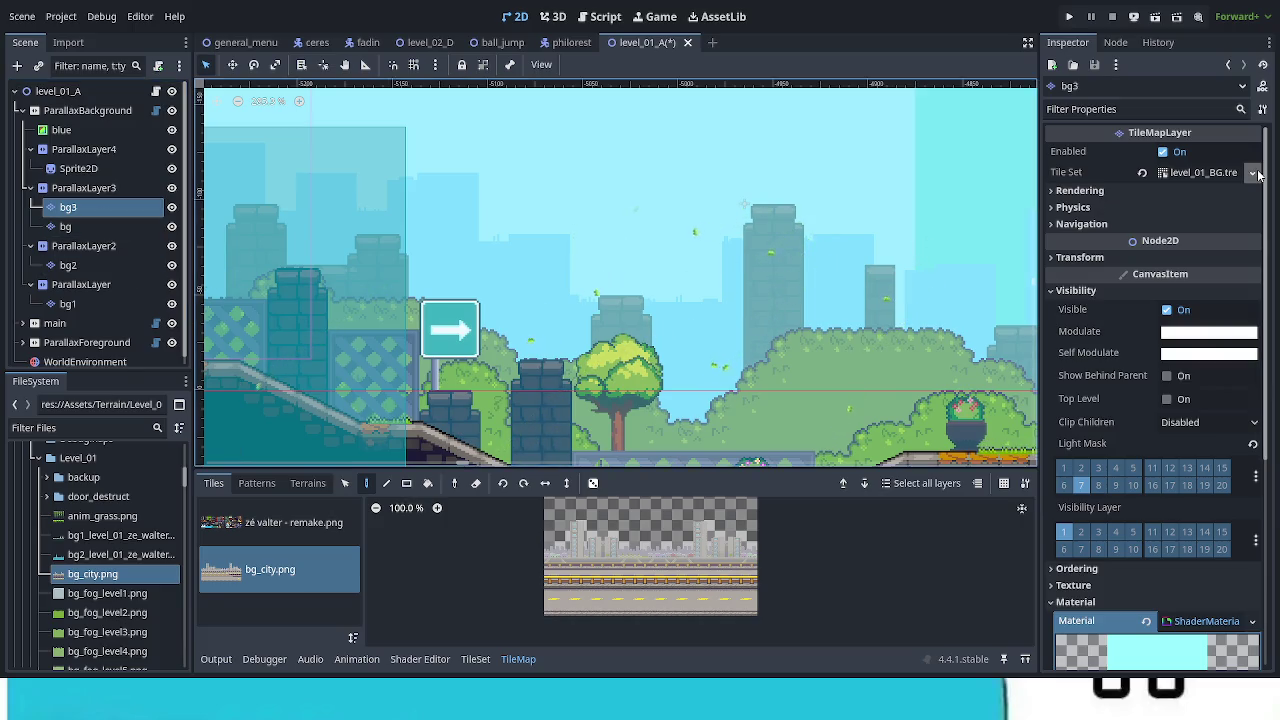
Step: Clear the bg layer's Tile Set and load level_01_BG.tres in its place
{"action": "key", "text": "Down"}
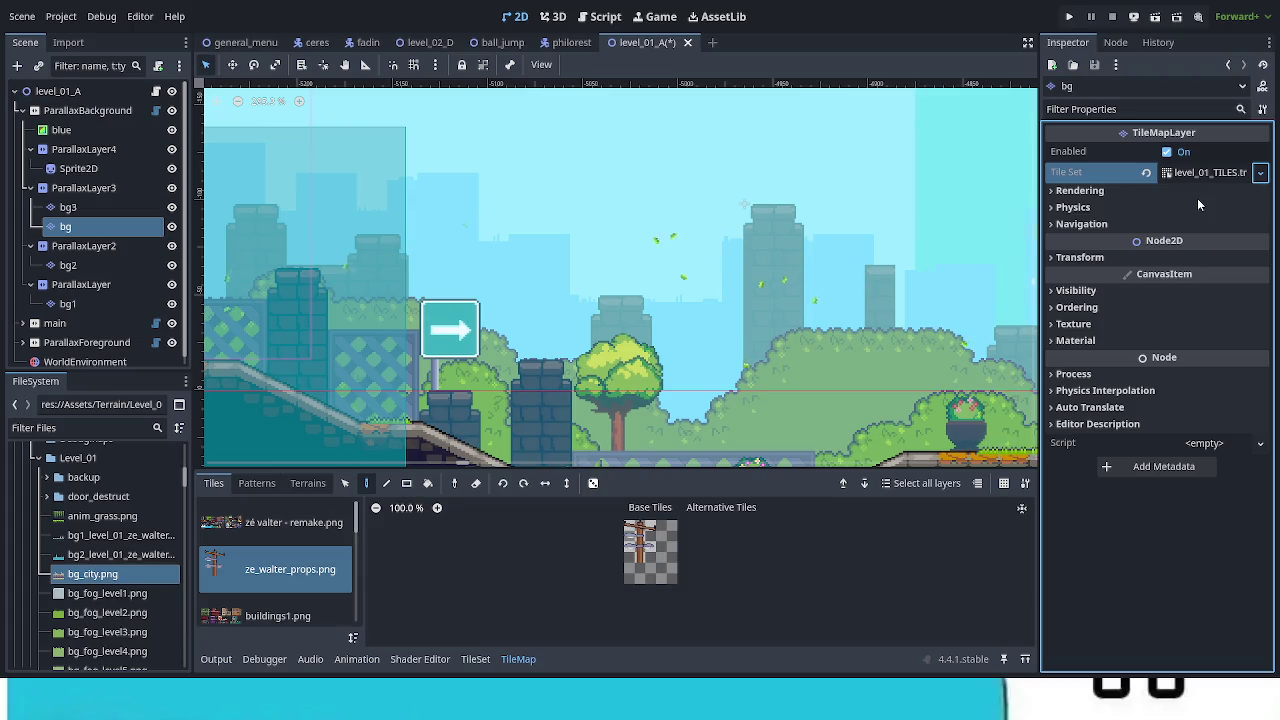
{"action": "left_click", "coordinate": [1146, 173]}
{"action": "left_click", "coordinate": [1260, 172]}
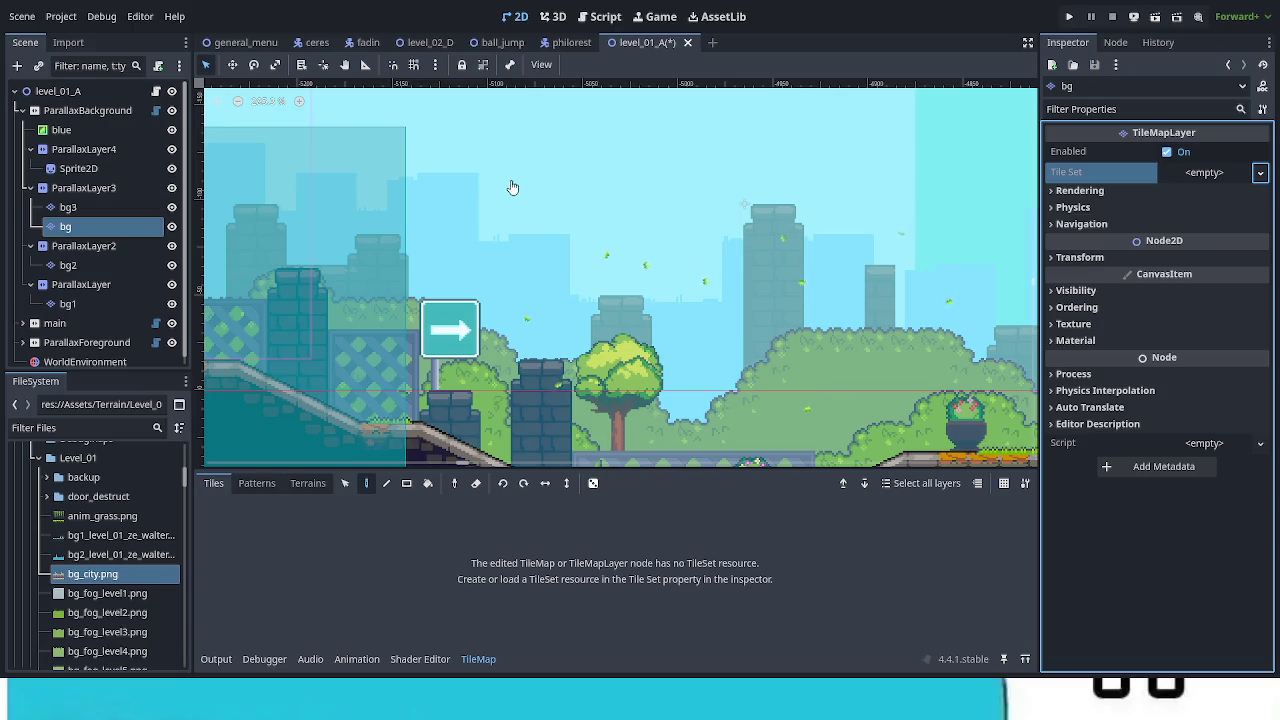
{"action": "key", "text": "ctrl+z"}
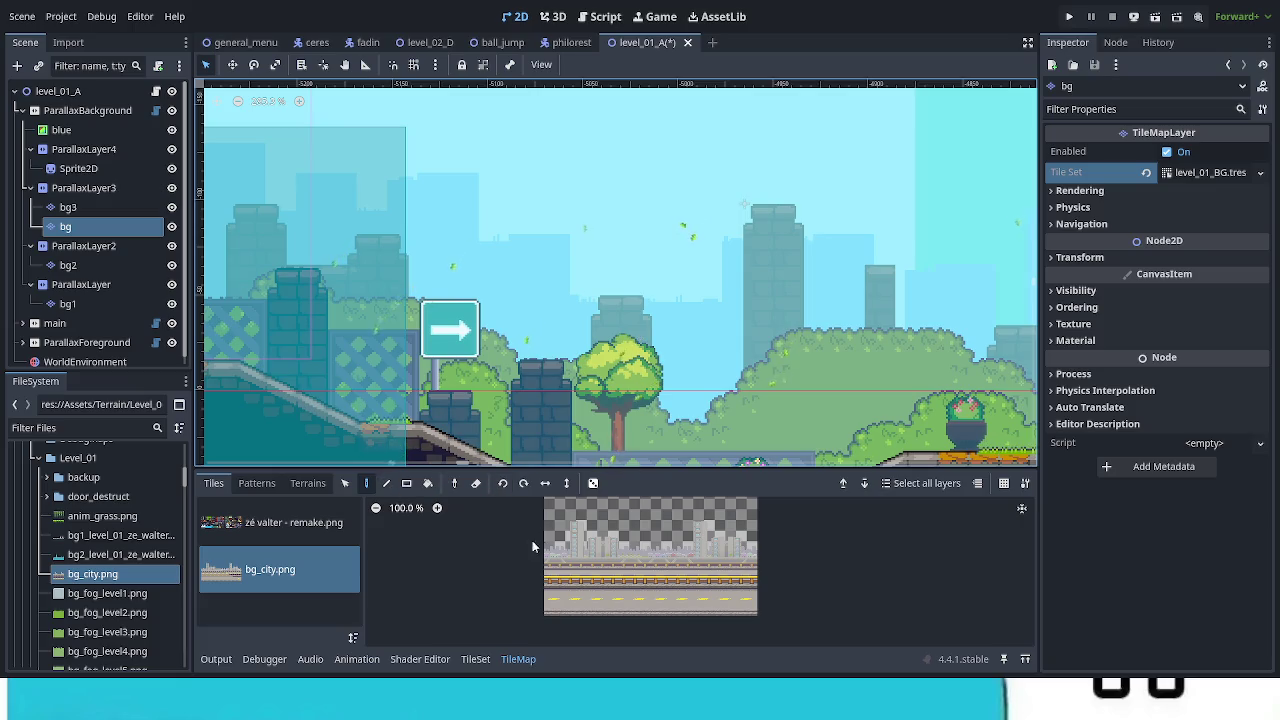
{"action": "scroll", "coordinate": [470, 350], "scroll_direction": "left", "scroll_amount": 5}
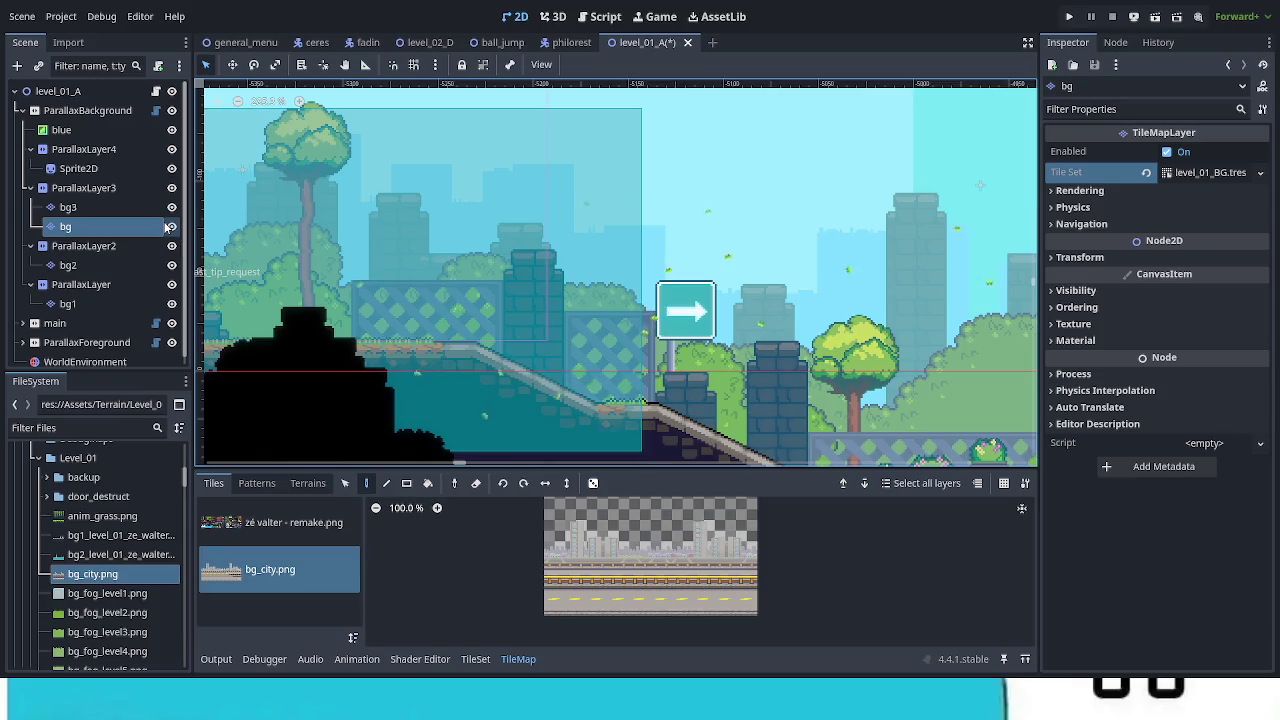
Step: Hide the bg3 layer and inspect its ShaderMaterial setting
{"action": "left_click", "coordinate": [171, 208]}
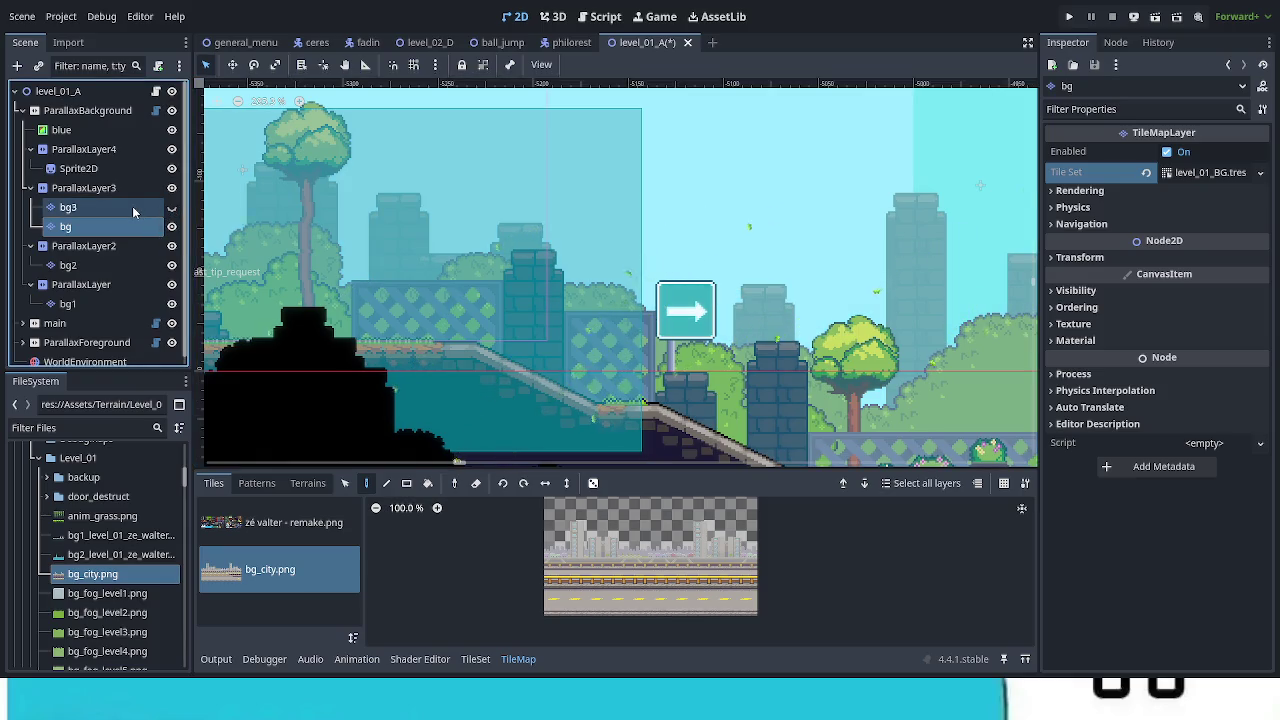
{"action": "left_click", "coordinate": [133, 207]}
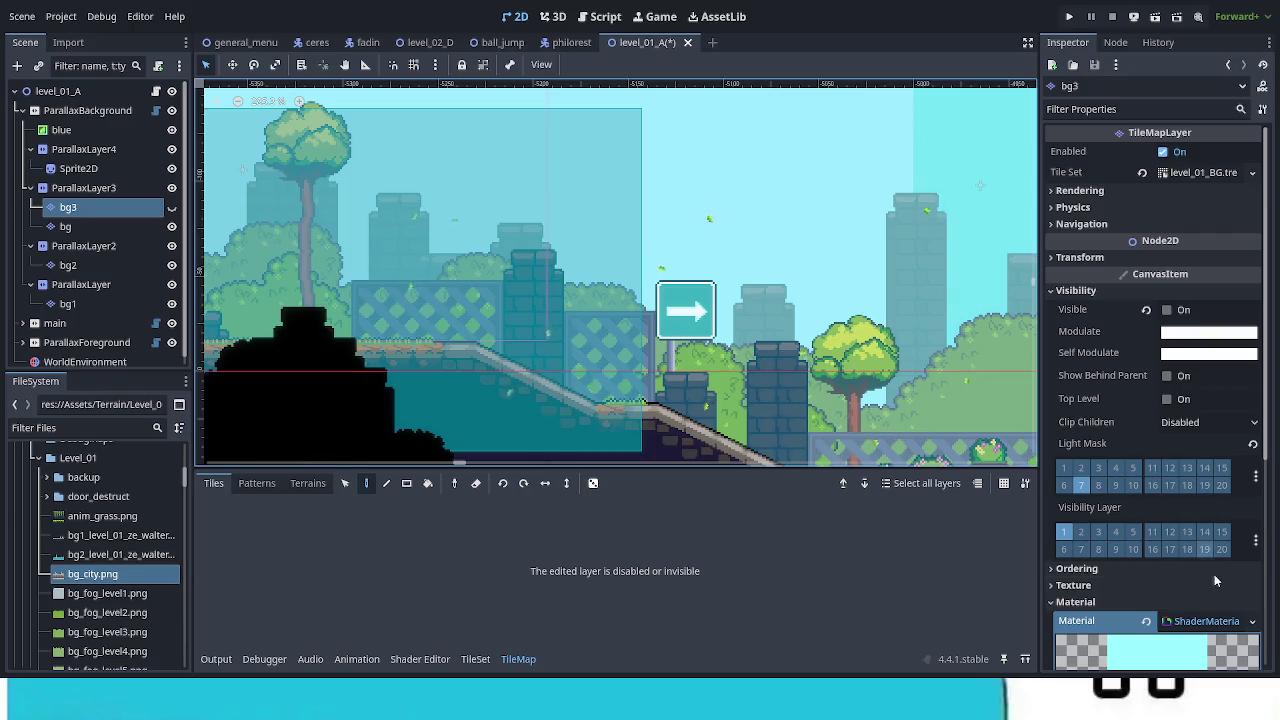
{"action": "left_click", "coordinate": [1236, 613]}
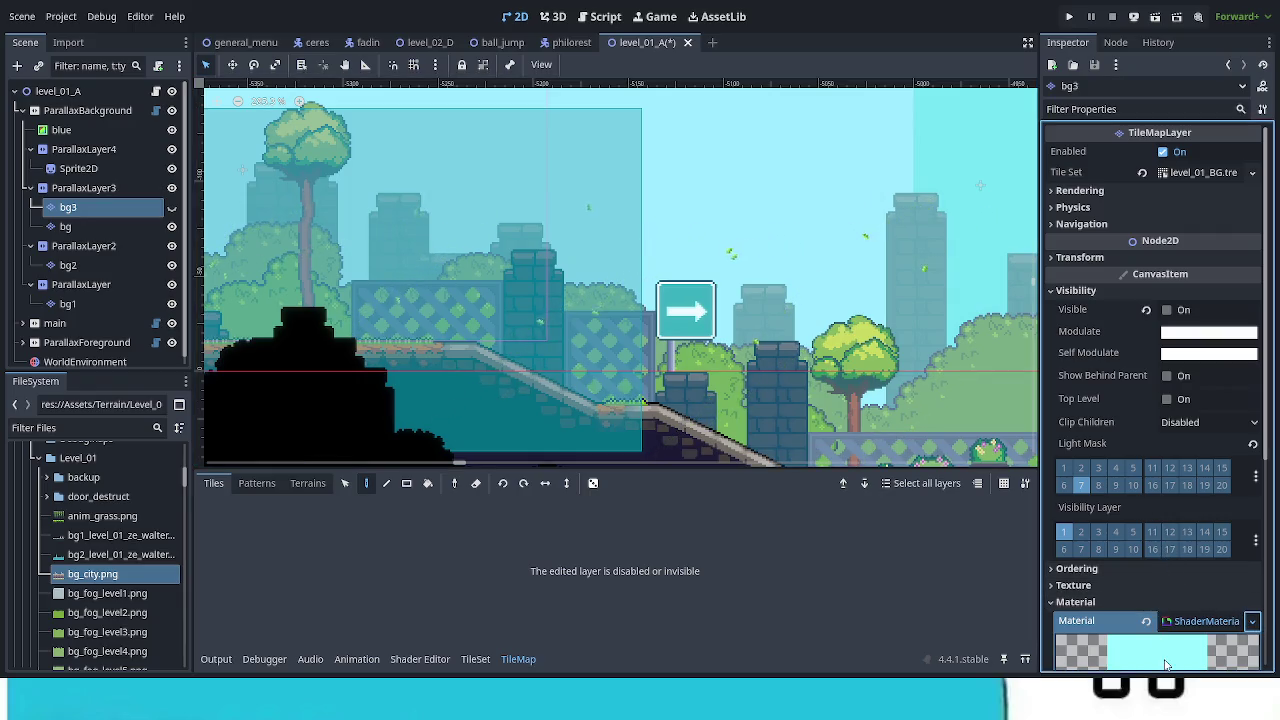
Step: Give the bg layer a New ShaderMaterial under CanvasItem > Material and save level_01_A
{"action": "left_click", "coordinate": [122, 230]}
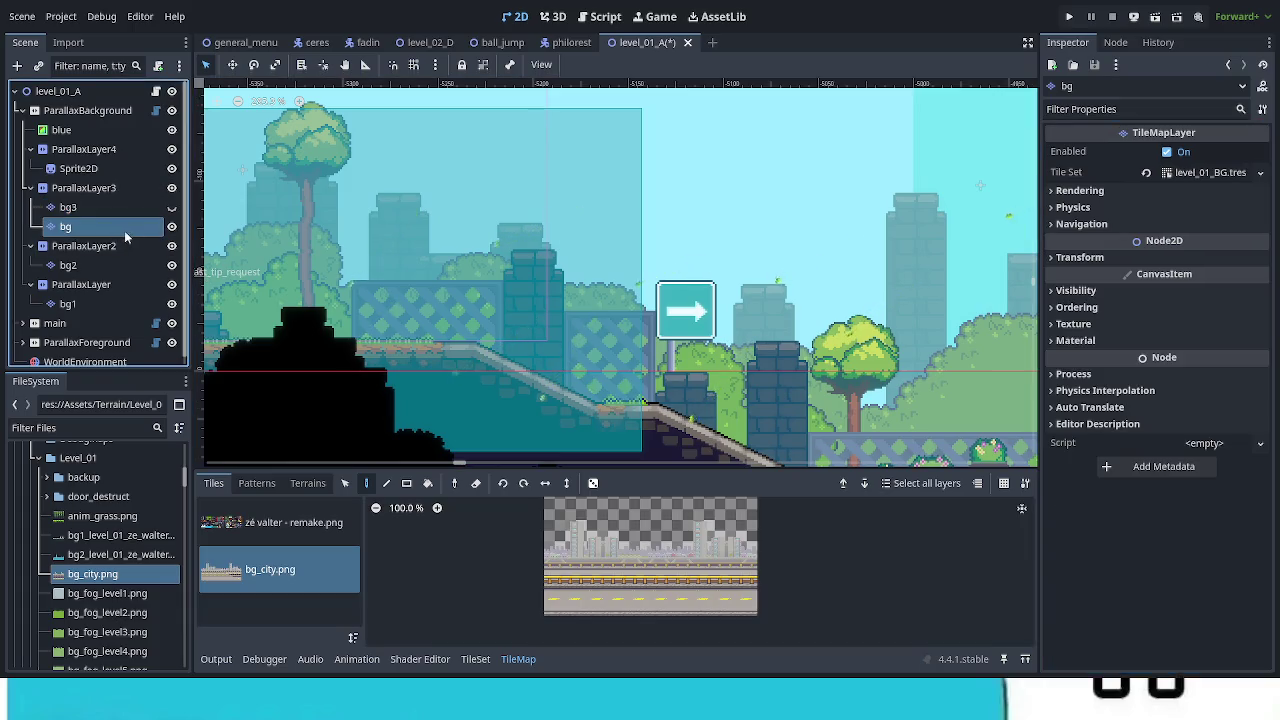
{"action": "left_click", "coordinate": [1134, 339]}
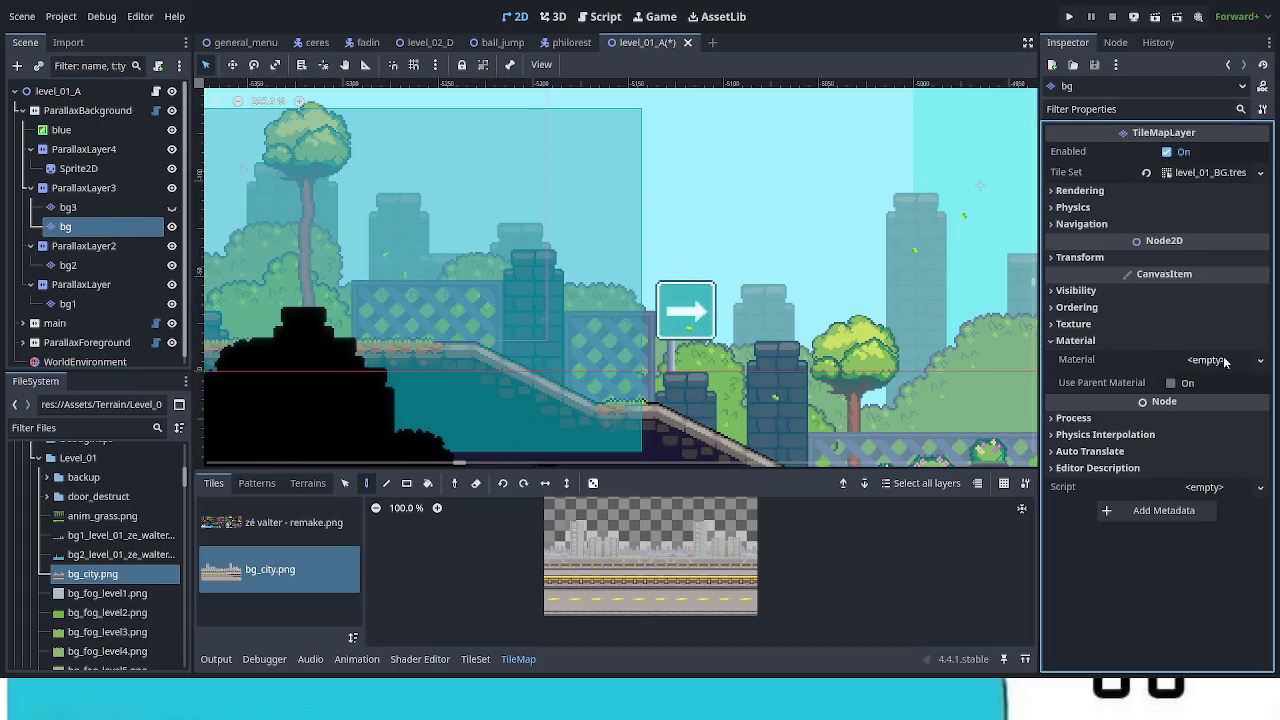
{"action": "left_click", "coordinate": [1261, 363]}
{"action": "left_click", "coordinate": [1192, 466]}
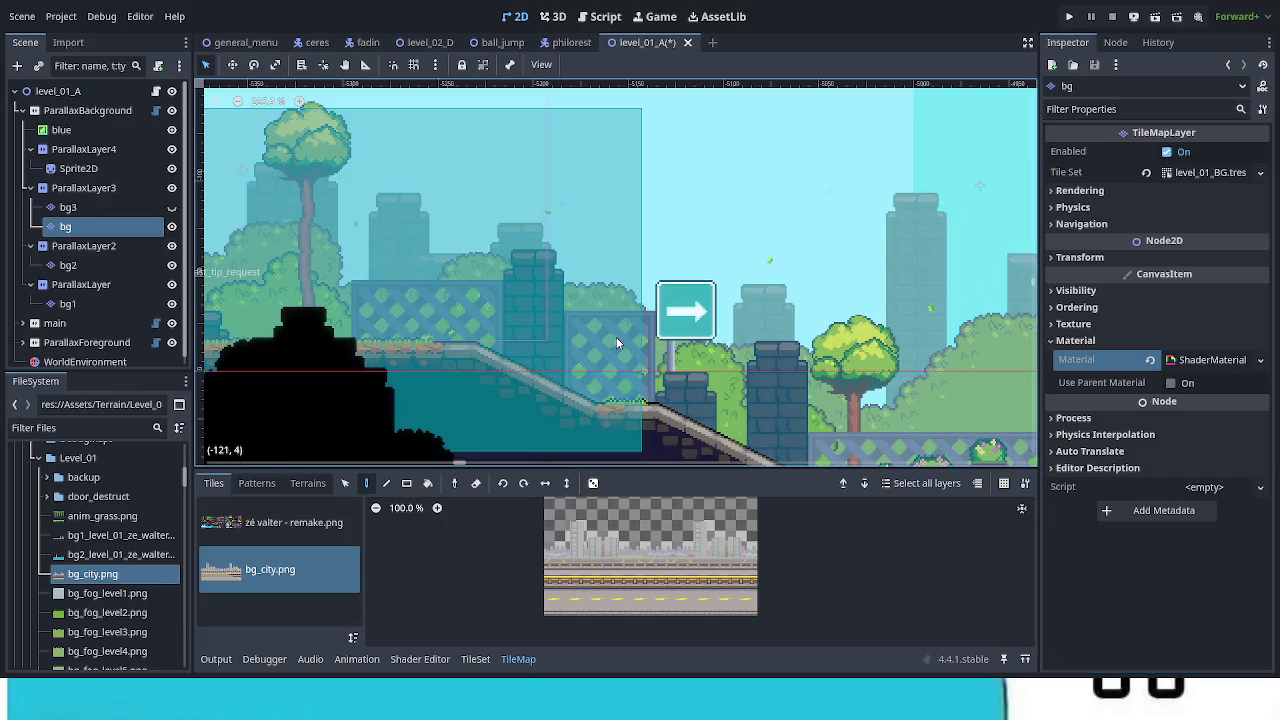
{"action": "key", "text": "ctrl+s"}
{"action": "scroll", "coordinate": [401, 318], "scroll_direction": "down", "scroll_amount": 4}
{"action": "left_click_drag", "start_coordinate": [650, 214], "coordinate": [690, 227]}
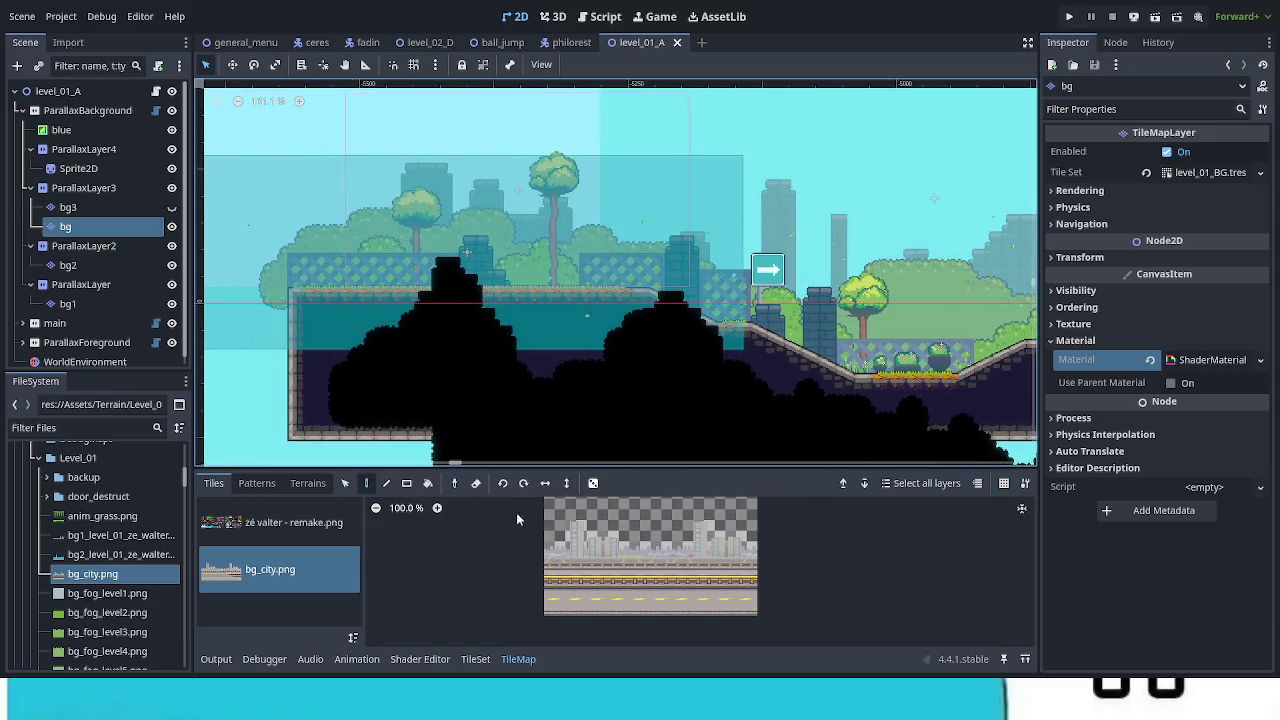
{"action": "left_click", "coordinate": [345, 485]}
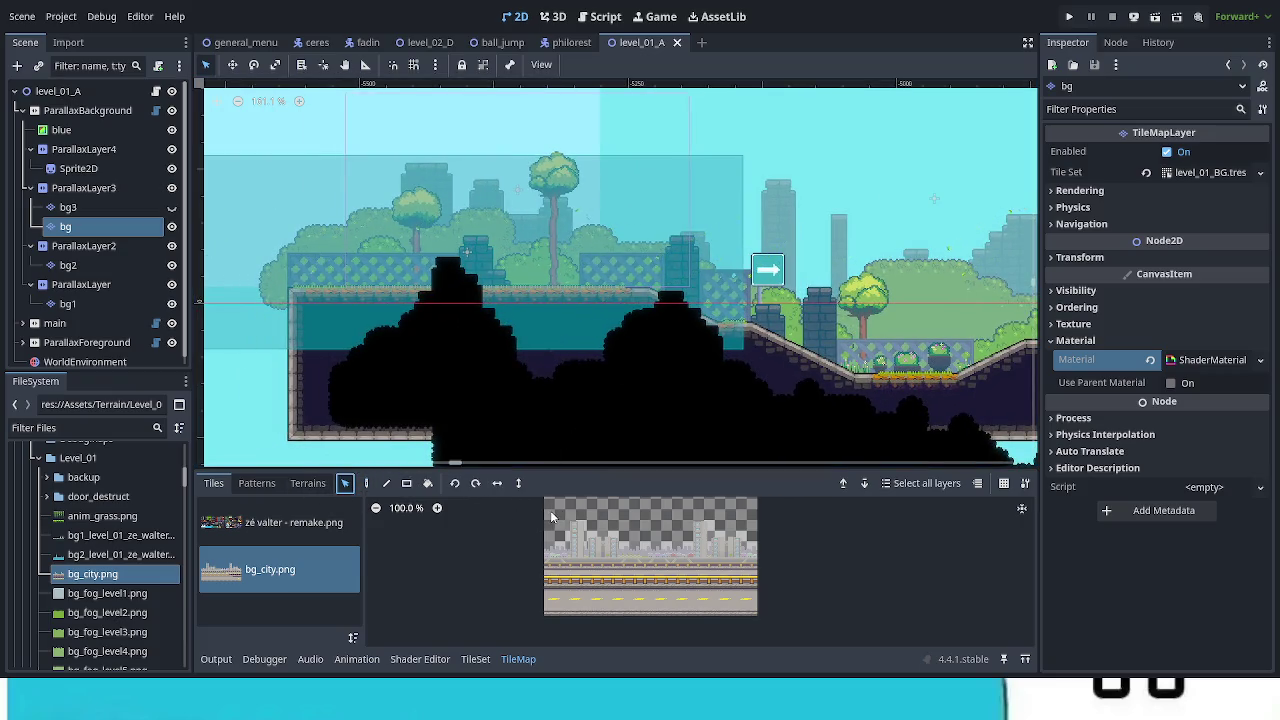
Step: Select a block of bg_city skyline-and-railing tiles in the atlas for painting
{"action": "mouse_move", "coordinate": [549, 612]}
{"action": "left_mouse_down"}
{"action": "mouse_move", "coordinate": [722, 550]}
{"action": "mouse_move", "coordinate": [796, 493]}
{"action": "left_mouse_up"}
{"action": "scroll", "coordinate": [516, 254], "scroll_direction": "up", "scroll_amount": 2}
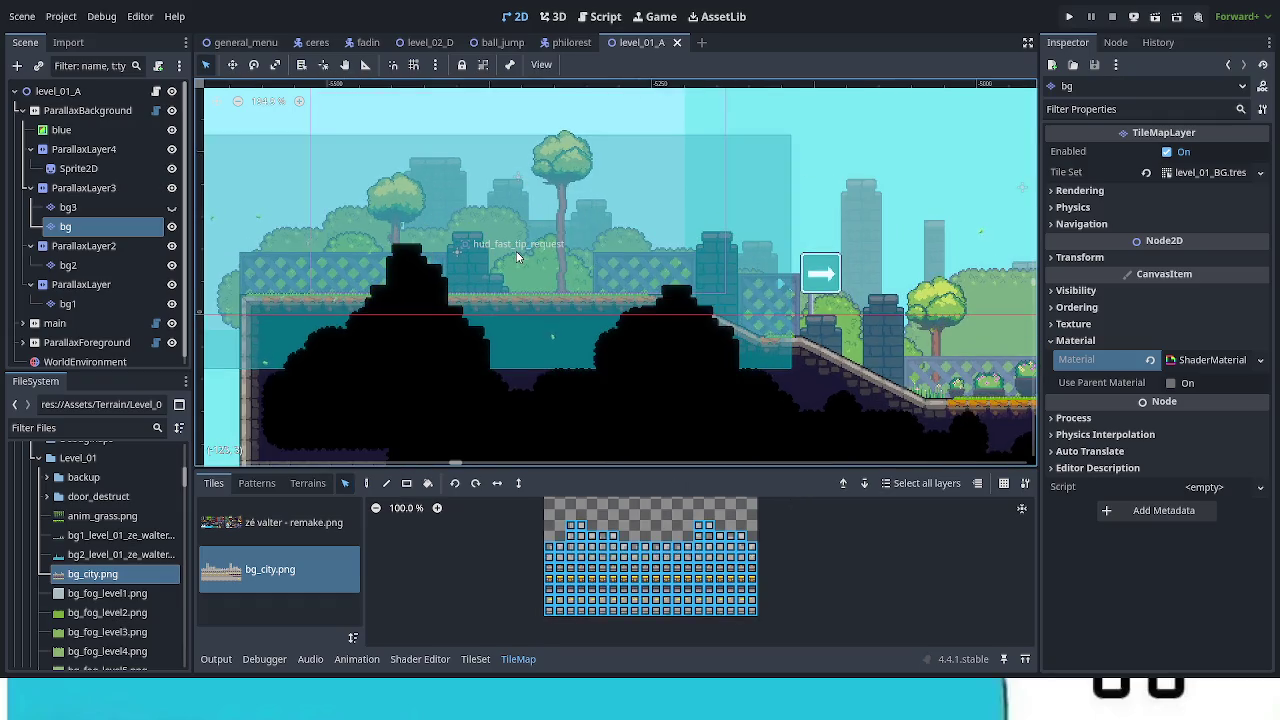
{"action": "scroll", "coordinate": [517, 257], "scroll_direction": "up", "scroll_amount": 2}
{"action": "scroll", "coordinate": [592, 288], "scroll_direction": "down", "scroll_amount": 1}
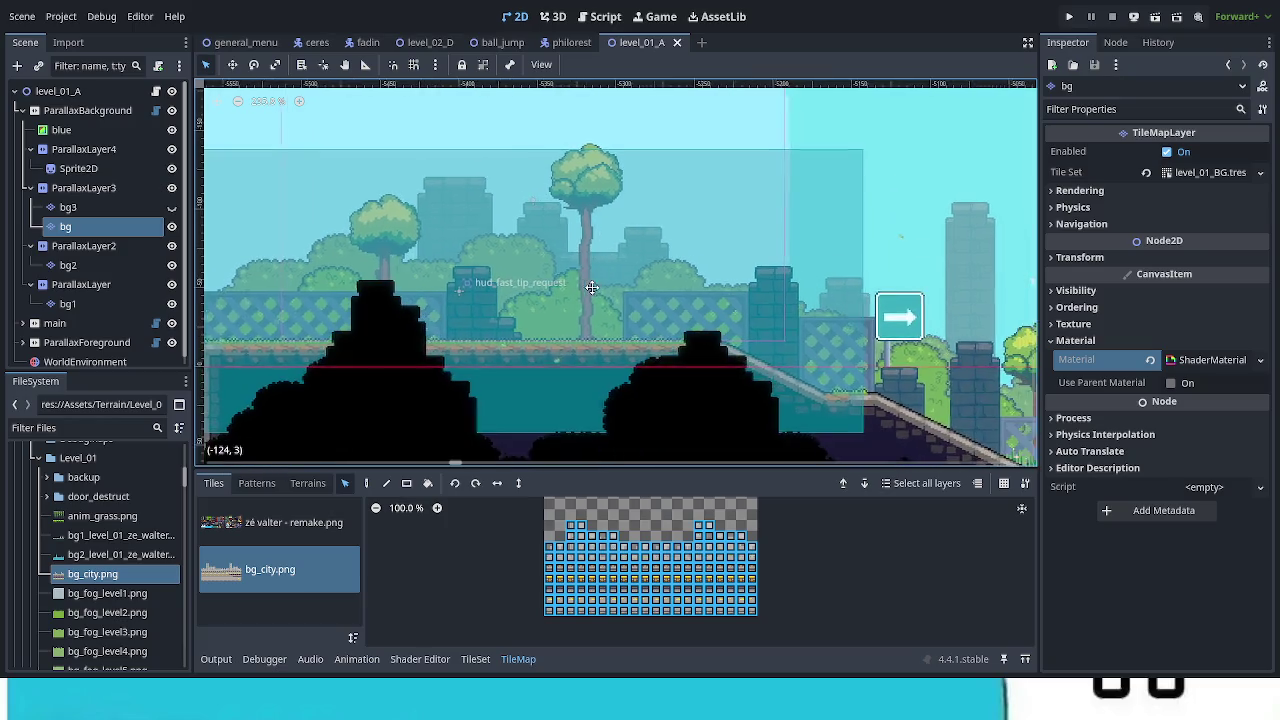
{"action": "left_click", "coordinate": [368, 485]}
Step: Paint the city skyline tiles across the bg layer, panning past the sign, trees and buildings
{"action": "mouse_move", "coordinate": [484, 198]}
{"action": "left_mouse_down"}
{"action": "mouse_move", "coordinate": [464, 246]}
{"action": "mouse_move", "coordinate": [459, 329]}
{"action": "left_mouse_up"}
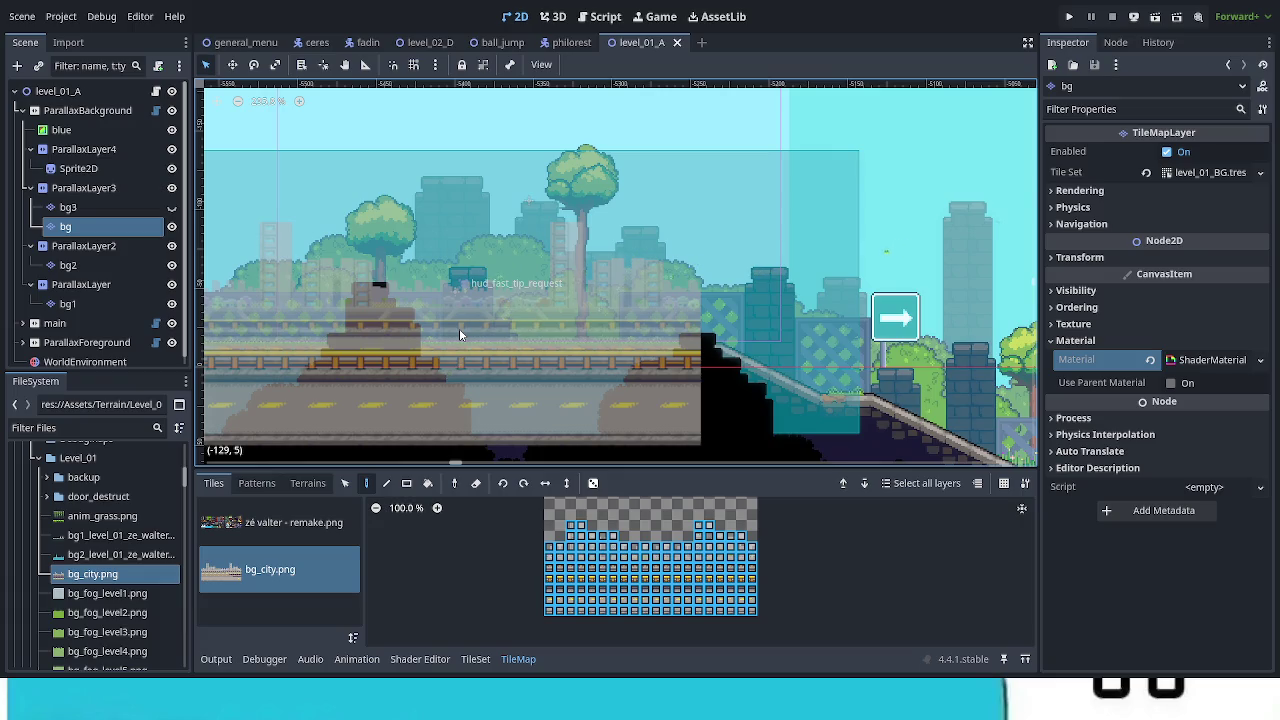
{"action": "scroll", "coordinate": [459, 335], "scroll_direction": "up", "scroll_amount": 5}
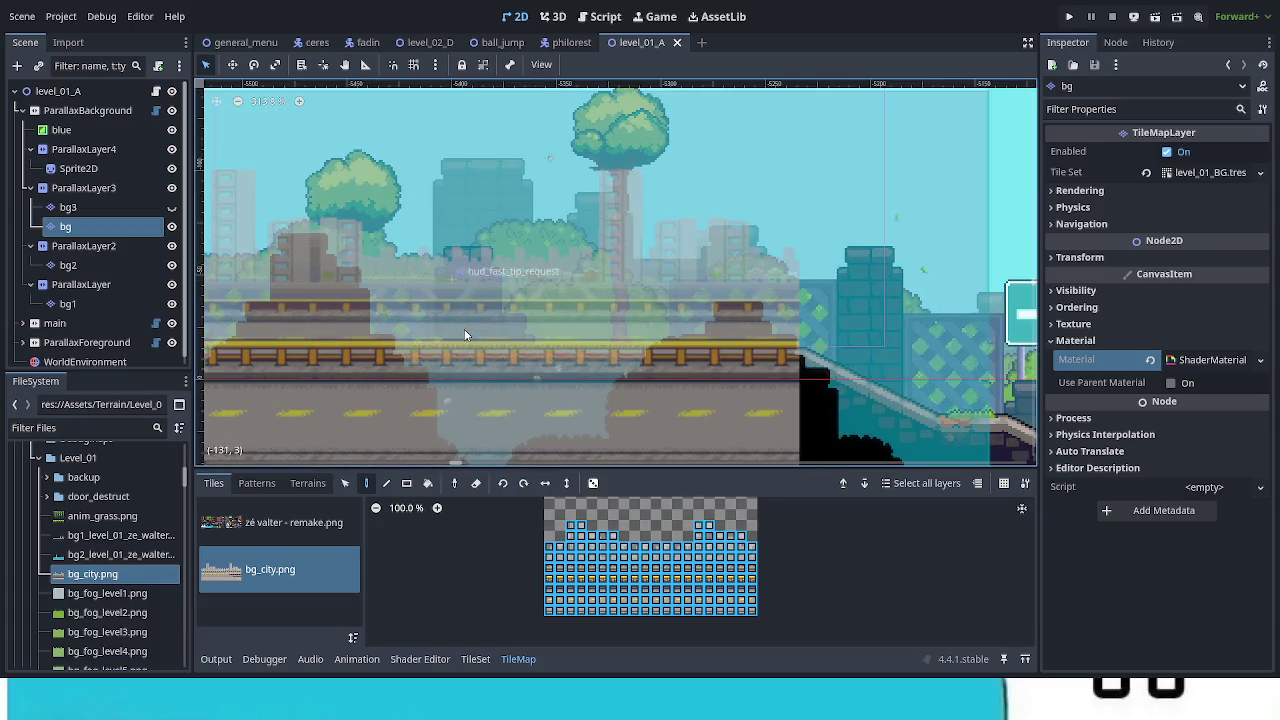
{"action": "scroll", "coordinate": [620, 282], "scroll_direction": "up", "scroll_amount": 1}
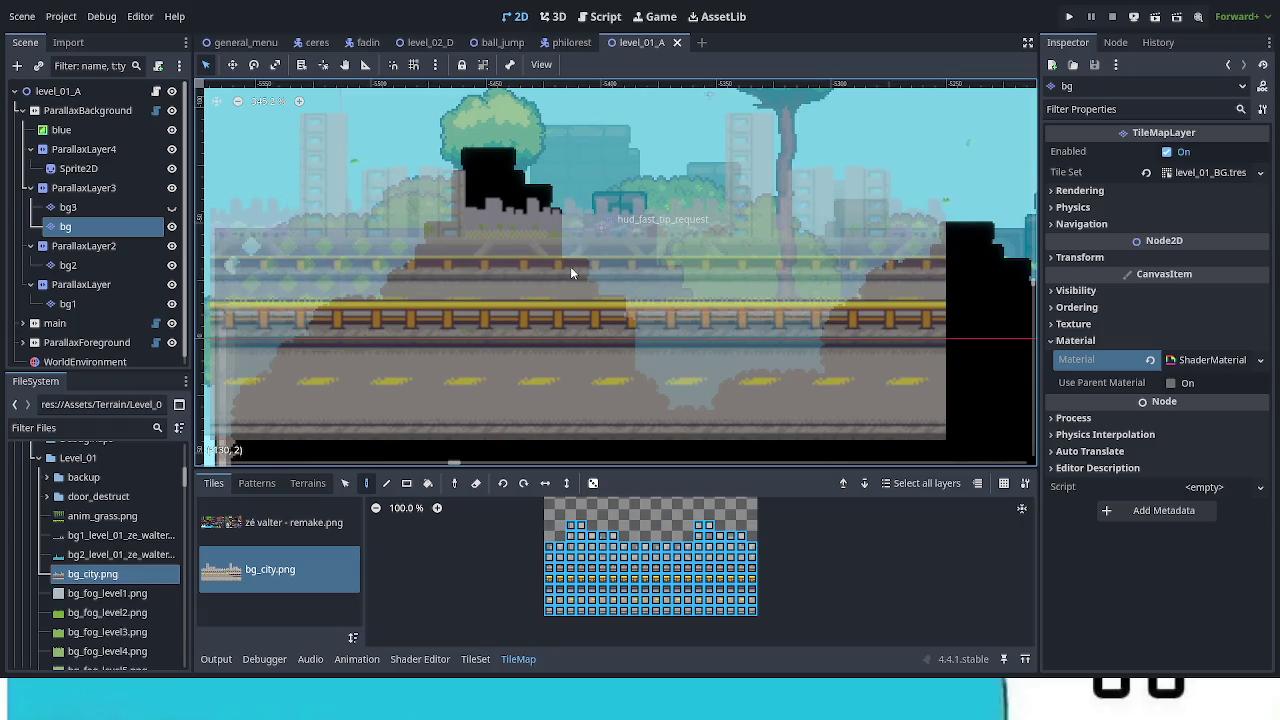
{"action": "scroll", "coordinate": [568, 267], "scroll_direction": "up", "scroll_amount": 1}
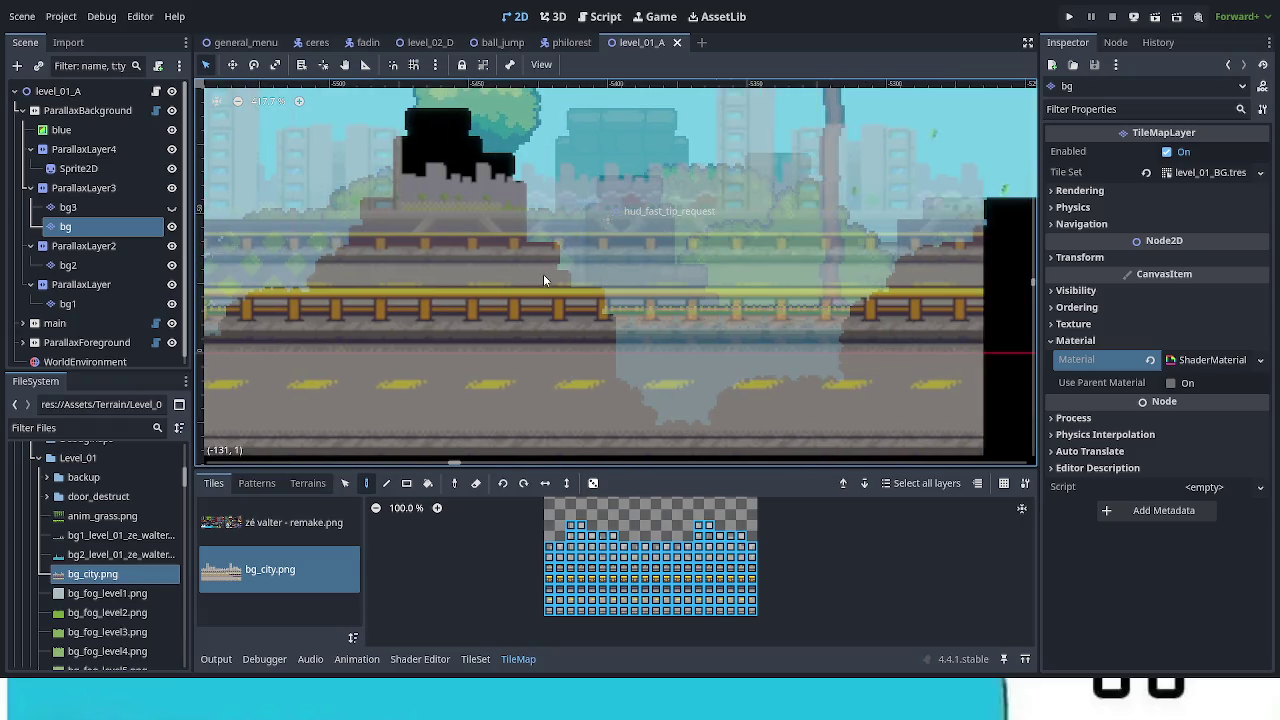
{"action": "left_click_drag", "start_coordinate": [675, 177], "coordinate": [662, 372]}
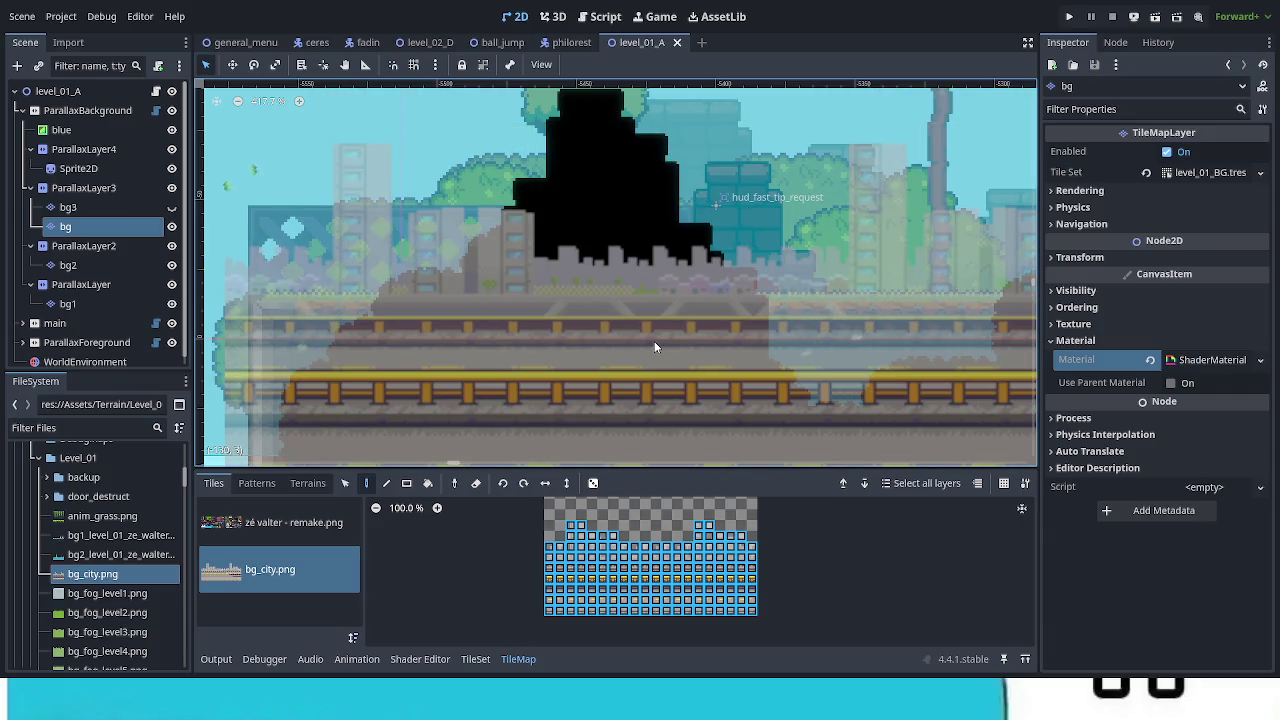
{"action": "left_click", "coordinate": [654, 347]}
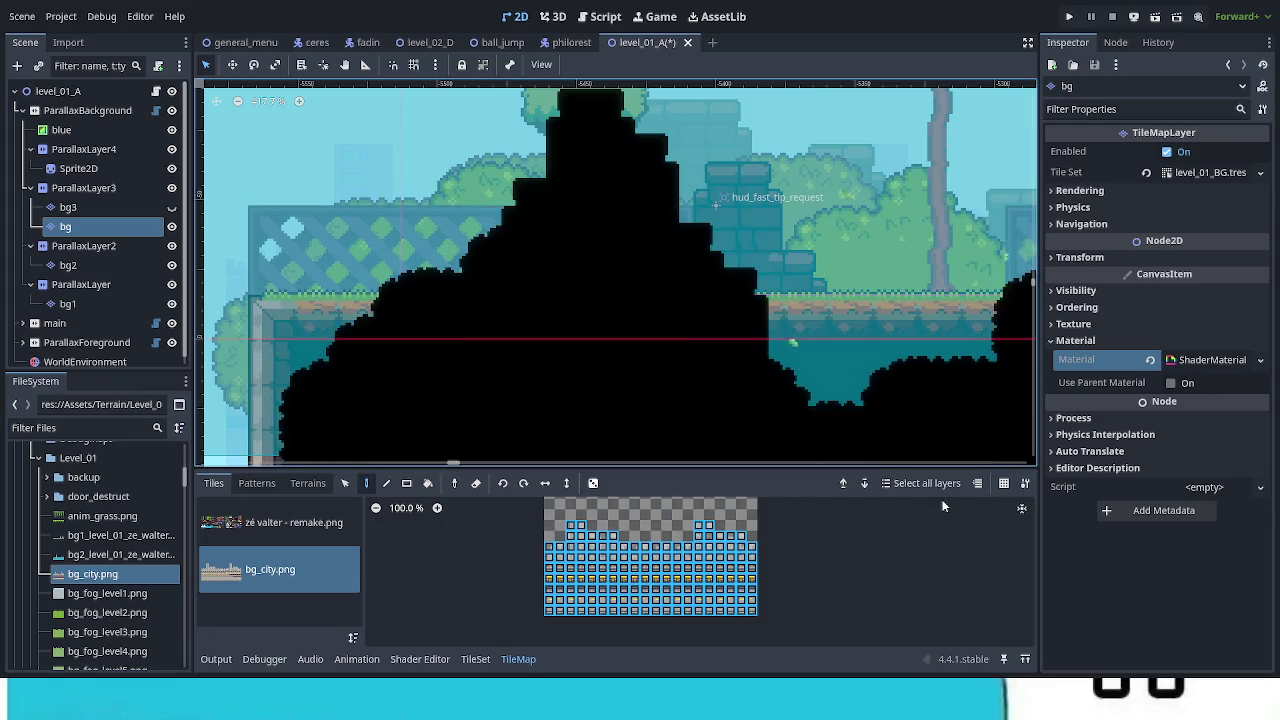
{"action": "left_click_drag", "start_coordinate": [816, 378], "coordinate": [363, 349]}
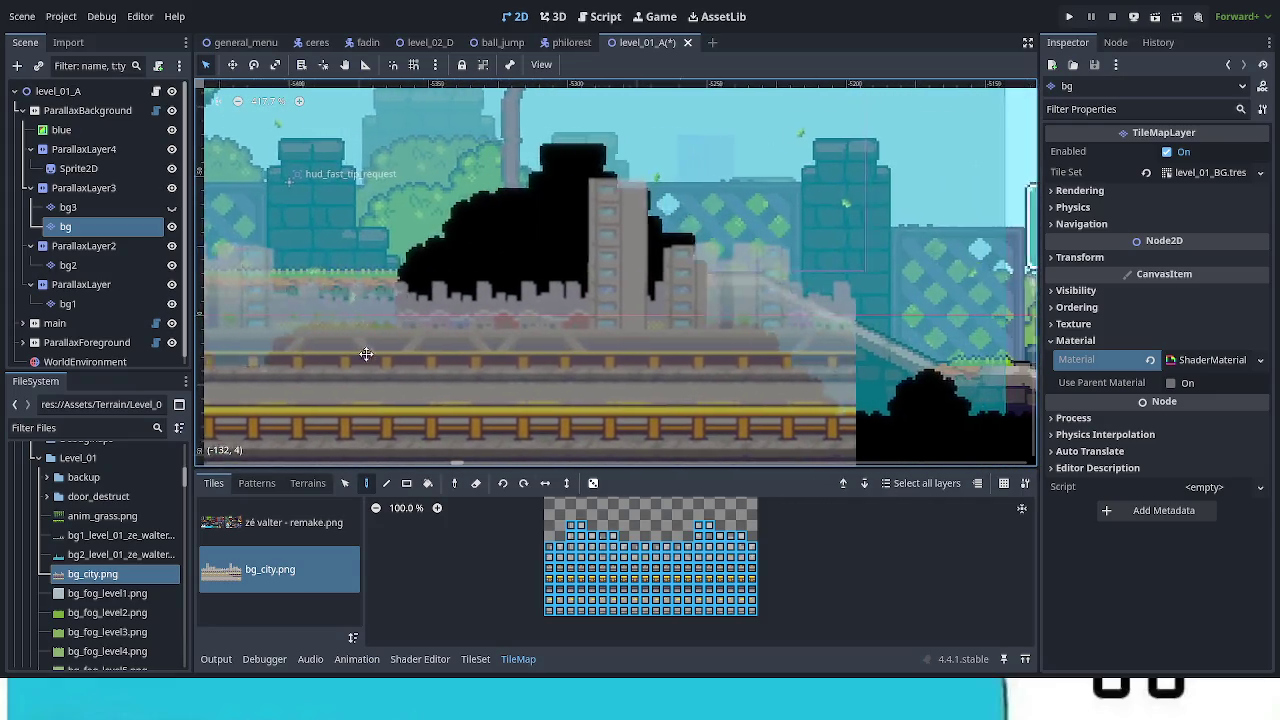
{"action": "mouse_move", "coordinate": [994, 351]}
{"action": "left_mouse_down"}
{"action": "mouse_move", "coordinate": [400, 354]}
{"action": "mouse_move", "coordinate": [1003, 366]}
{"action": "left_mouse_up"}
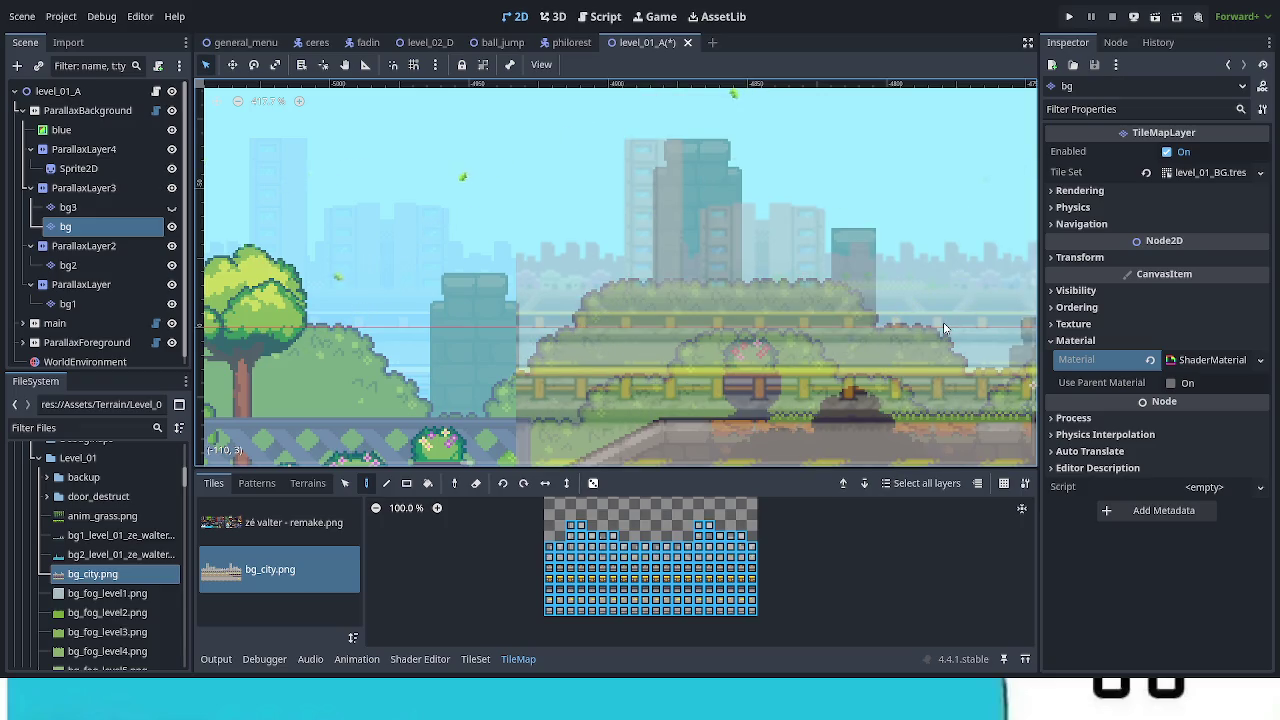
{"action": "mouse_move", "coordinate": [835, 377]}
{"action": "left_mouse_down"}
{"action": "mouse_move", "coordinate": [1030, 388]}
{"action": "mouse_move", "coordinate": [294, 374]}
{"action": "mouse_move", "coordinate": [845, 368]}
{"action": "mouse_move", "coordinate": [420, 357]}
{"action": "mouse_move", "coordinate": [666, 406]}
{"action": "mouse_move", "coordinate": [344, 253]}
{"action": "mouse_move", "coordinate": [754, 283]}
{"action": "mouse_move", "coordinate": [214, 289]}
{"action": "mouse_move", "coordinate": [502, 263]}
{"action": "mouse_move", "coordinate": [300, 250]}
{"action": "mouse_move", "coordinate": [523, 174]}
{"action": "mouse_move", "coordinate": [640, 157]}
{"action": "mouse_move", "coordinate": [469, 189]}
{"action": "mouse_move", "coordinate": [523, 191]}
{"action": "left_mouse_up"}
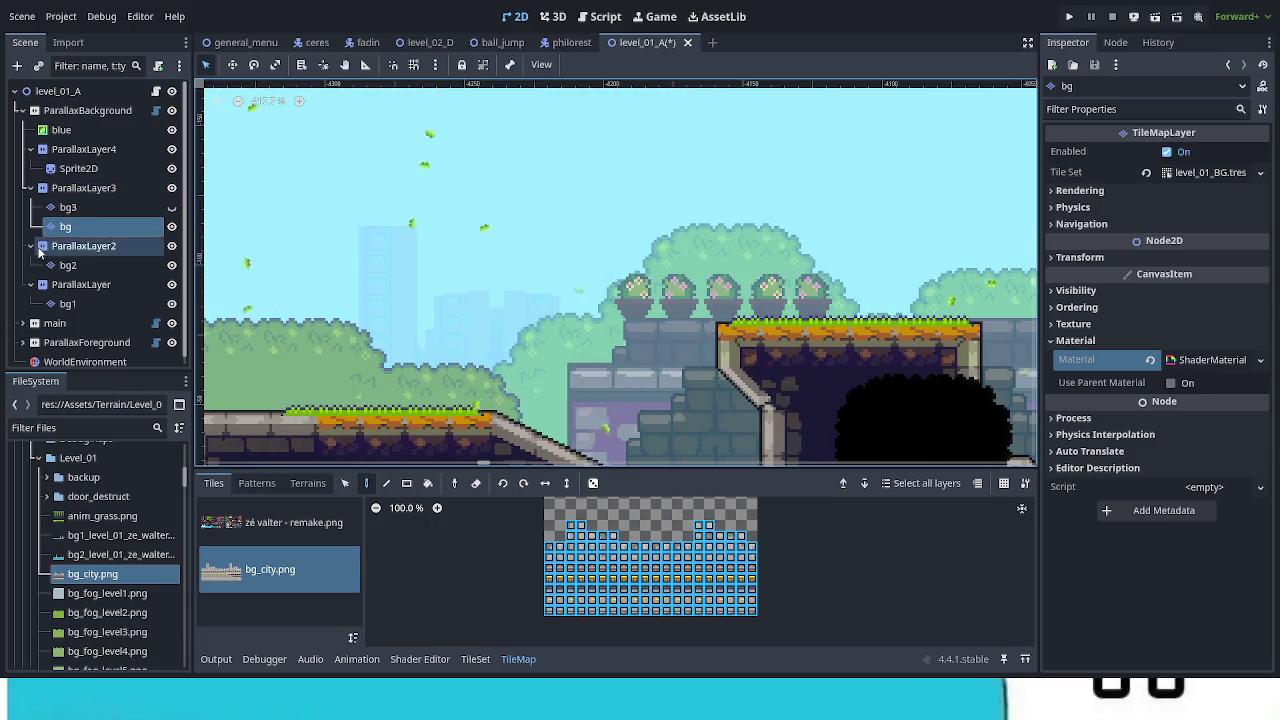
Step: Hide ParallaxLayer2 and ParallaxLayer and widen the level canvas
{"action": "left_click", "coordinate": [172, 247]}
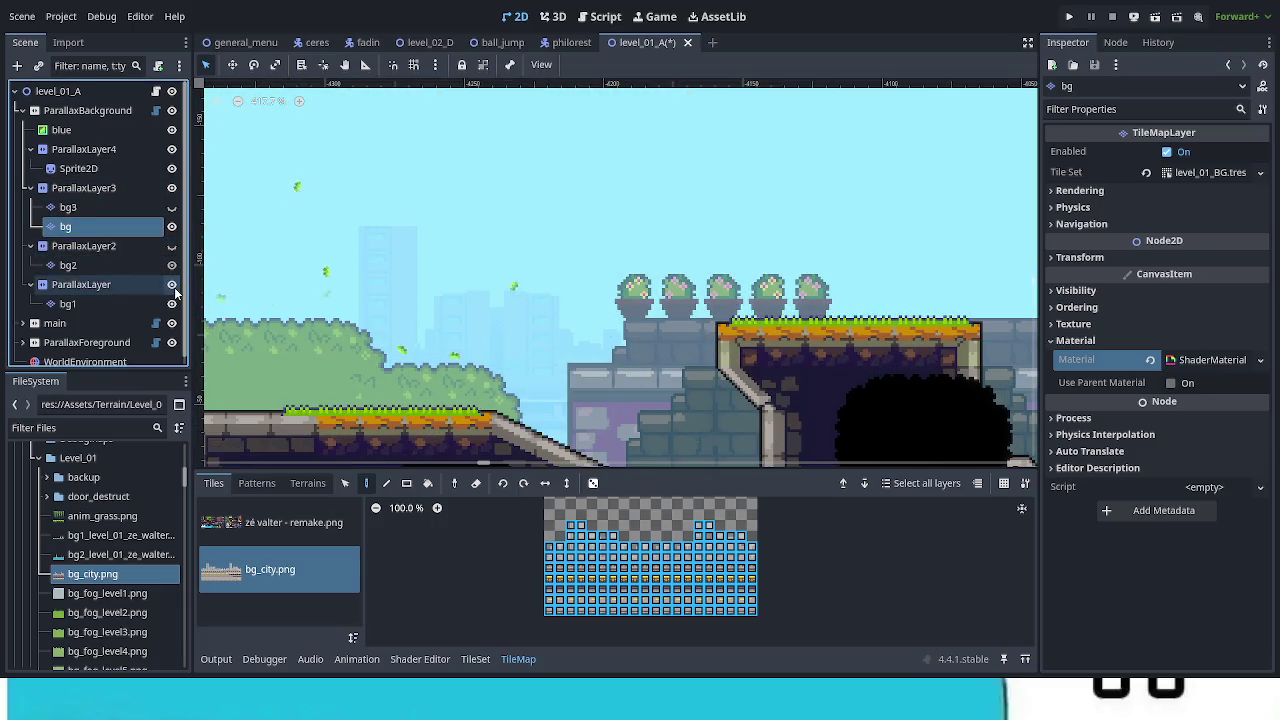
{"action": "left_click", "coordinate": [172, 285]}
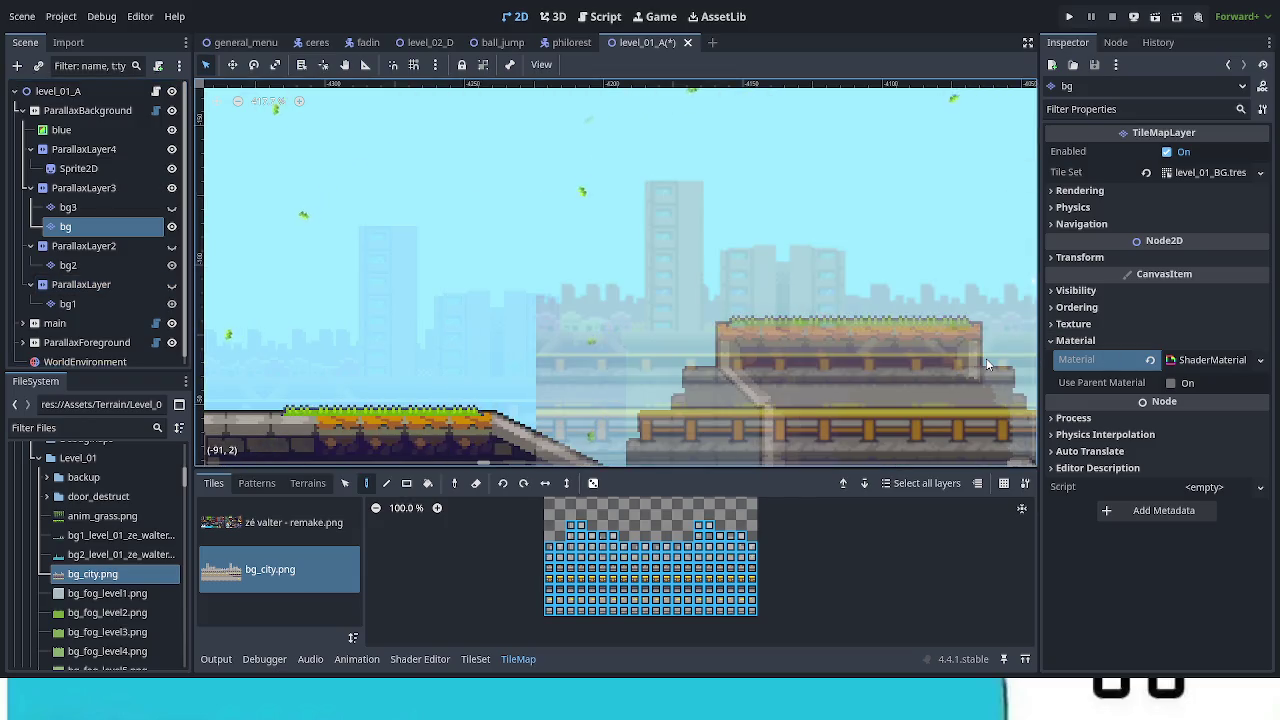
{"action": "scroll", "coordinate": [995, 355], "scroll_direction": "down", "scroll_amount": 3}
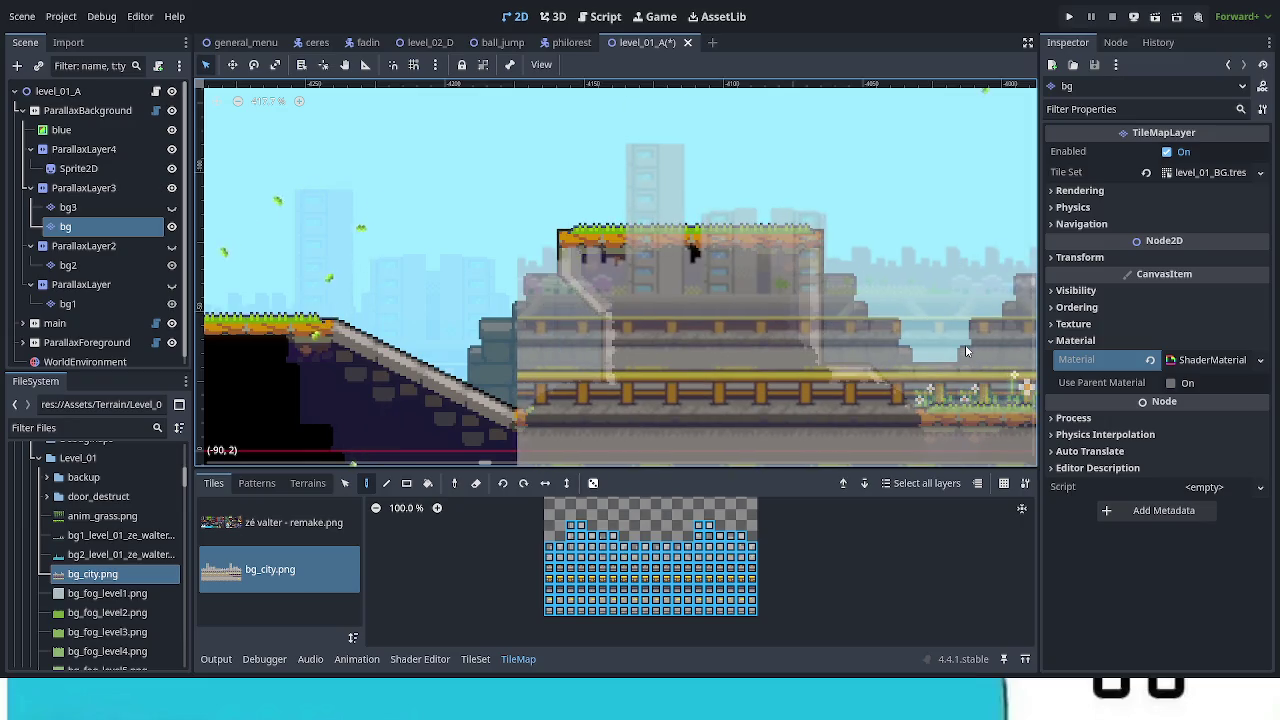
{"action": "scroll", "coordinate": [965, 344], "scroll_direction": "left", "scroll_amount": 6}
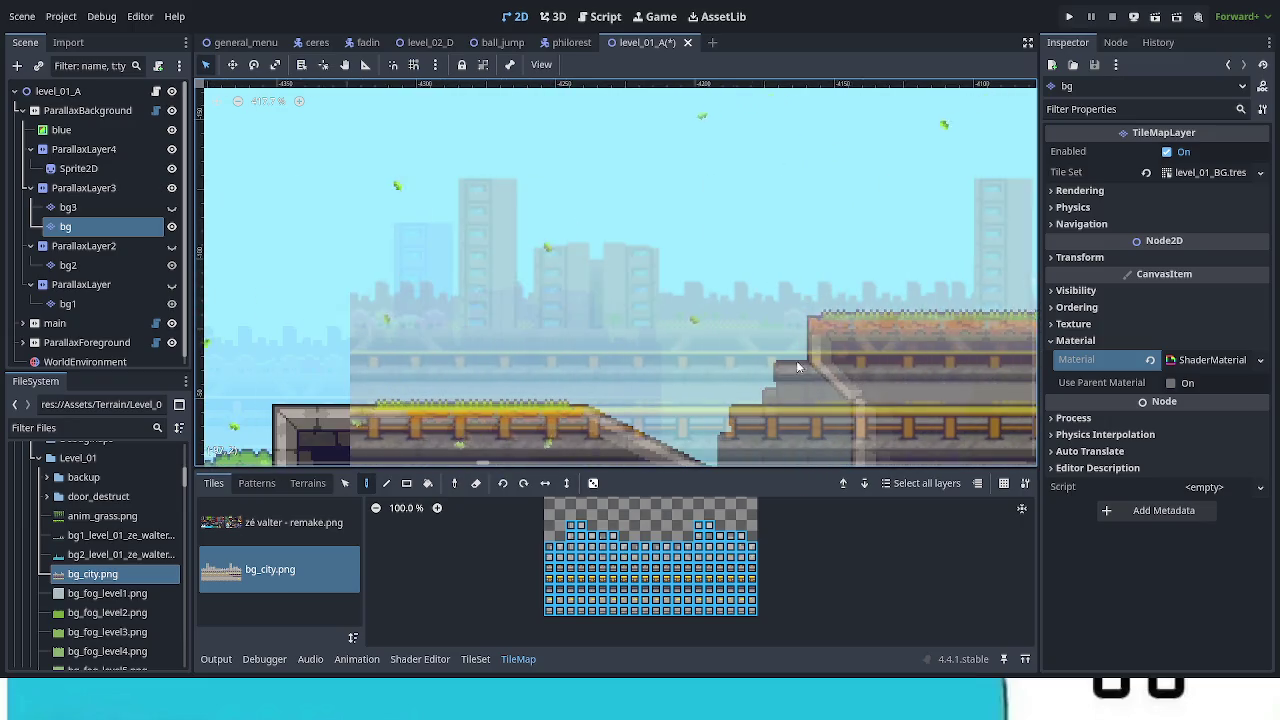
{"action": "left_click_drag", "start_coordinate": [1038, 396], "coordinate": [1130, 385]}
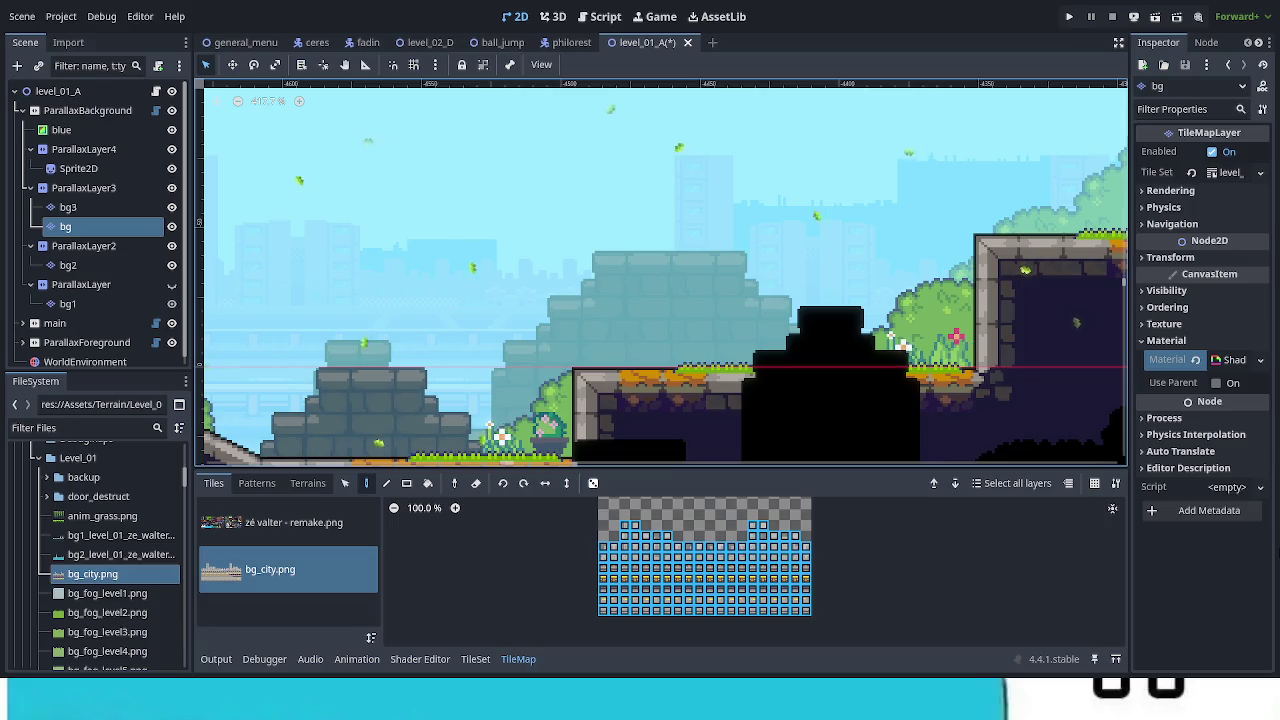
Step: Save level_01_A and launch the game to playtest
{"action": "key", "text": "ctrl+s"}
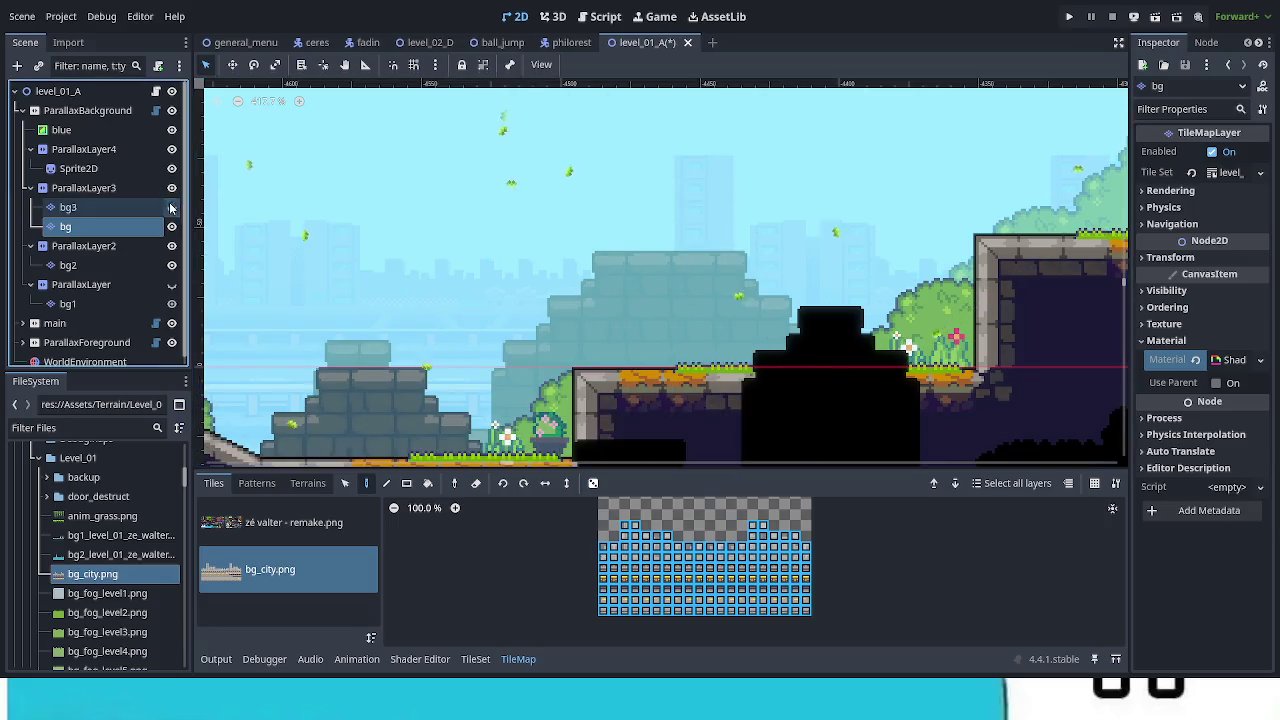
{"action": "scroll", "coordinate": [1023, 412], "scroll_direction": "left", "scroll_amount": 5}
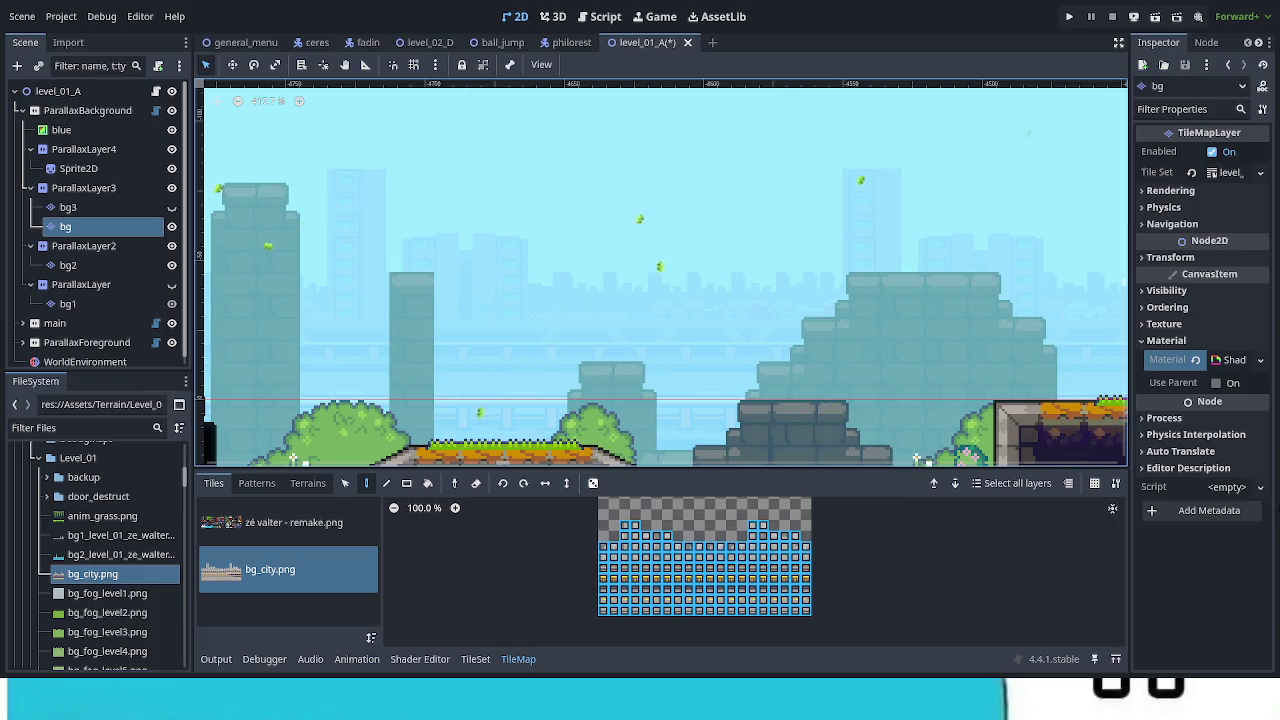
{"action": "key", "text": "ctrl+s"}
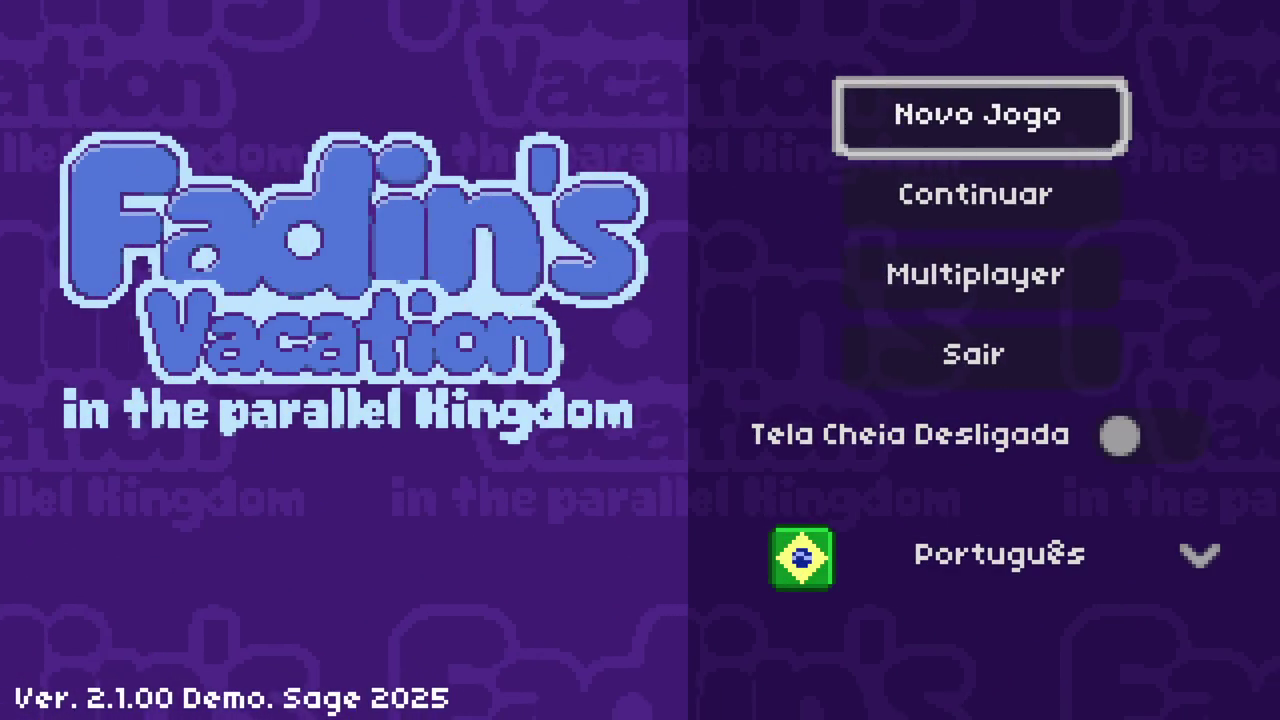
Step: Continue the saved game and enter the Zé Walter 4 level from the map
{"action": "key", "text": "Down"}
{"action": "key", "text": "Return"}
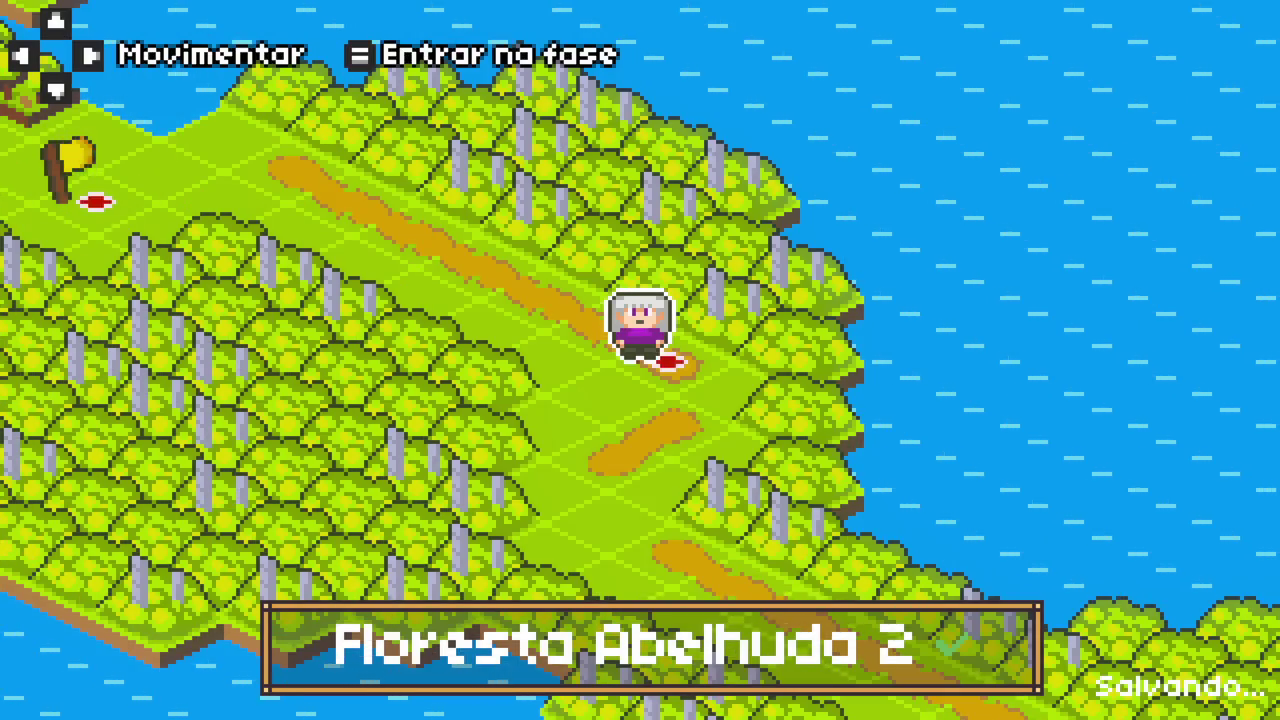
{"action": "key", "text": "Left"}
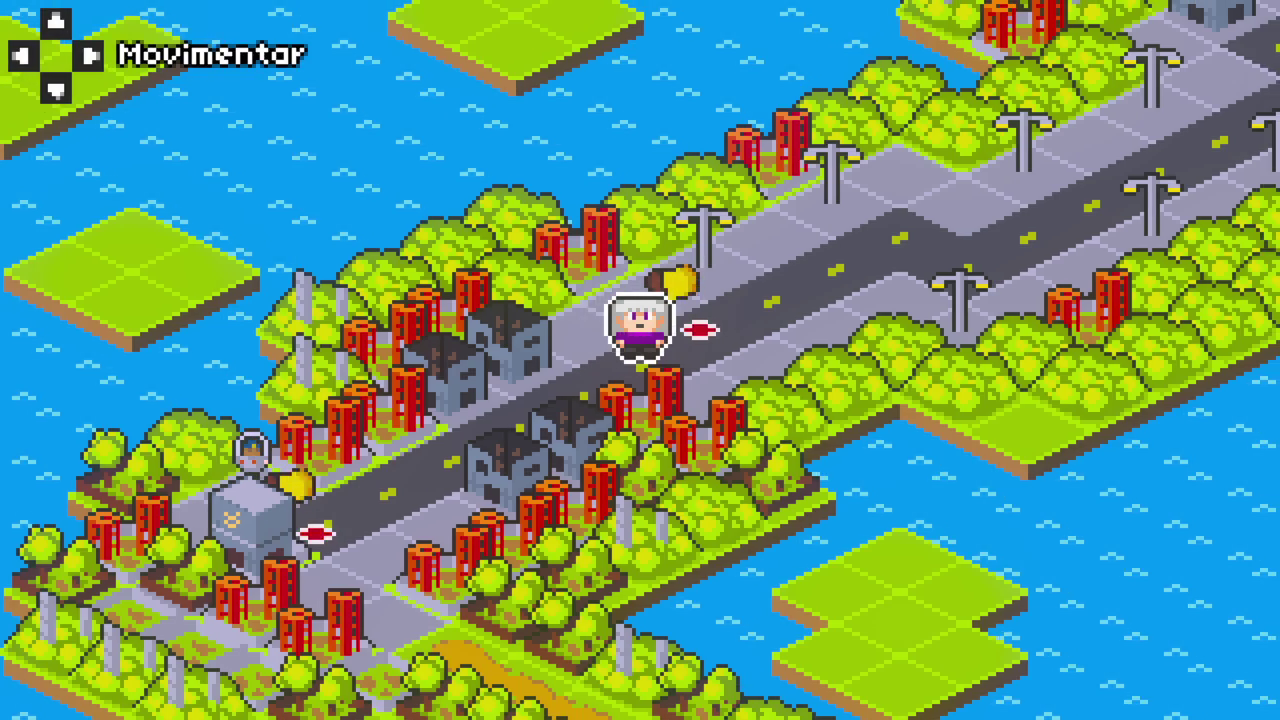
{"action": "key", "text": "Right"}
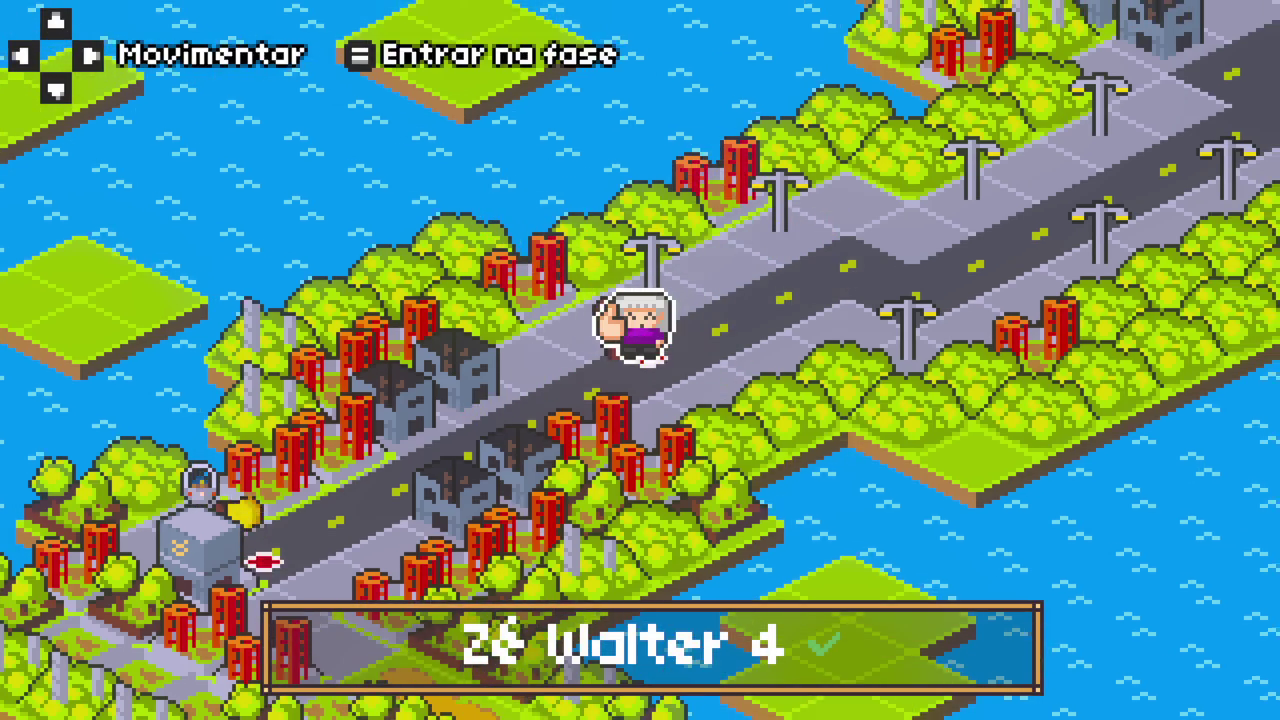
{"action": "key", "text": "Return"}
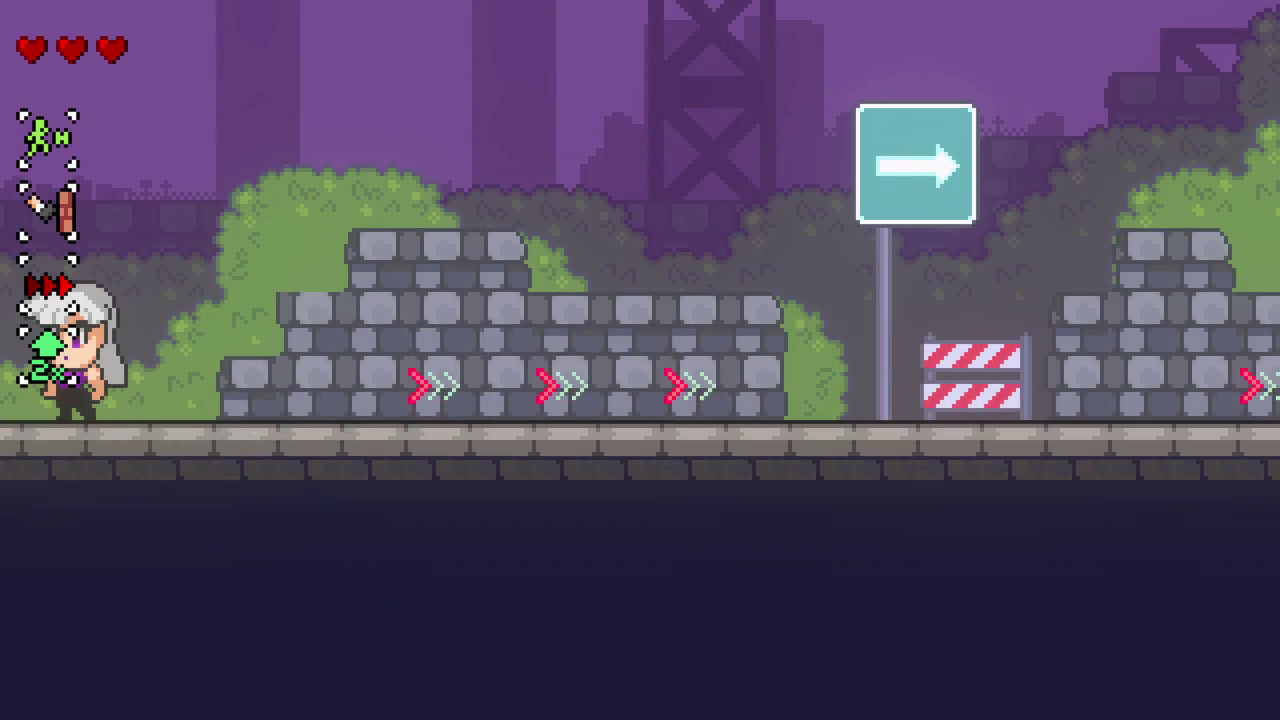
Step: Pause the level and leave it back to the title menu
{"action": "key", "text": "Escape"}
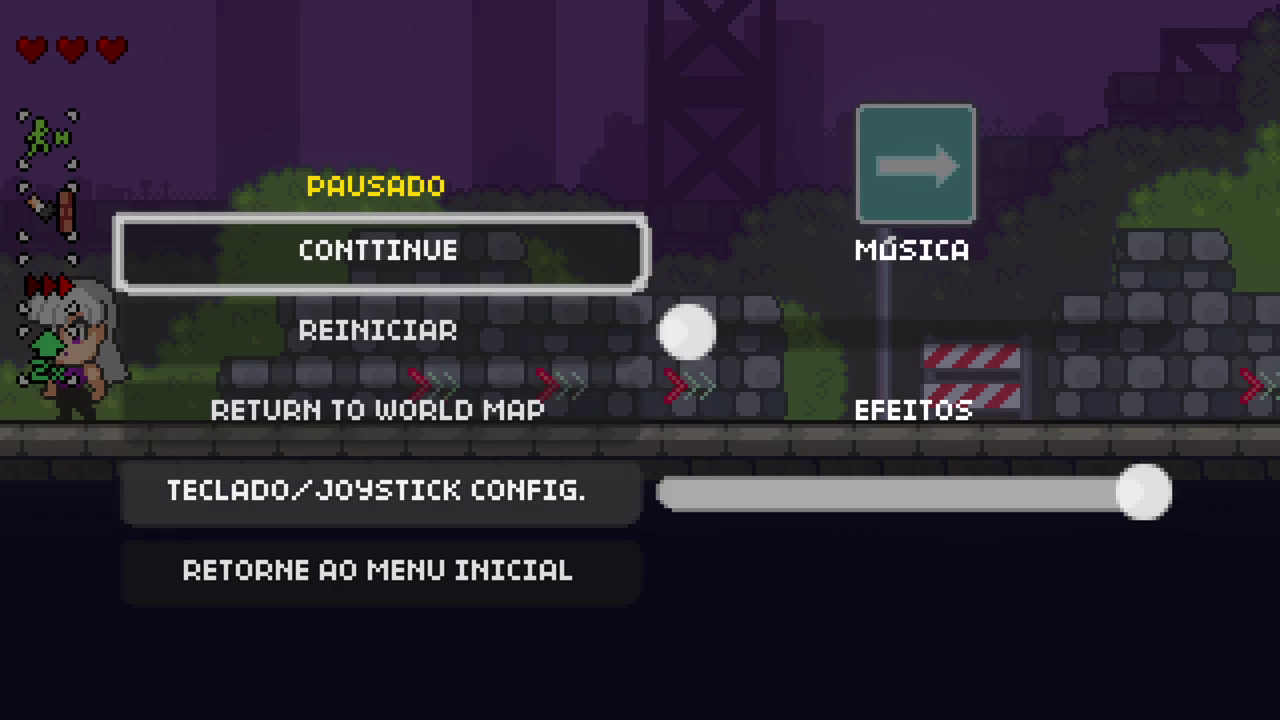
{"action": "key", "text": "Up"}
{"action": "key", "text": "Return"}
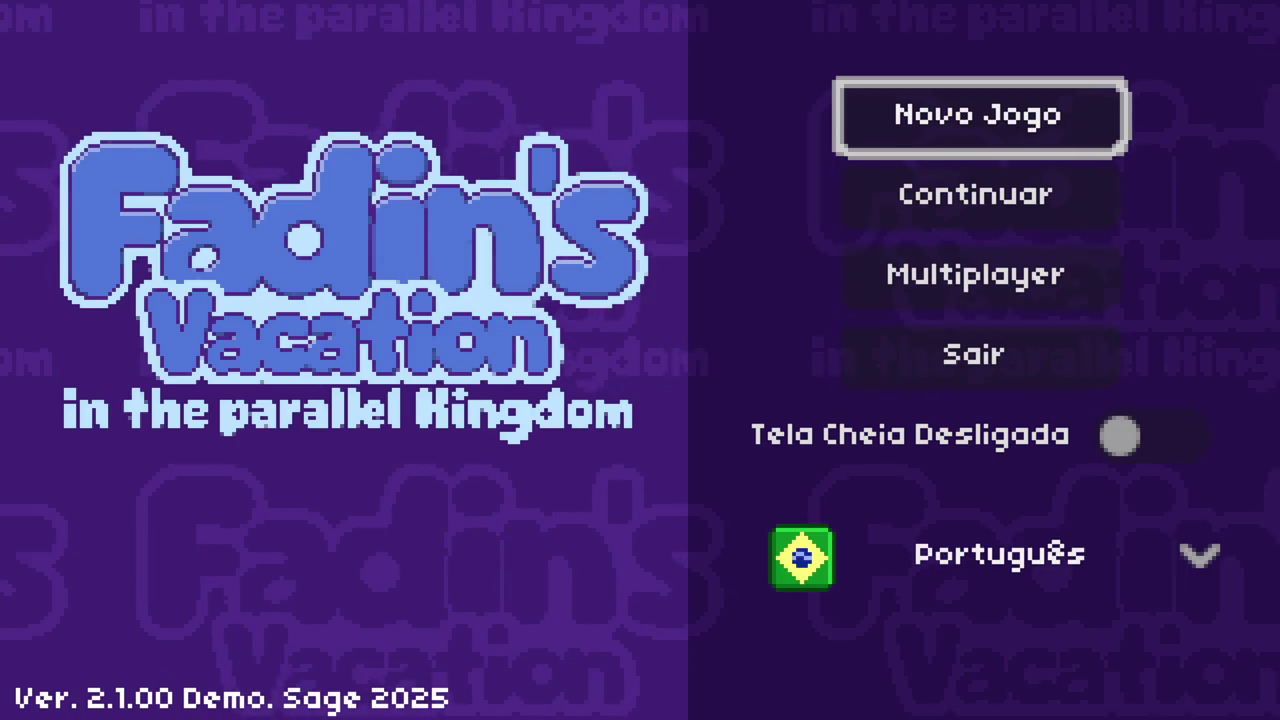
Step: Start a new game as Ceres and enter Zé Walter 1 from the town map
{"action": "key", "text": "Return"}
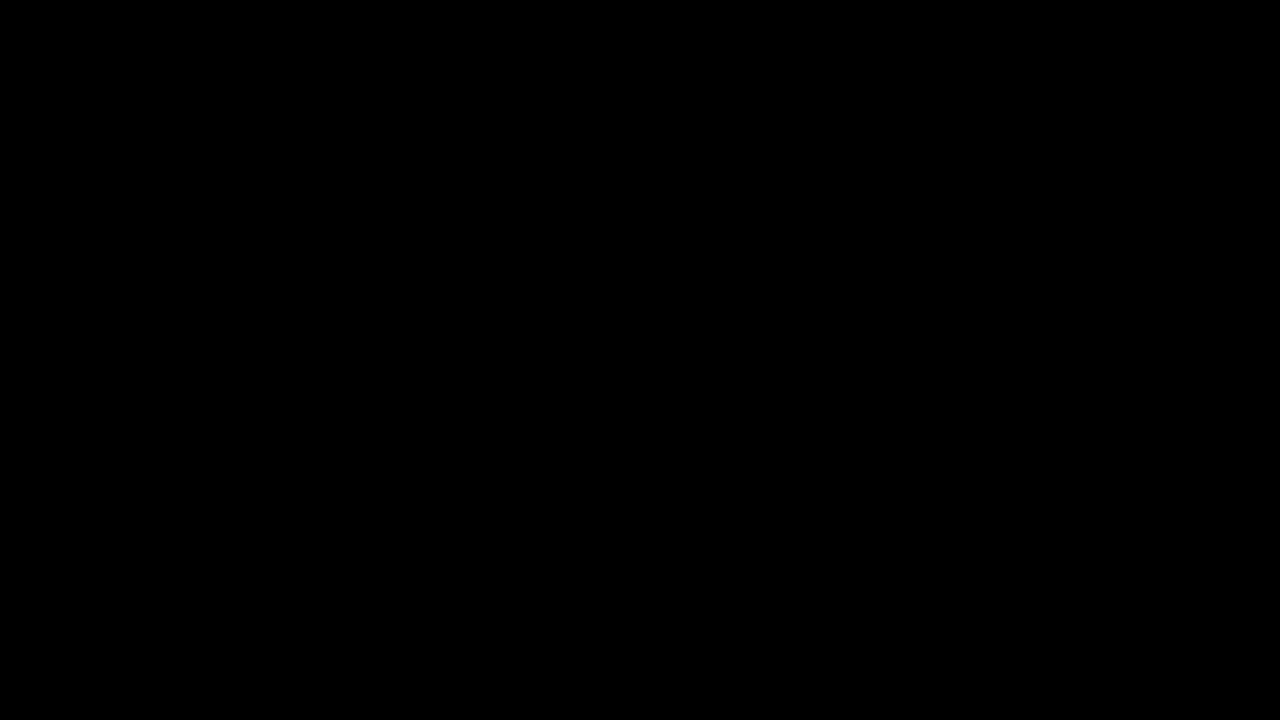
{"action": "key", "text": "Right"}
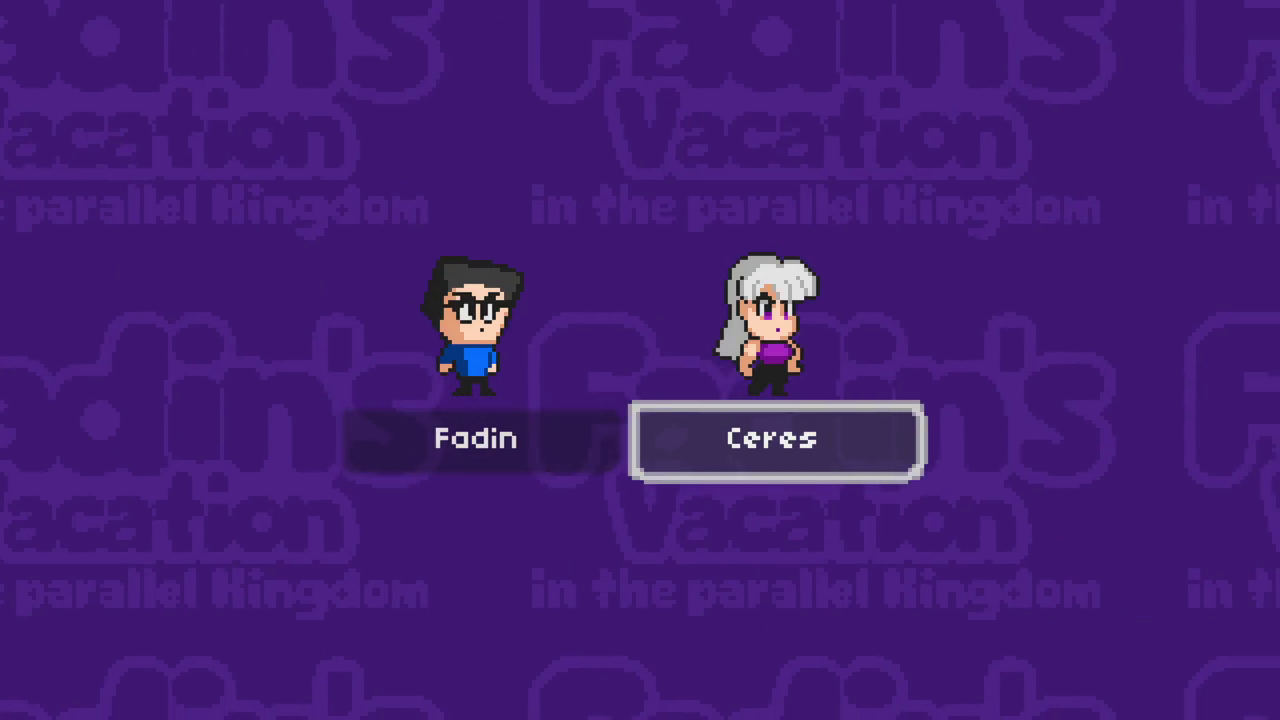
{"action": "key", "text": "Return"}
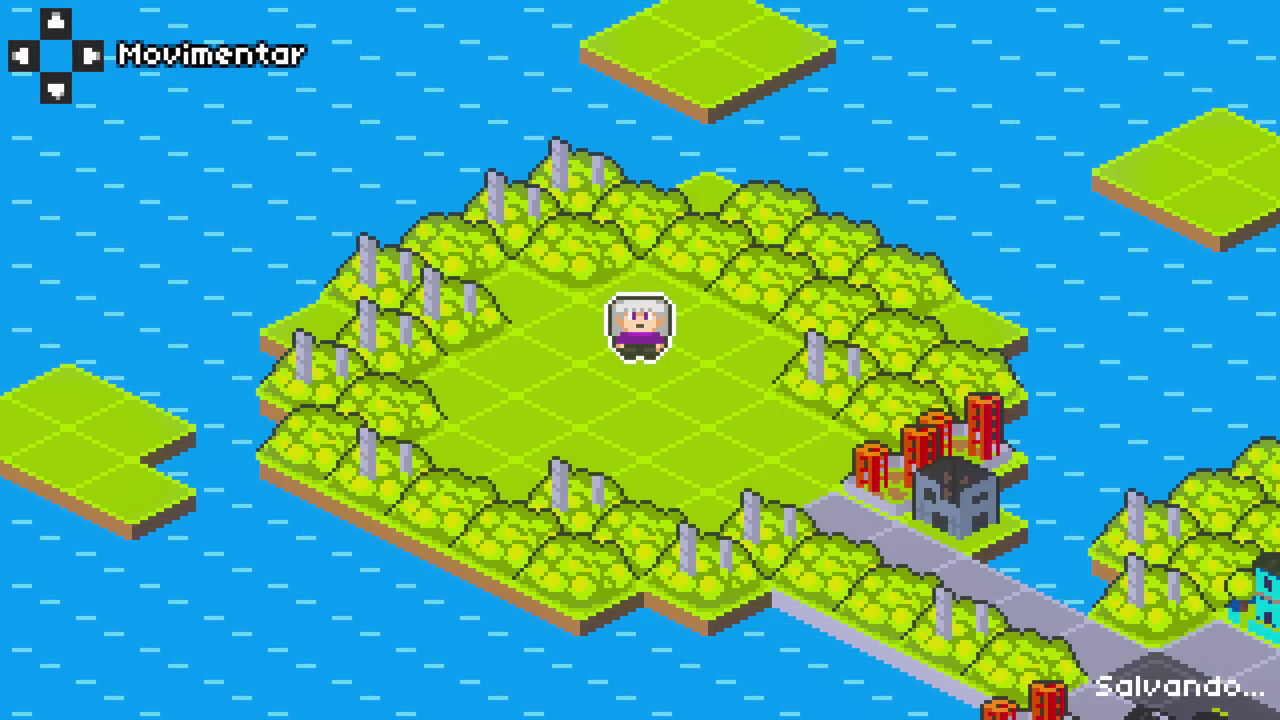
{"action": "key", "text": "Right"}
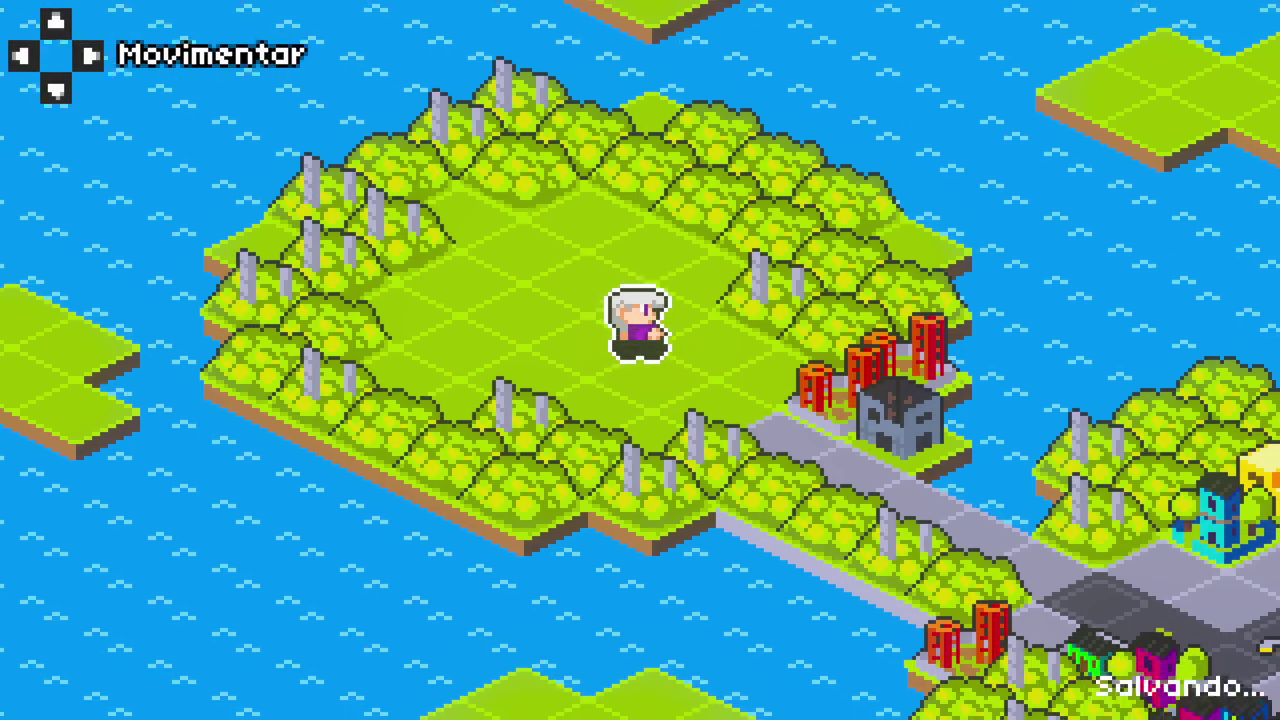
{"action": "key", "text": "Right"}
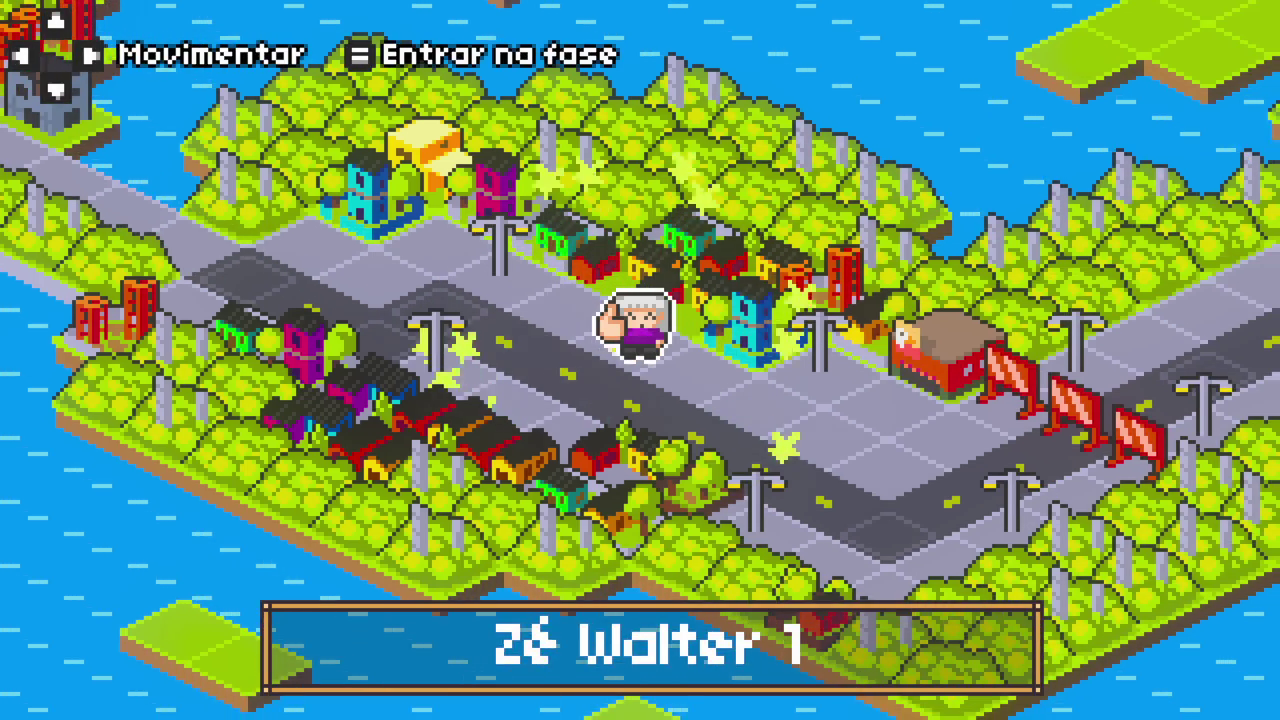
{"action": "key", "text": "Return"}
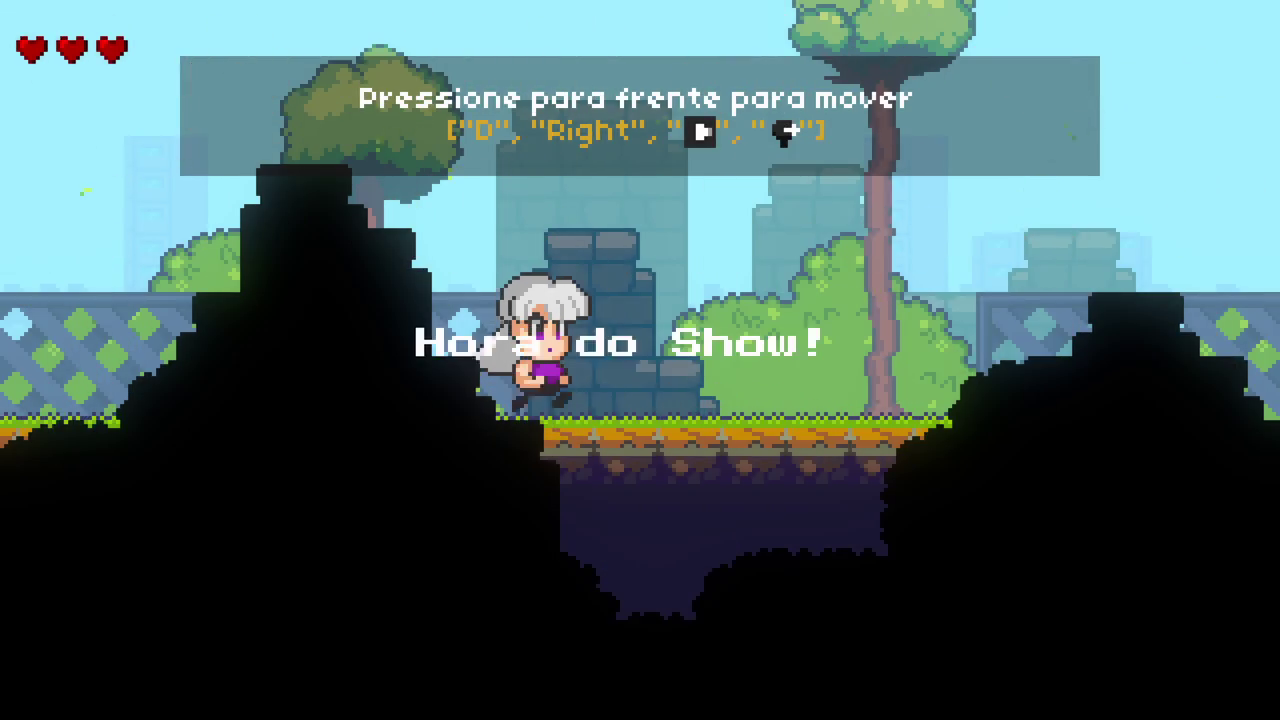
Step: Run right past the arrow sign and jump across the bridge toward the upper ledge
{"action": "key", "text": "Right"}
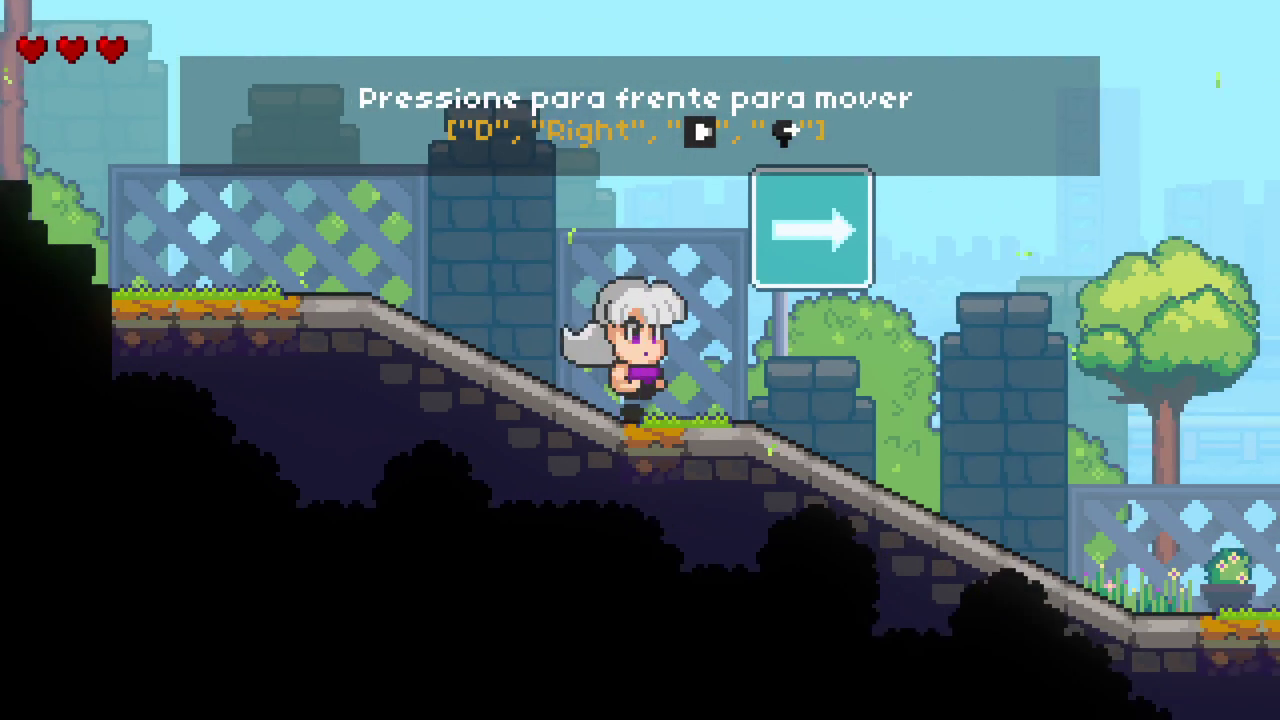
{"action": "key", "text": "Right"}
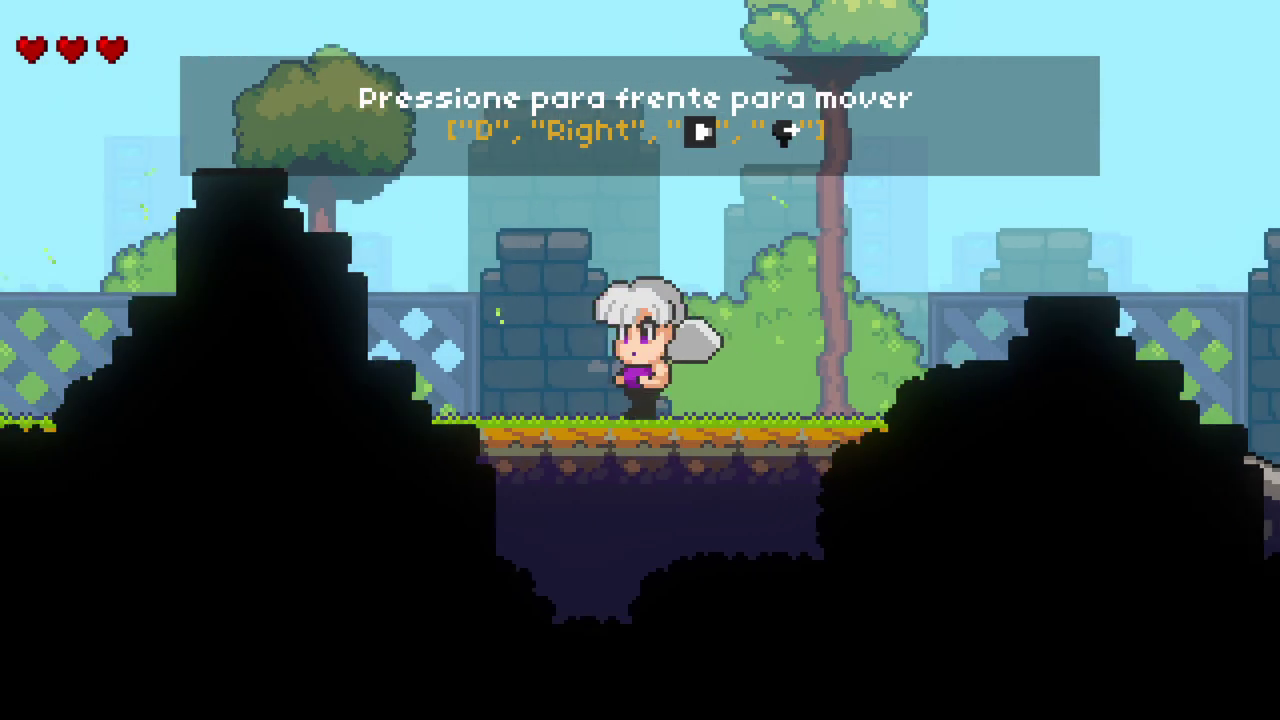
{"action": "key", "text": "Right"}
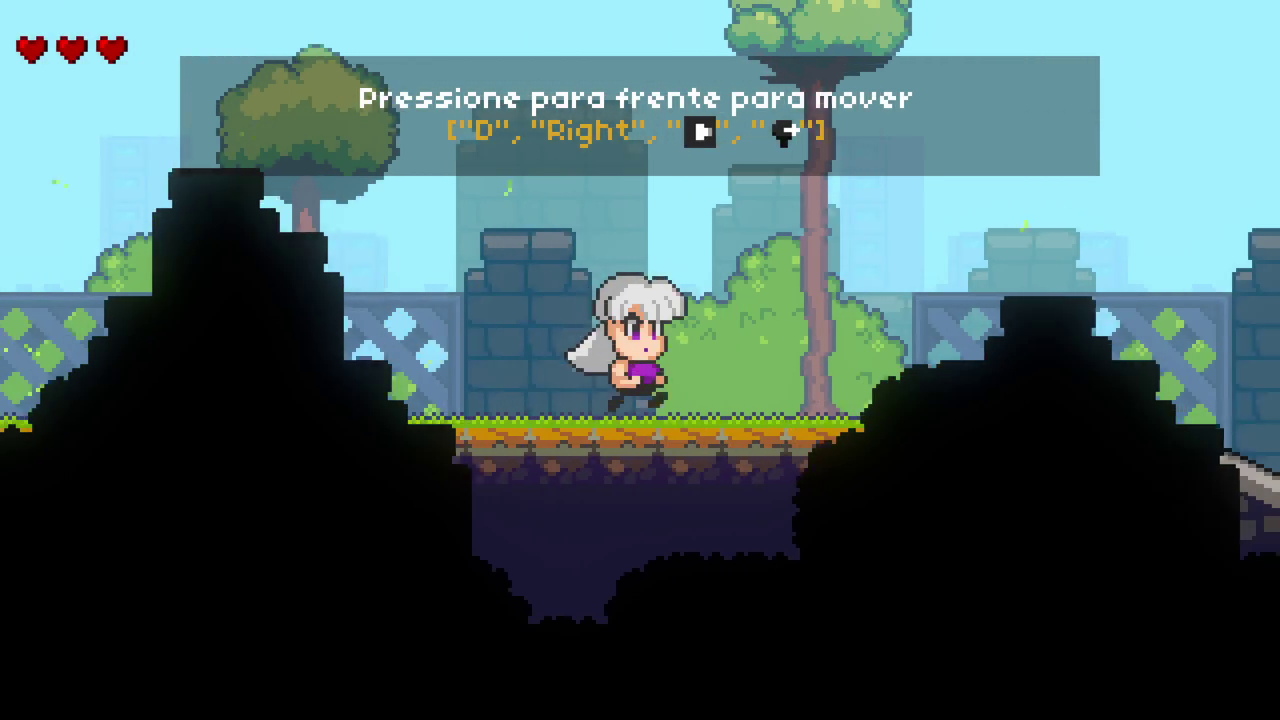
{"action": "key", "text": "Right"}
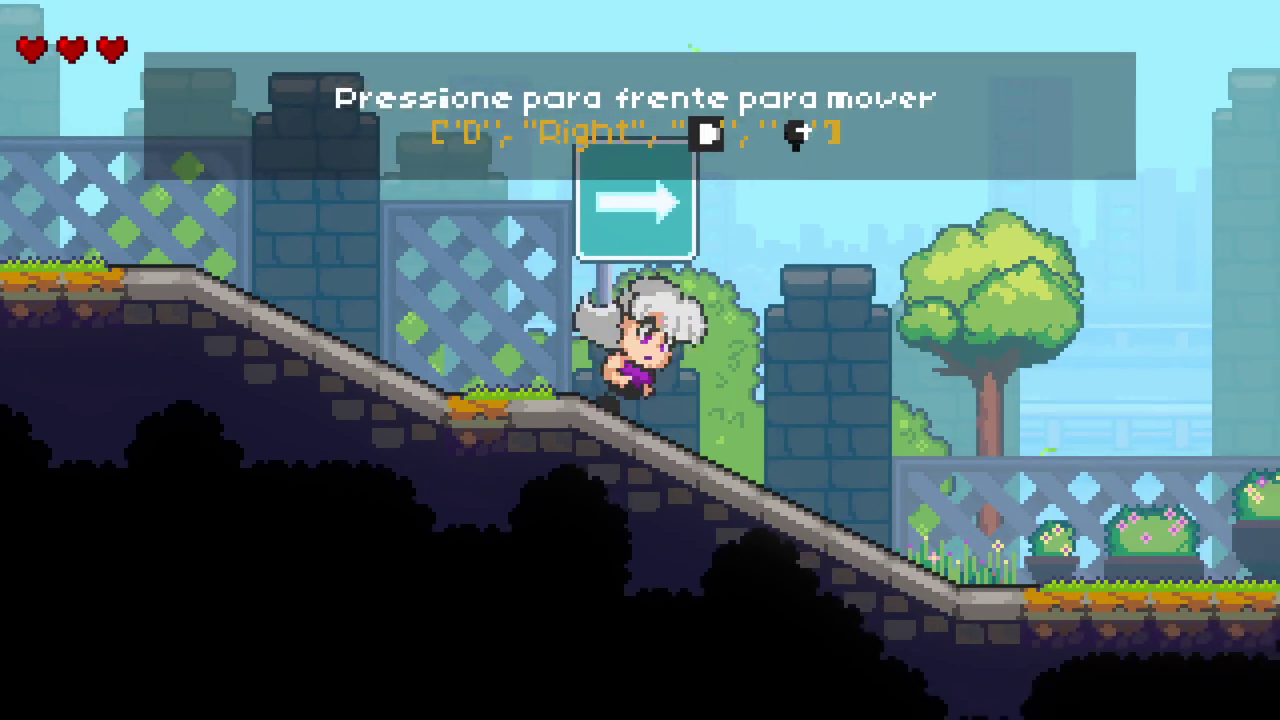
{"action": "key", "text": "Right"}
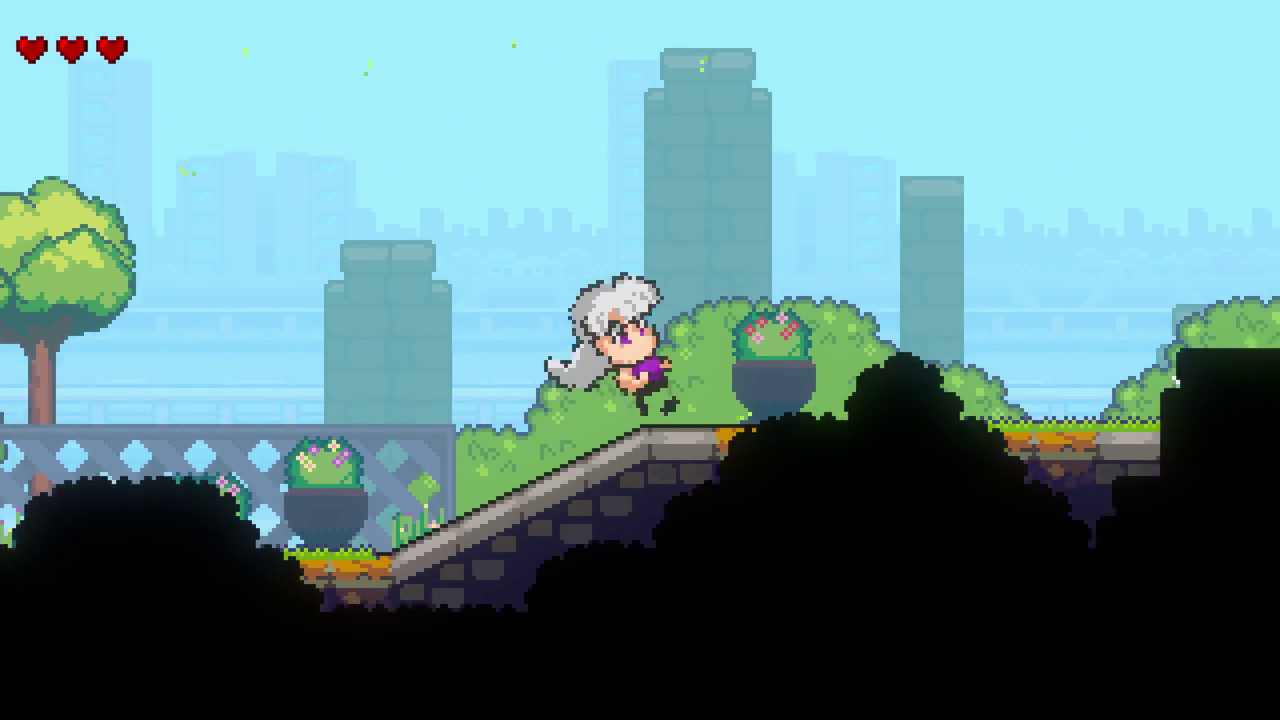
{"action": "key", "text": "space"}
{"action": "key", "text": "space"}
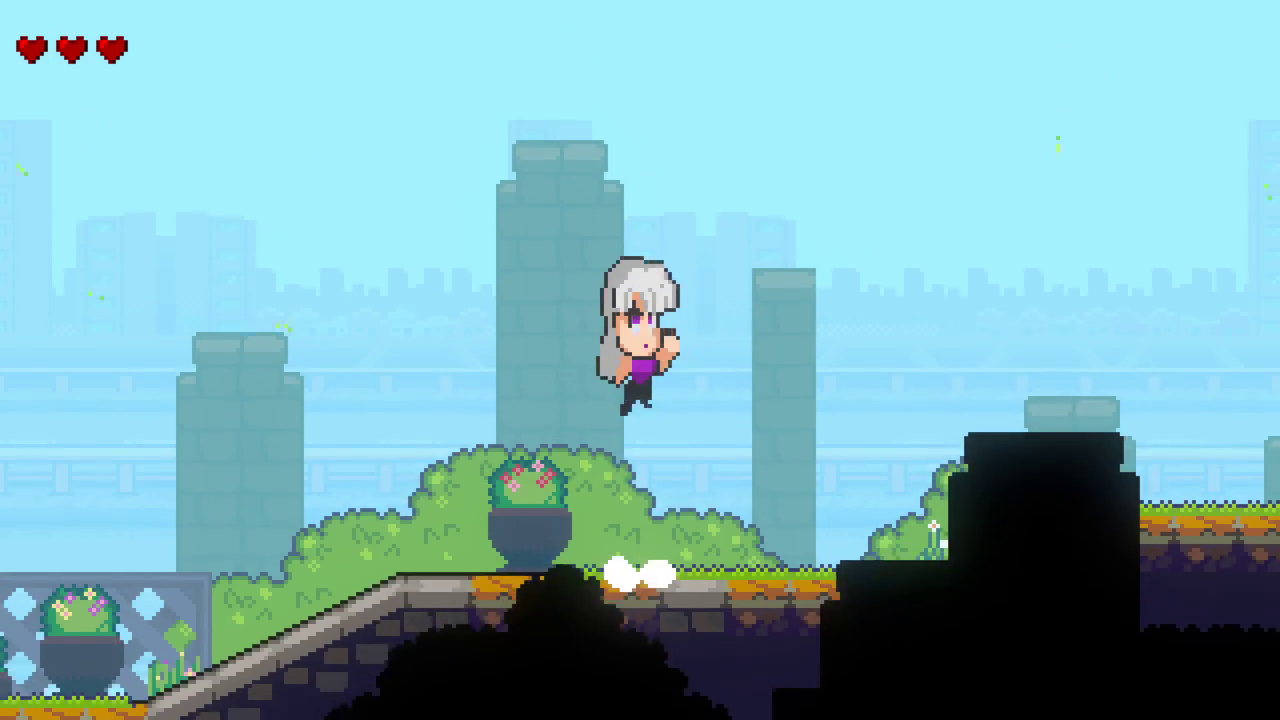
{"action": "key", "text": "space"}
{"action": "key", "text": "space"}
{"action": "key", "text": "space"}
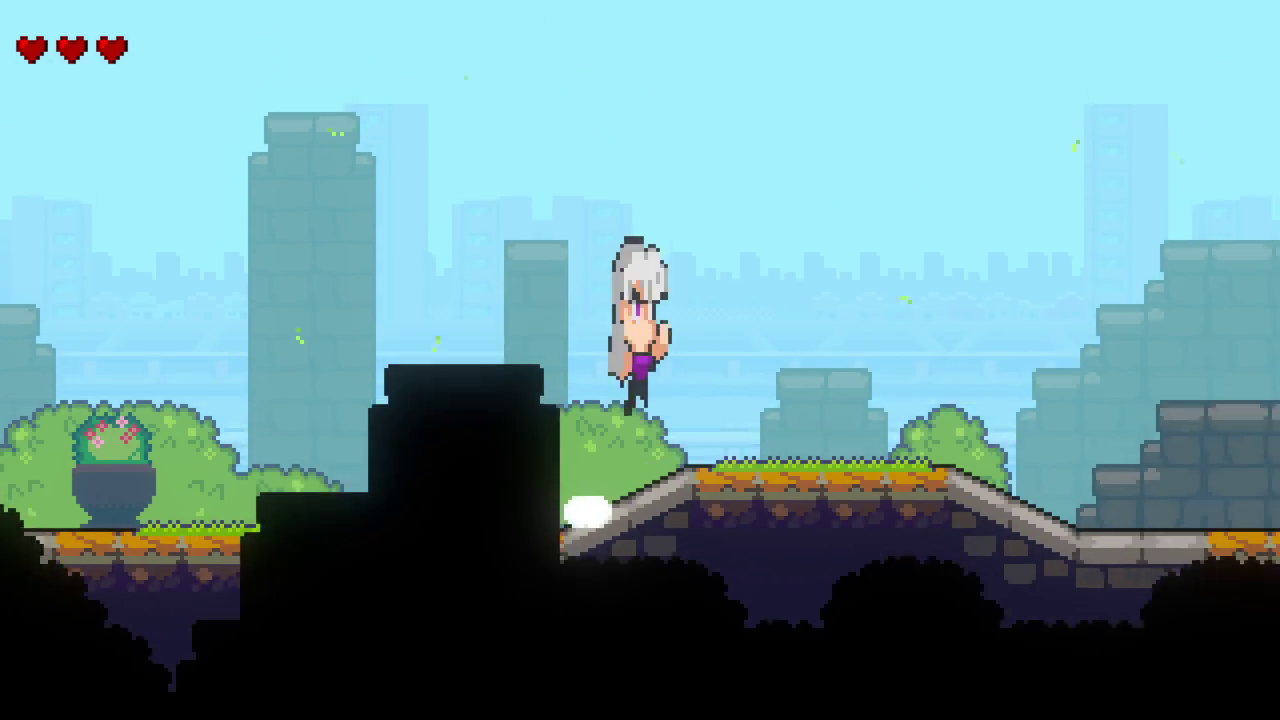
{"action": "key", "text": "space"}
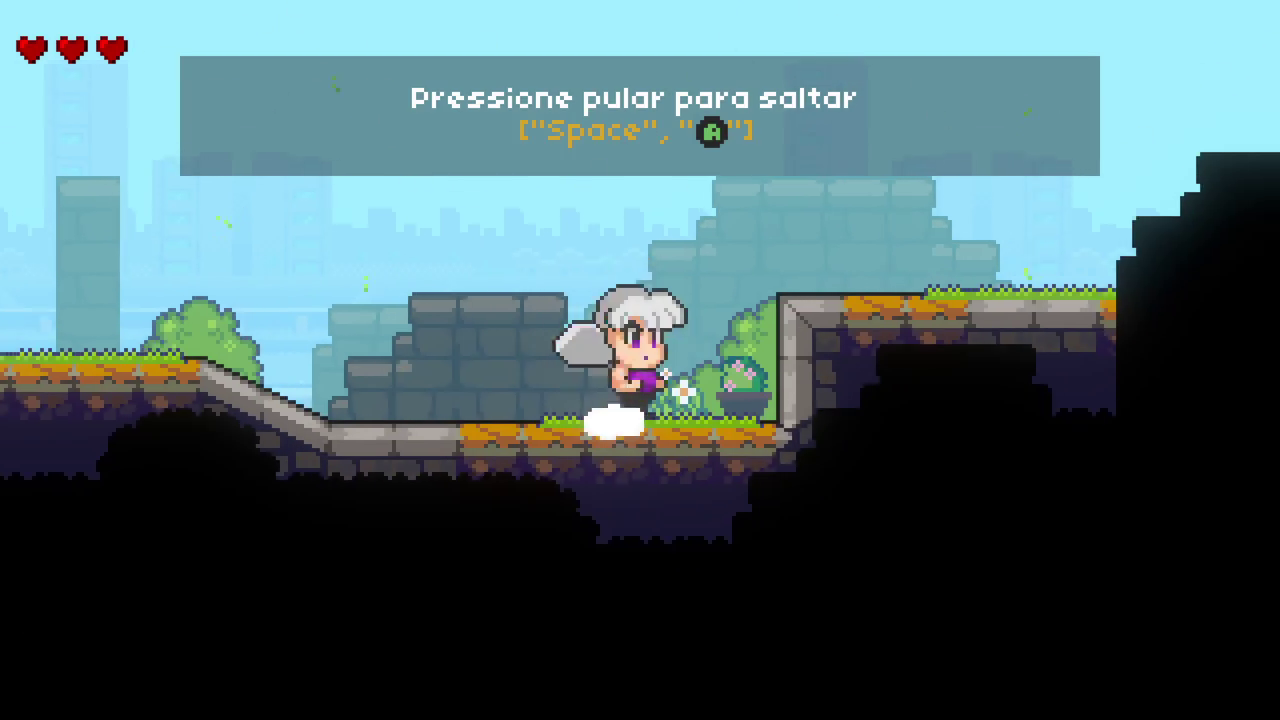
{"action": "key", "text": "space"}
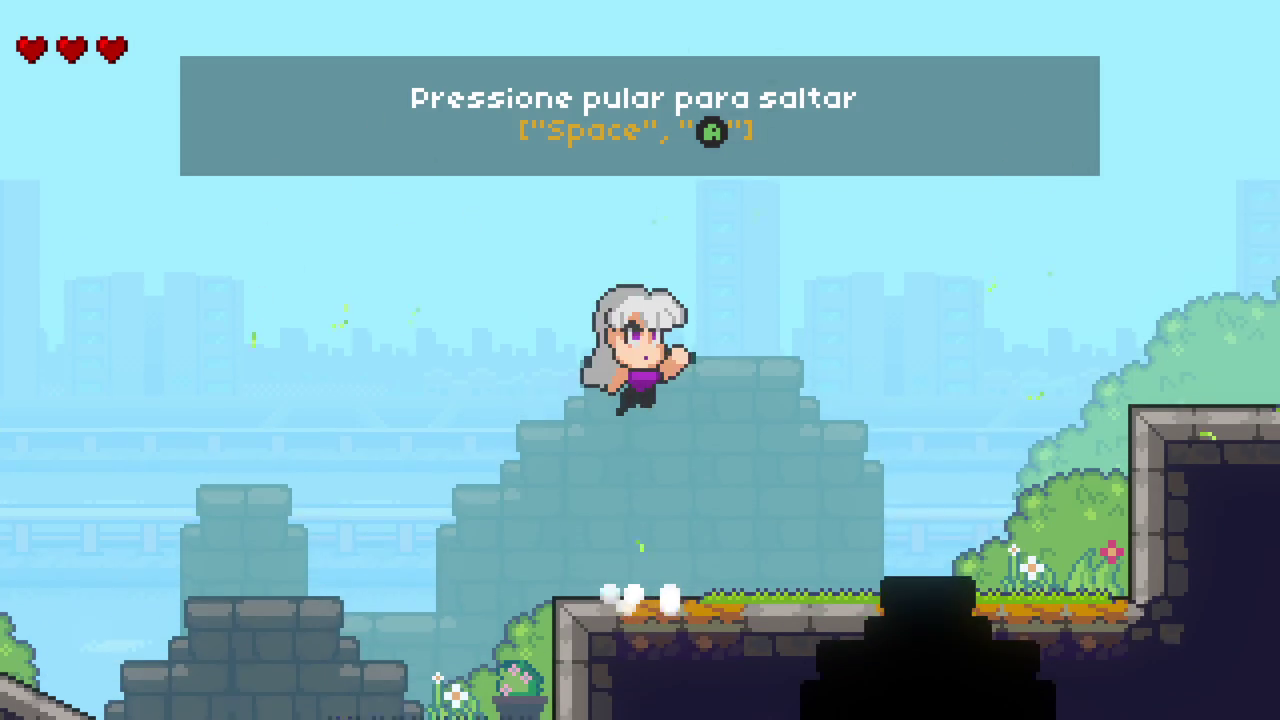
Step: Run back and forth on the slope to check the city backdrop, then jump onto the raised ledge
{"action": "key", "text": "Left"}
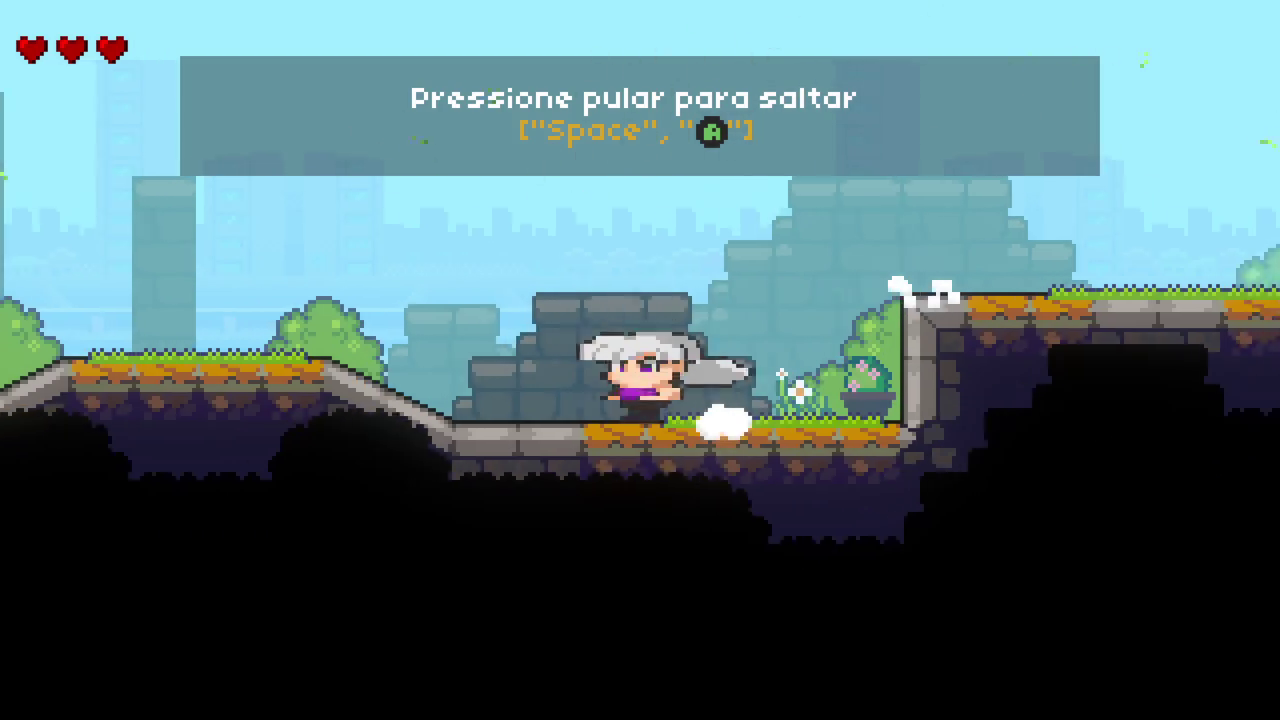
{"action": "key", "text": "Left"}
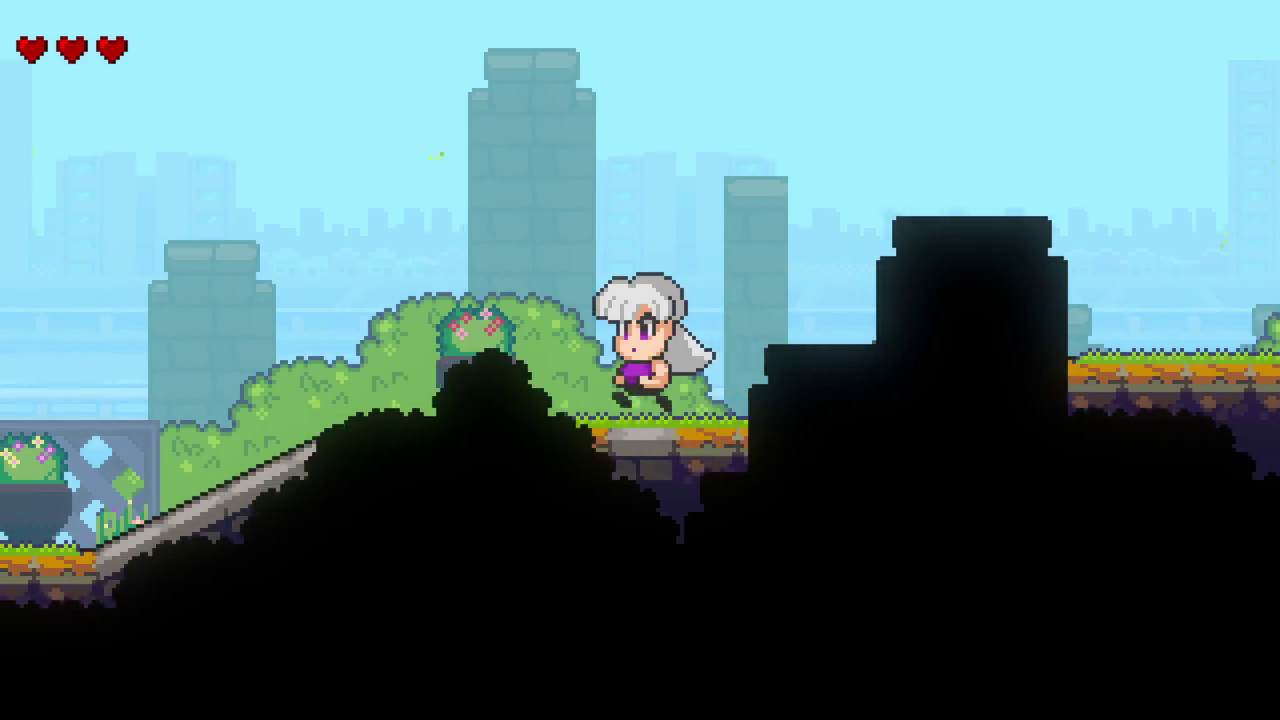
{"action": "key", "text": "Right"}
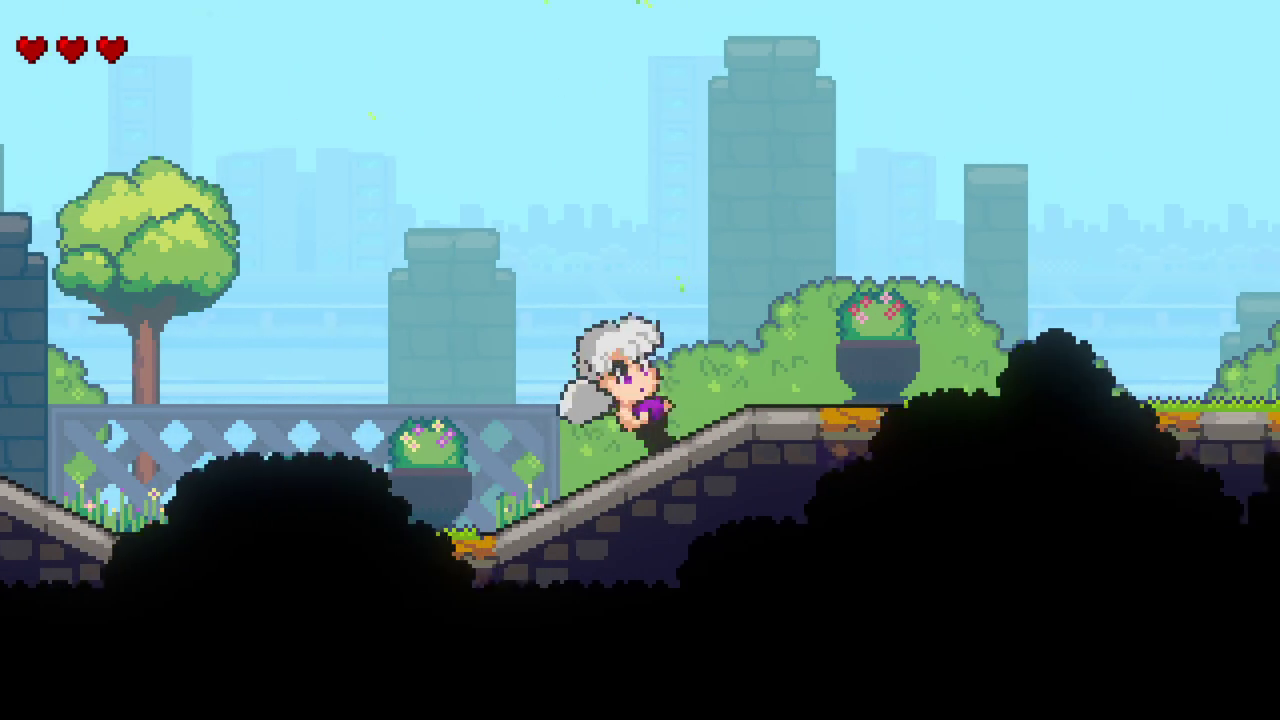
{"action": "key", "text": "Left"}
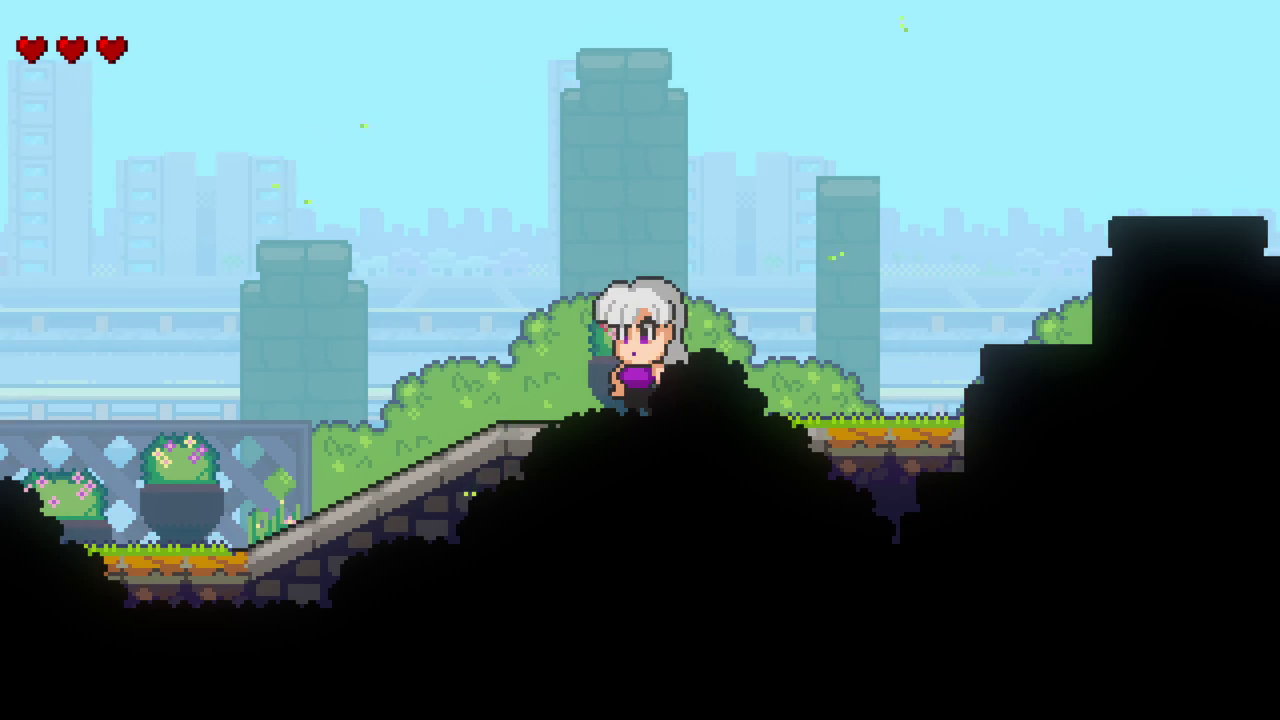
{"action": "key", "text": "Left"}
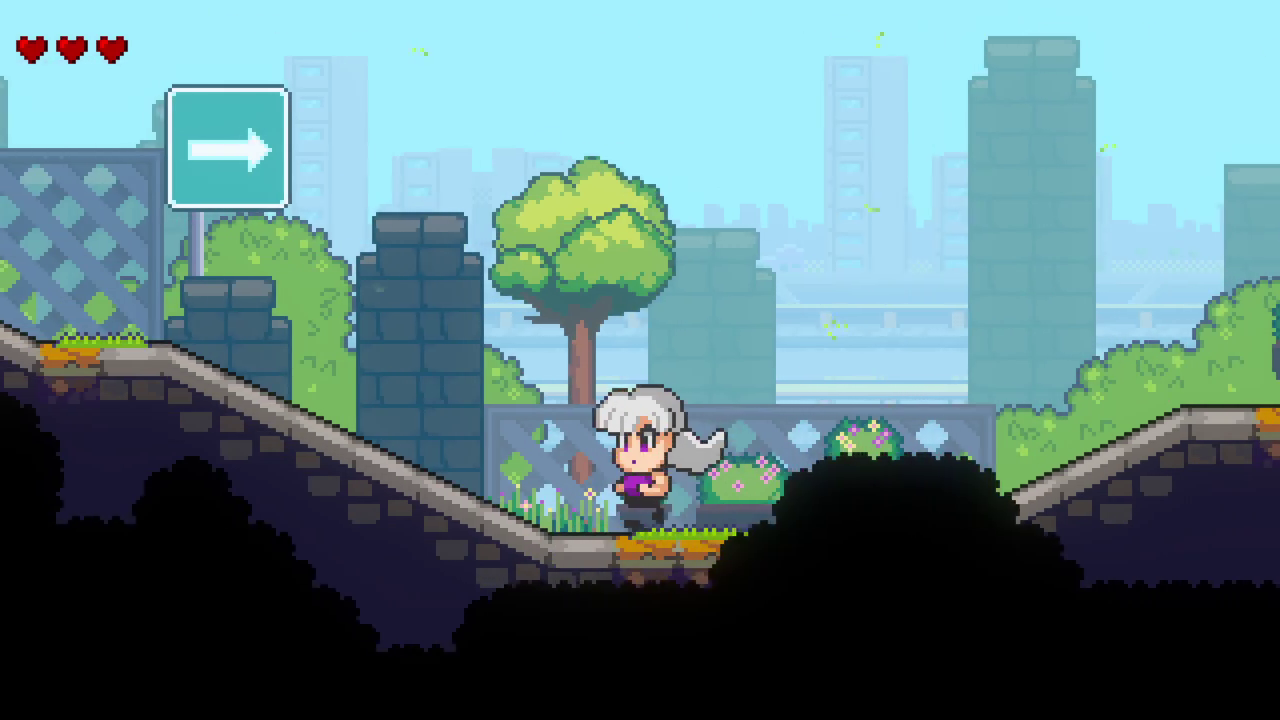
{"action": "key", "text": "Right"}
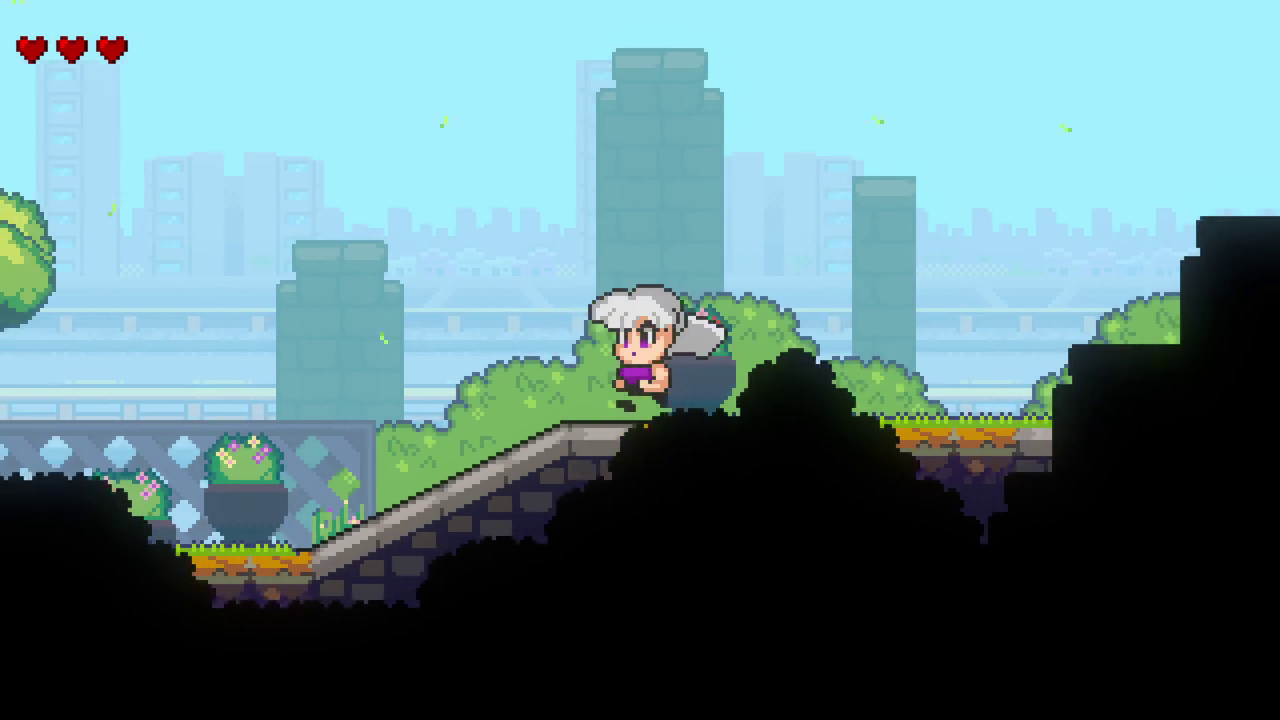
{"action": "key", "text": "Left"}
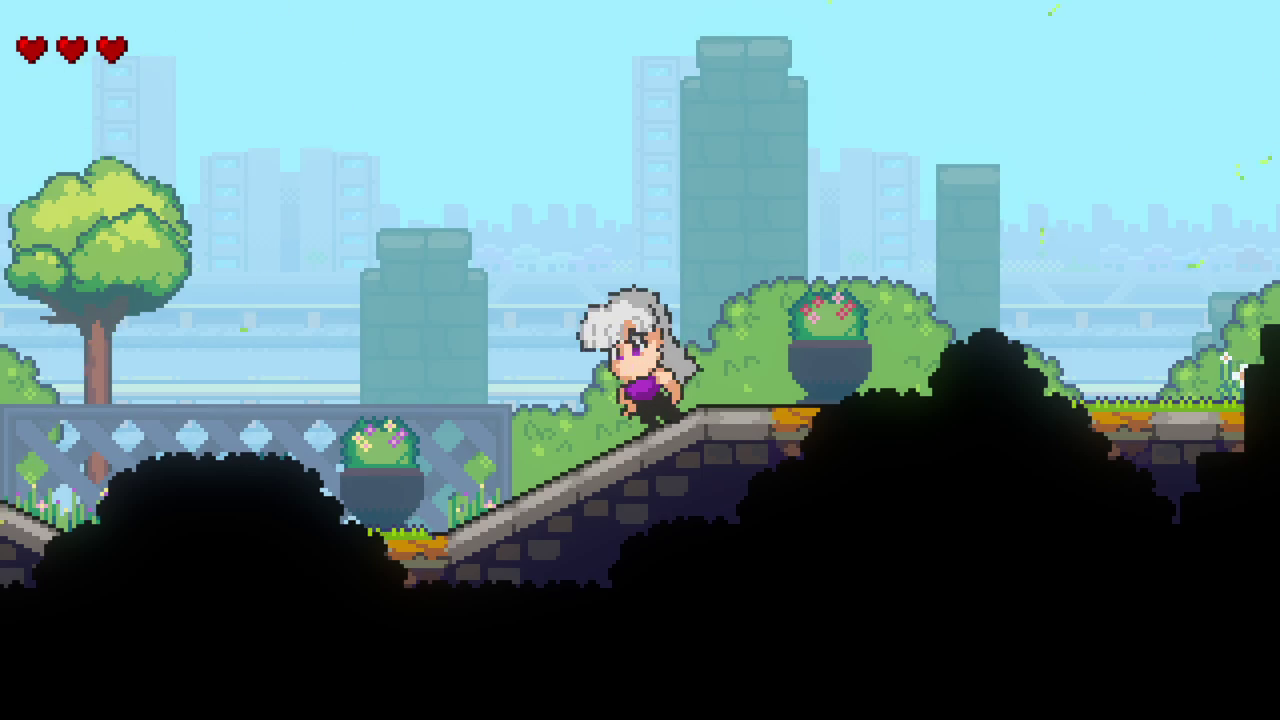
{"action": "key", "text": "Right"}
{"action": "key", "text": "Right"}
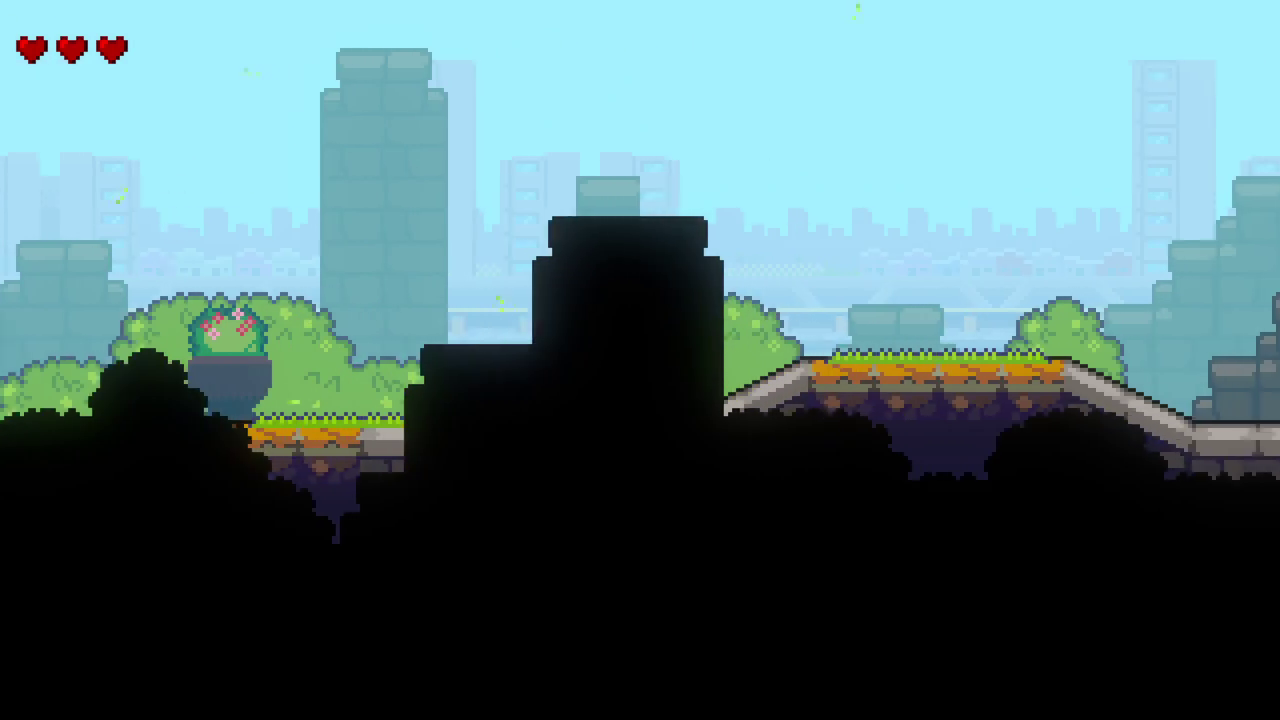
{"action": "key", "text": "space"}
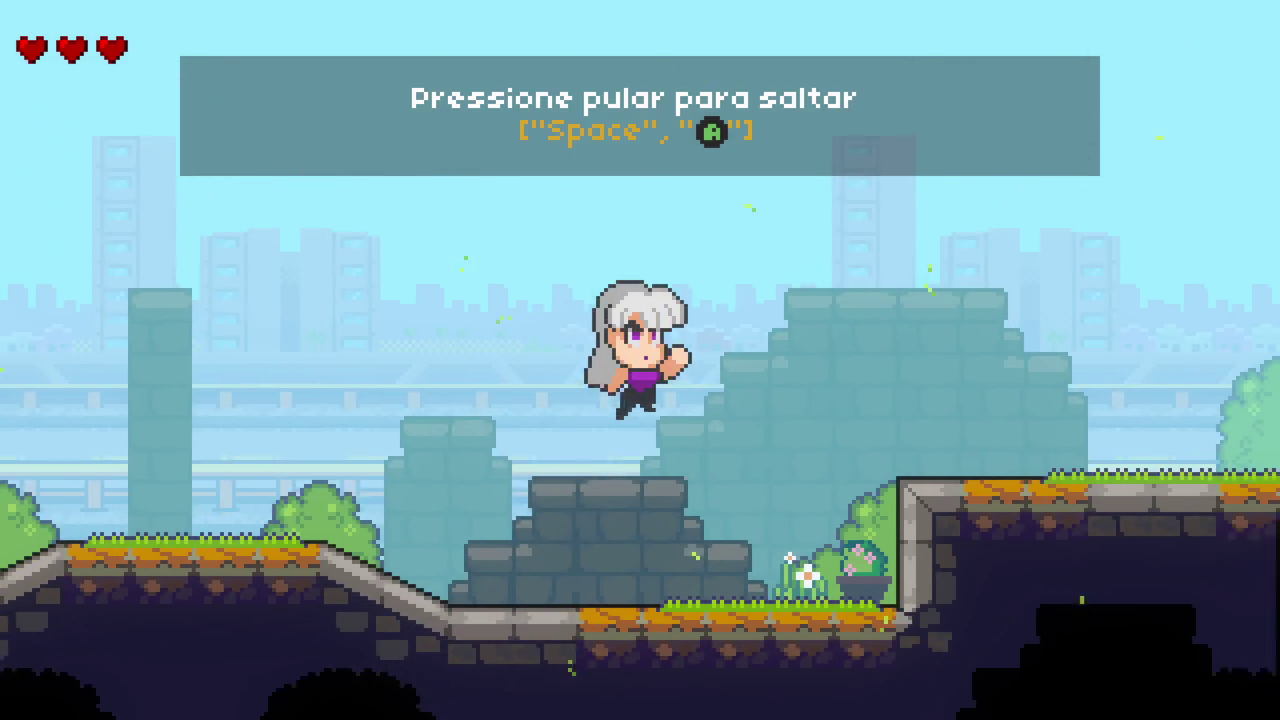
Step: Jump Ceres back and forth across the opening ledges, ending on the higher right platform
{"action": "key", "text": "space"}
{"action": "key", "text": "space"}
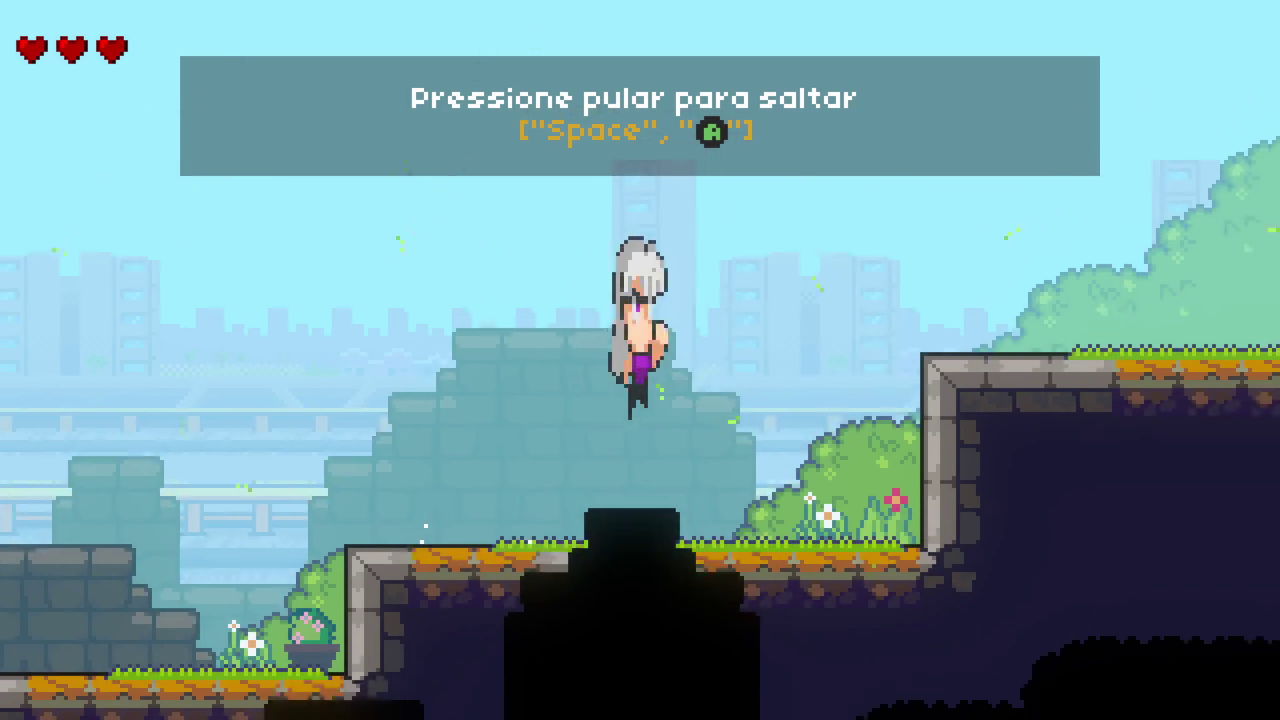
{"action": "key", "text": "space"}
{"action": "key", "text": "space"}
{"action": "key", "text": "space"}
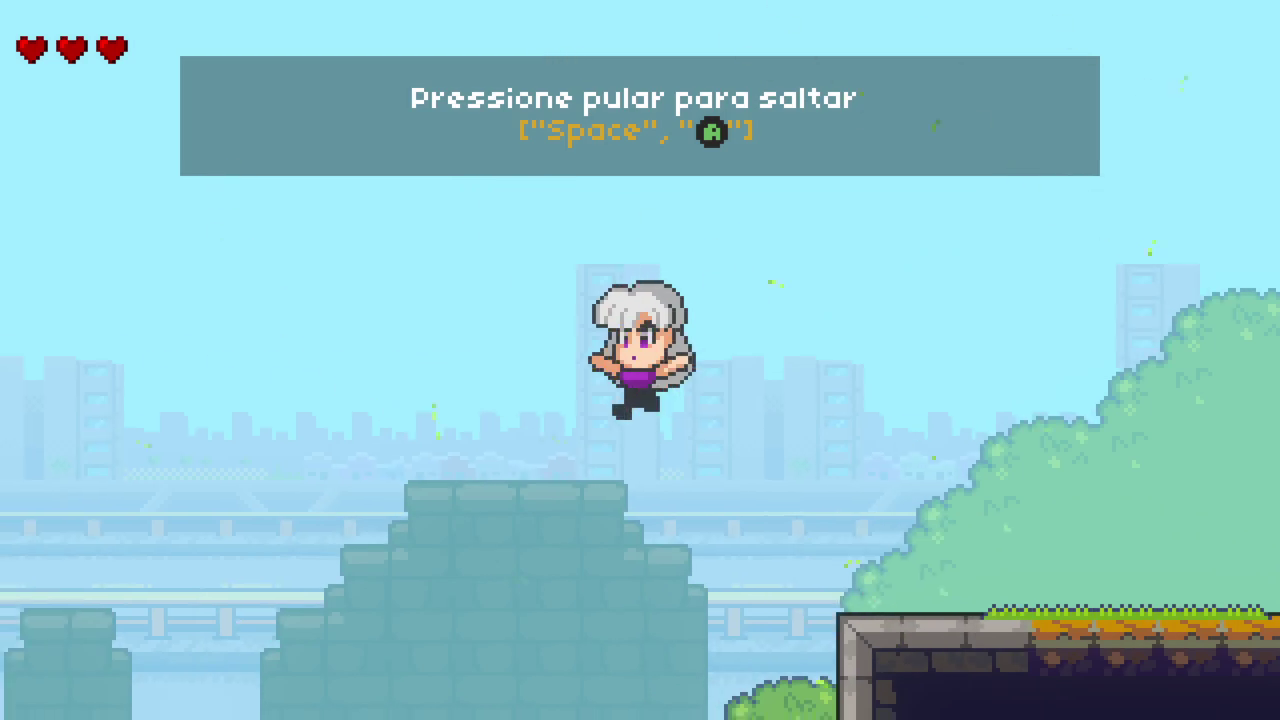
{"action": "key", "text": "space"}
{"action": "key", "text": "Left"}
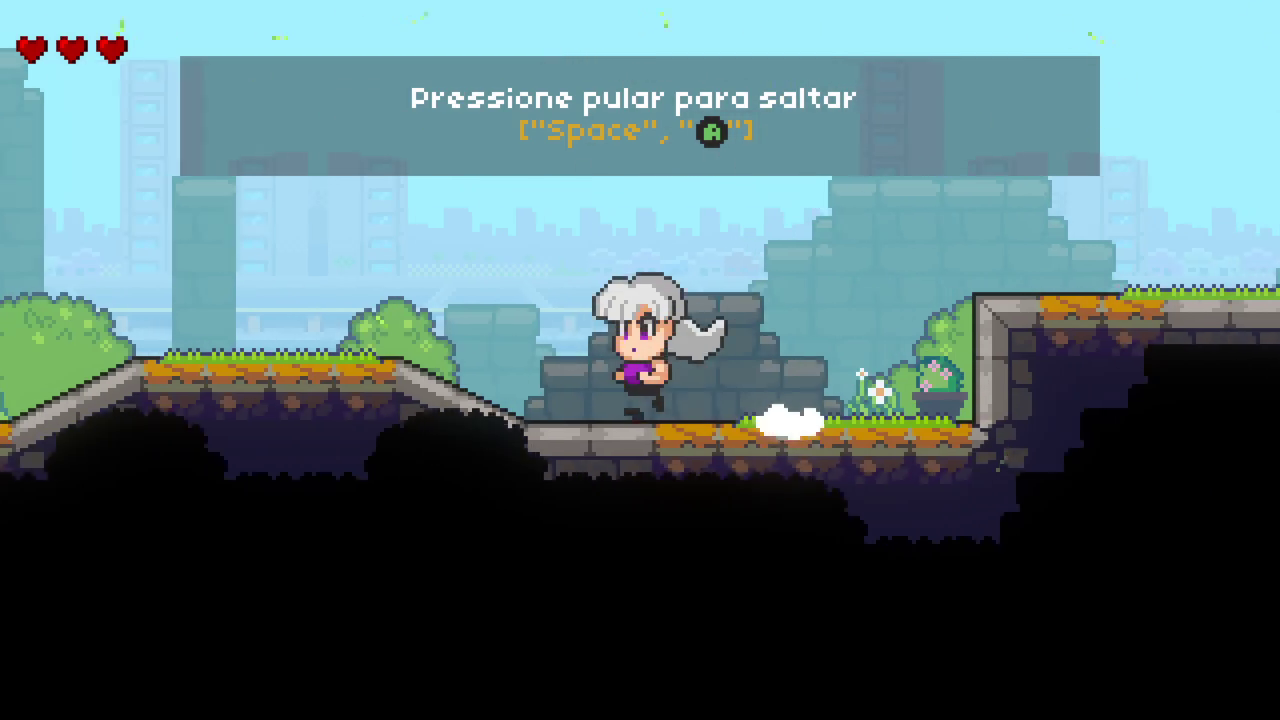
{"action": "key", "text": "space"}
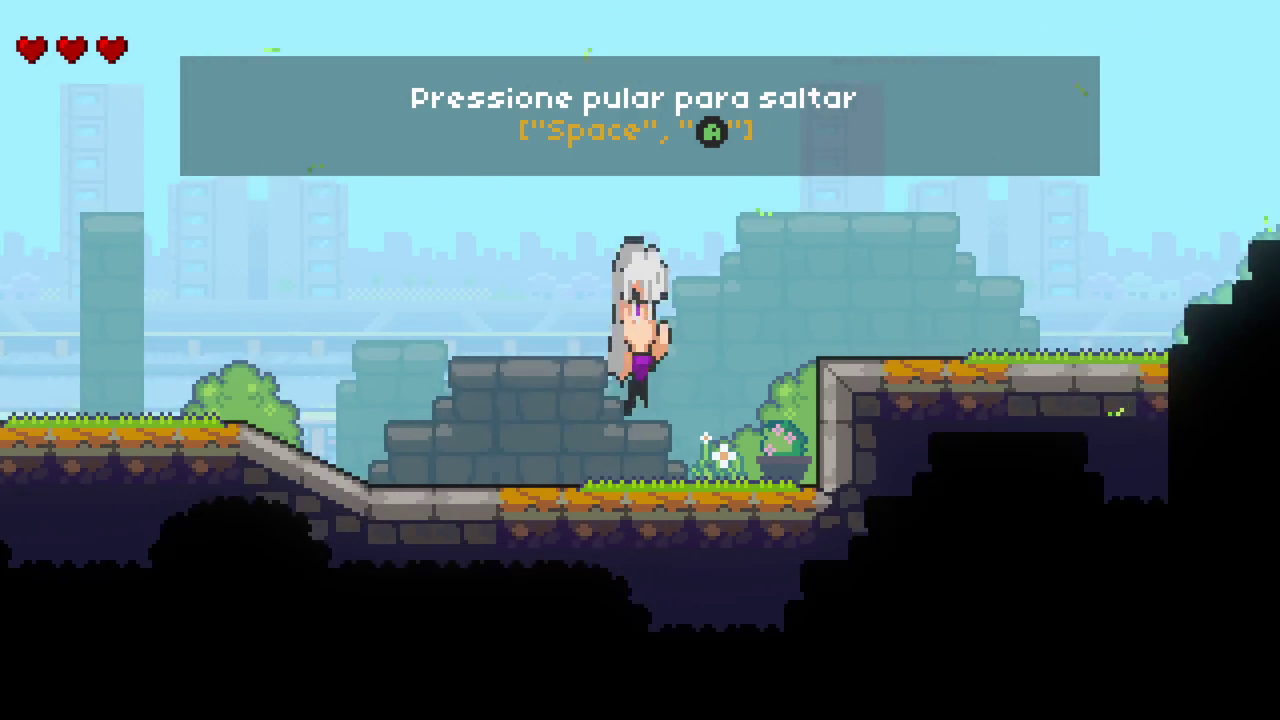
{"action": "key", "text": "space"}
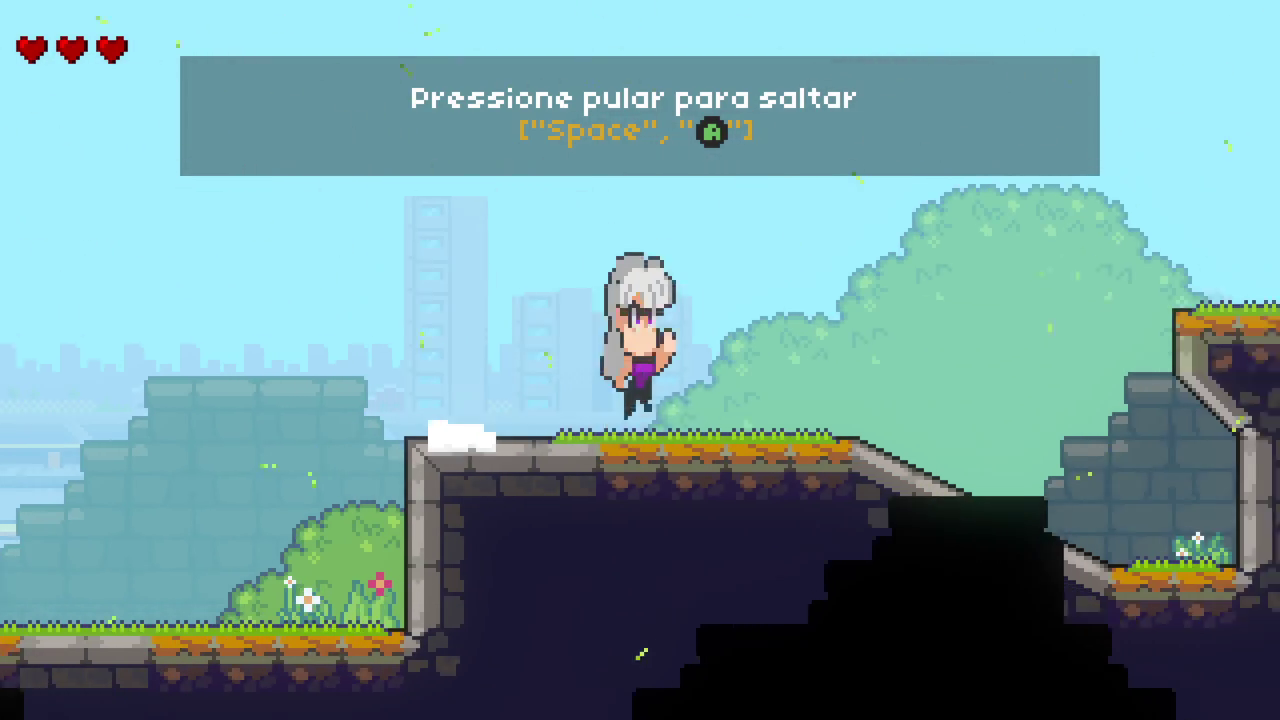
{"action": "key", "text": "space"}
{"action": "key", "text": "space"}
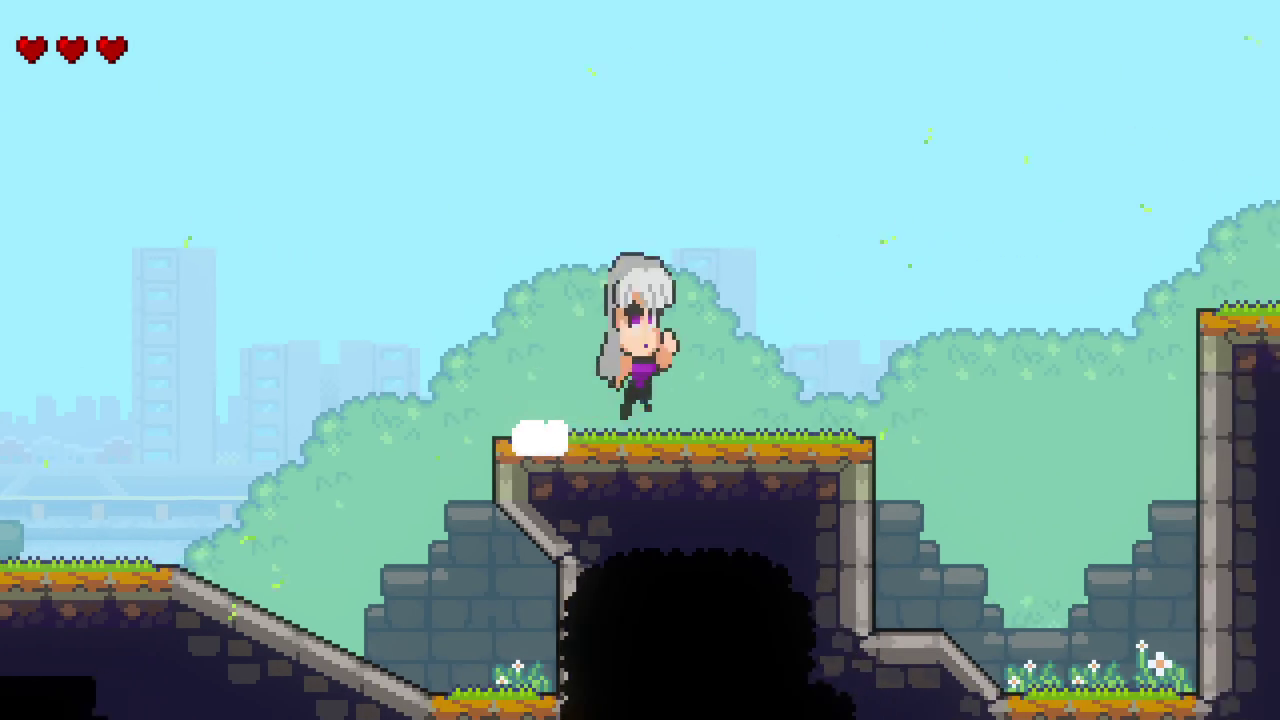
{"action": "key", "text": "space"}
{"action": "key", "text": "space"}
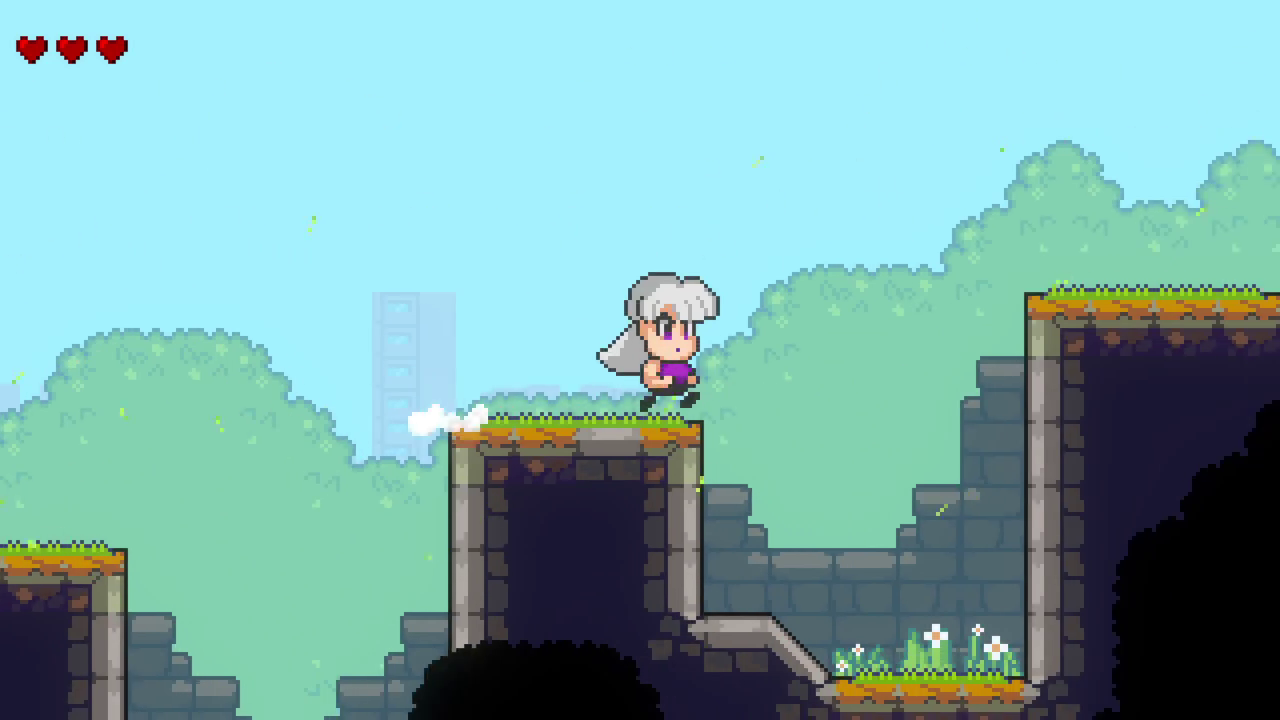
{"action": "key", "text": "space"}
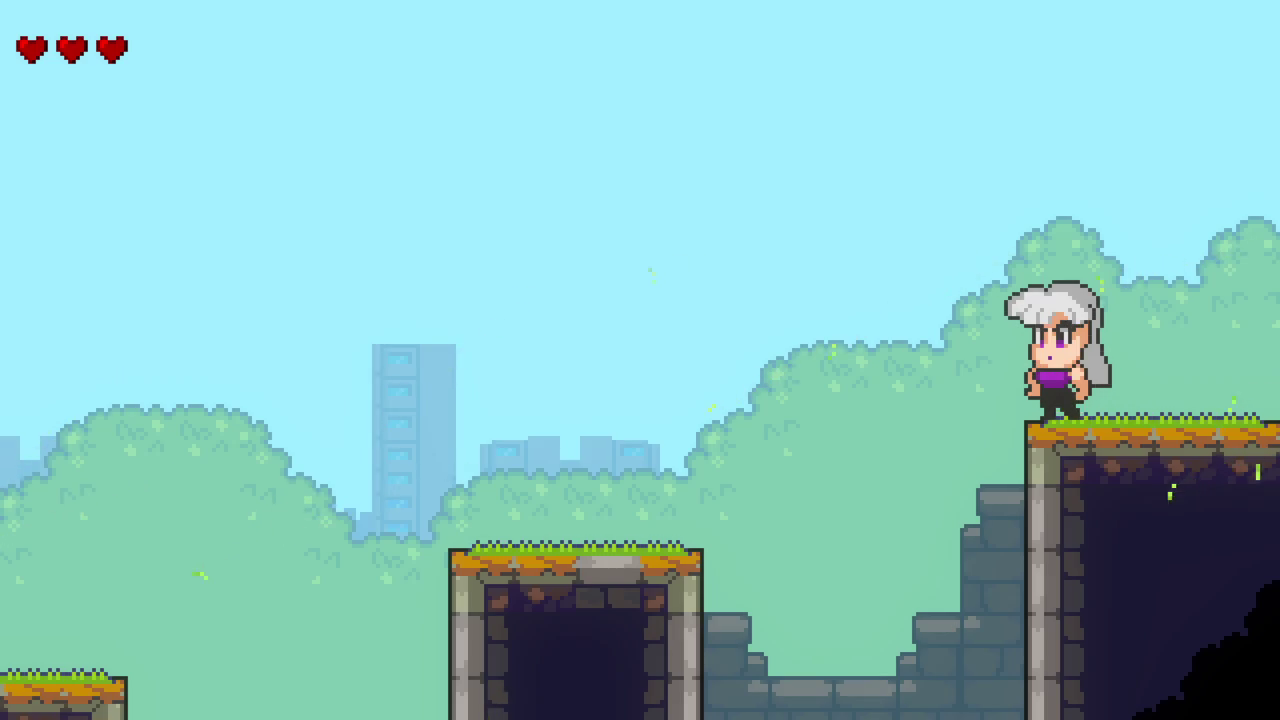
Step: Leap left across the ledges down to the lower one, then back right onto the raised stone ledge
{"action": "key", "text": "space"}
{"action": "key", "text": "Left"}
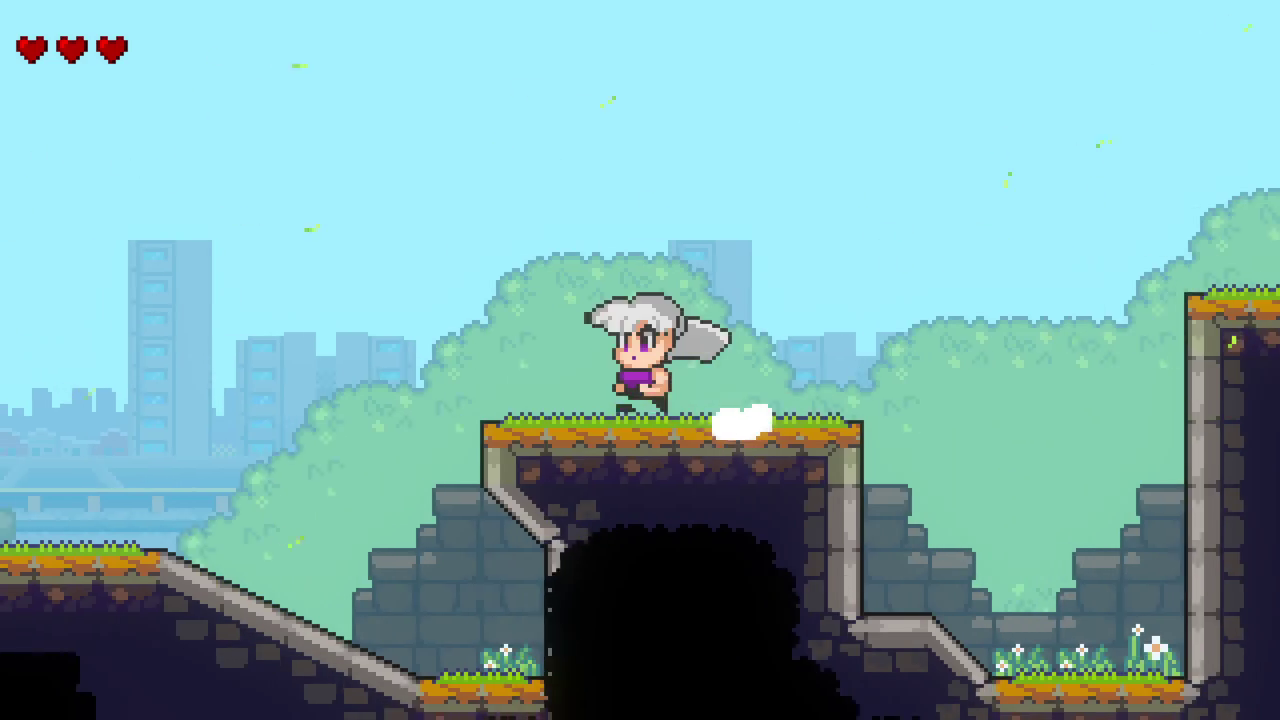
{"action": "key", "text": "space"}
{"action": "key", "text": "space"}
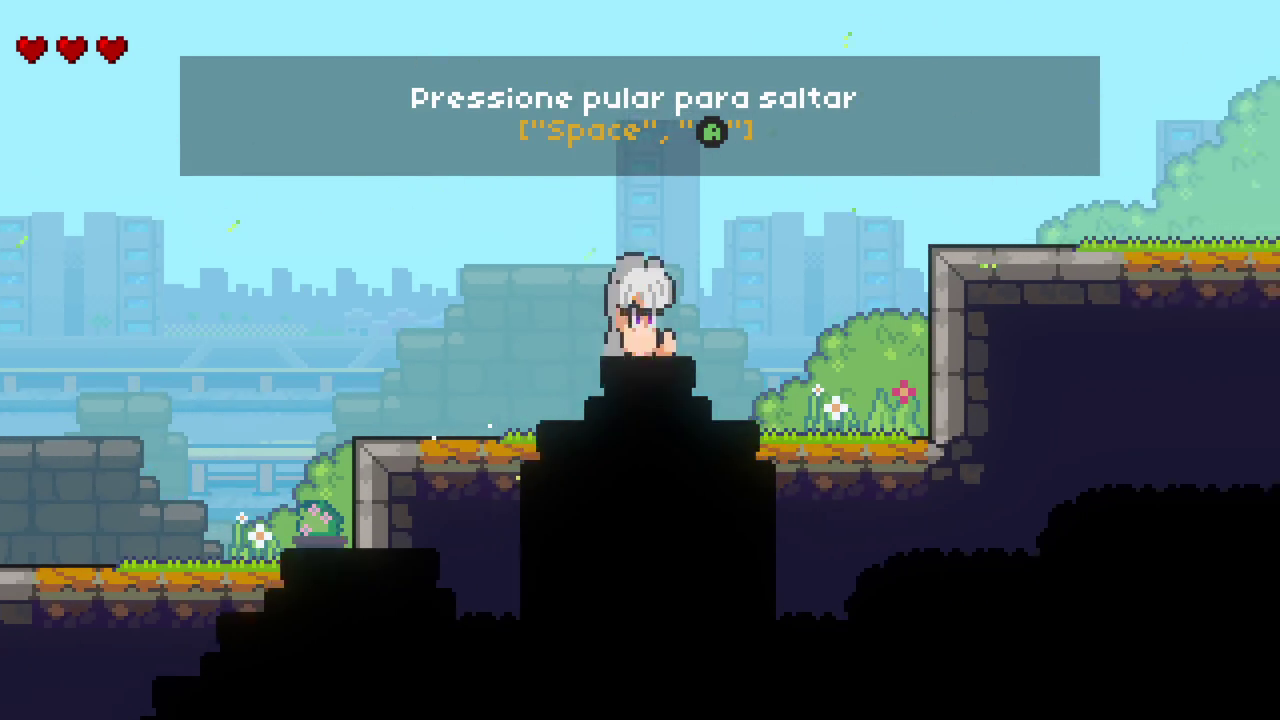
{"action": "key", "text": "space"}
{"action": "key", "text": "Right"}
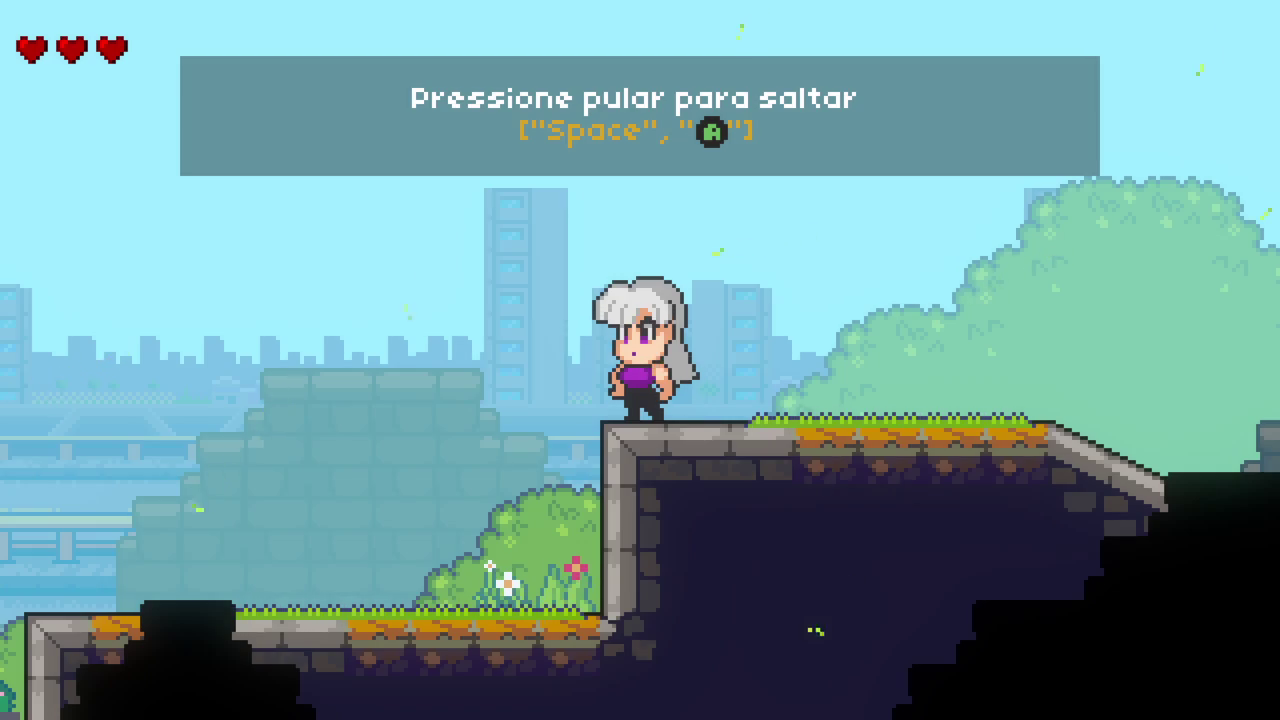
Step: Run right and left along the slope, then jump up onto the higher stone ledge
{"action": "key", "text": "Right"}
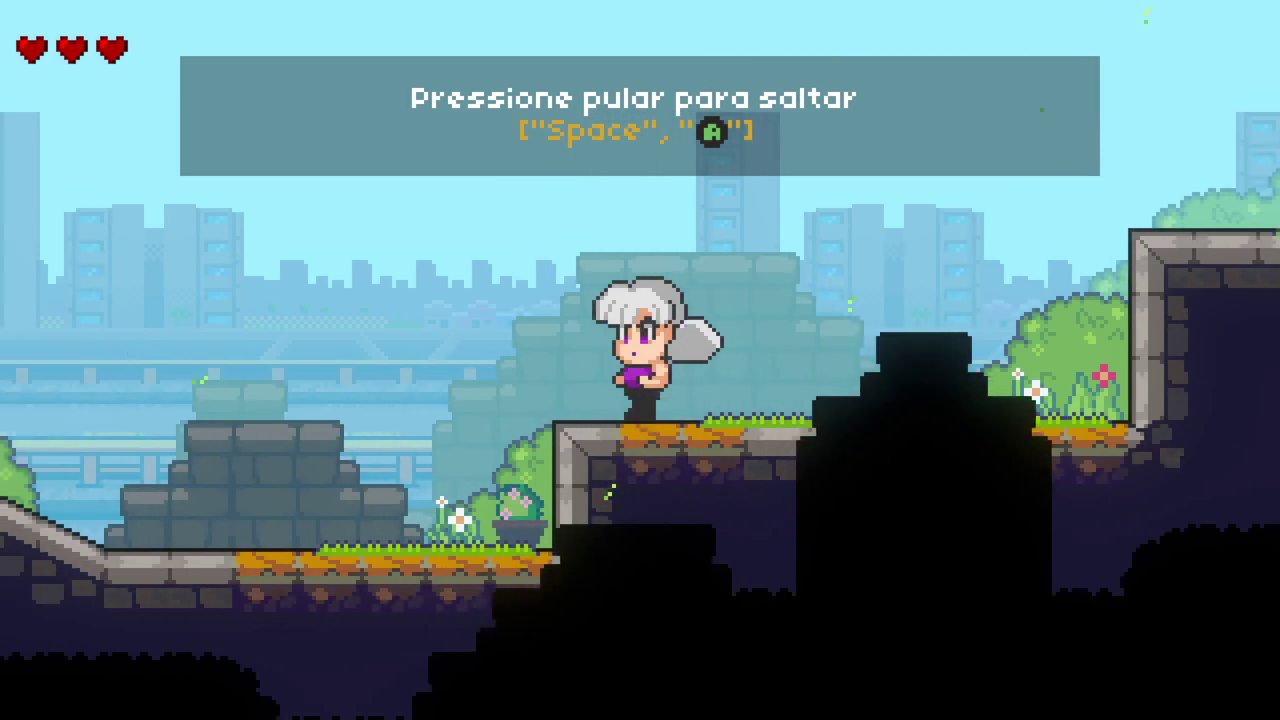
{"action": "key", "text": "Left"}
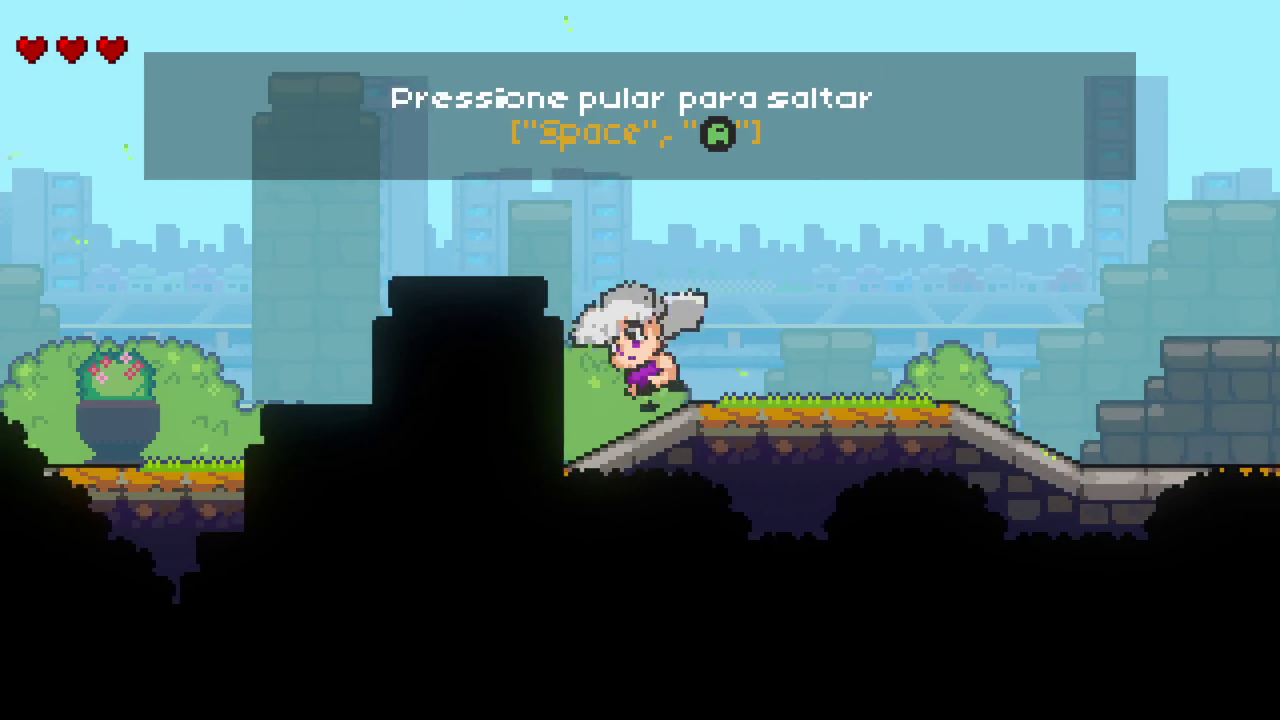
{"action": "key", "text": "Right"}
{"action": "key", "text": "space"}
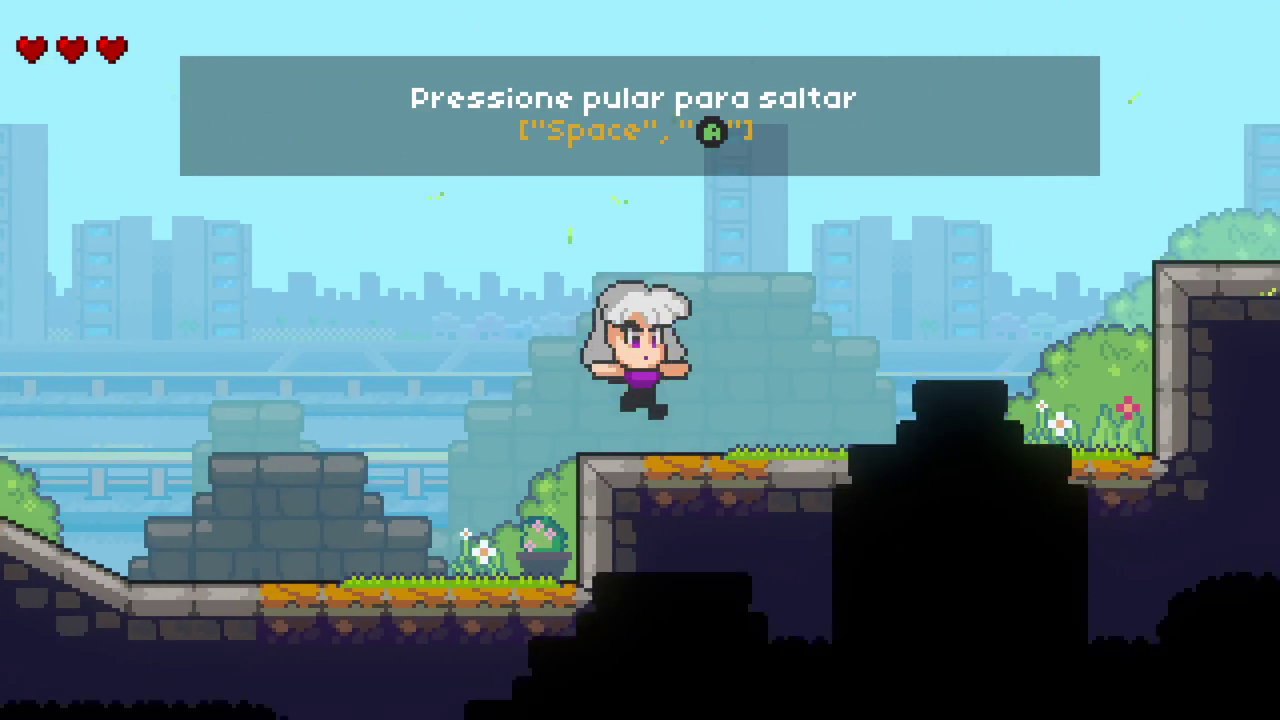
{"action": "key", "text": "Right"}
{"action": "key", "text": "space"}
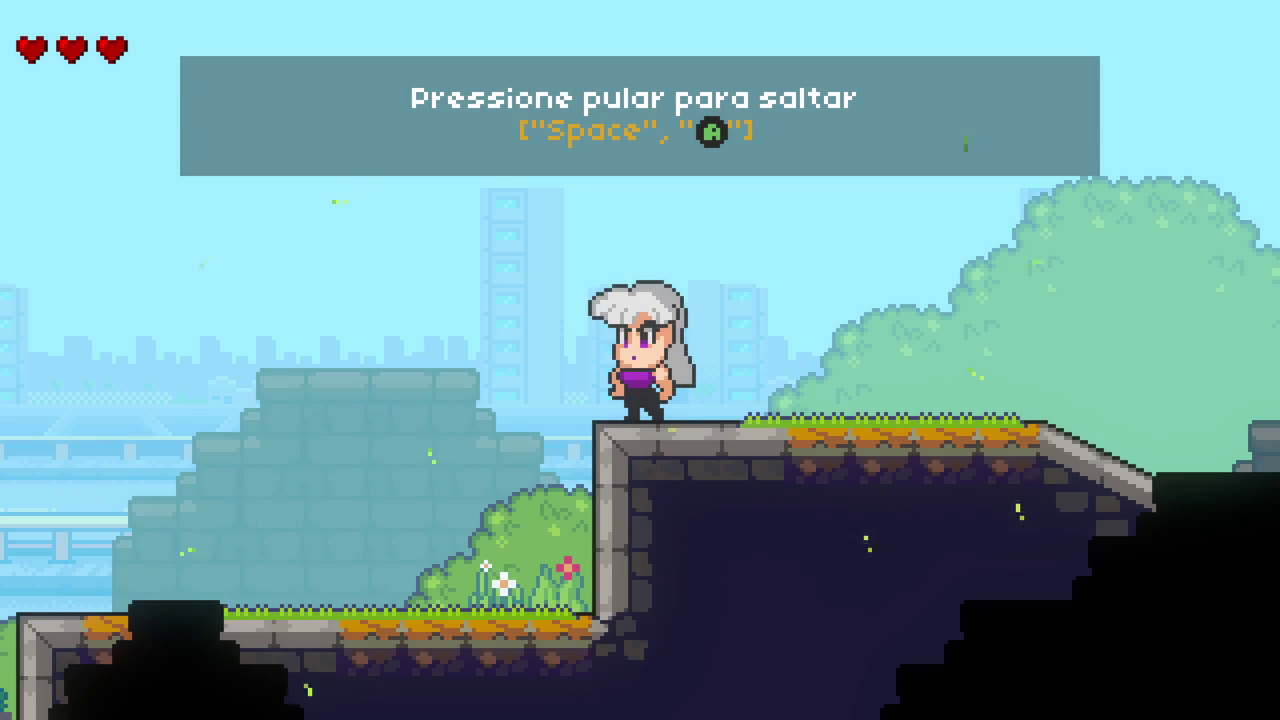
{"action": "key", "text": "Right"}
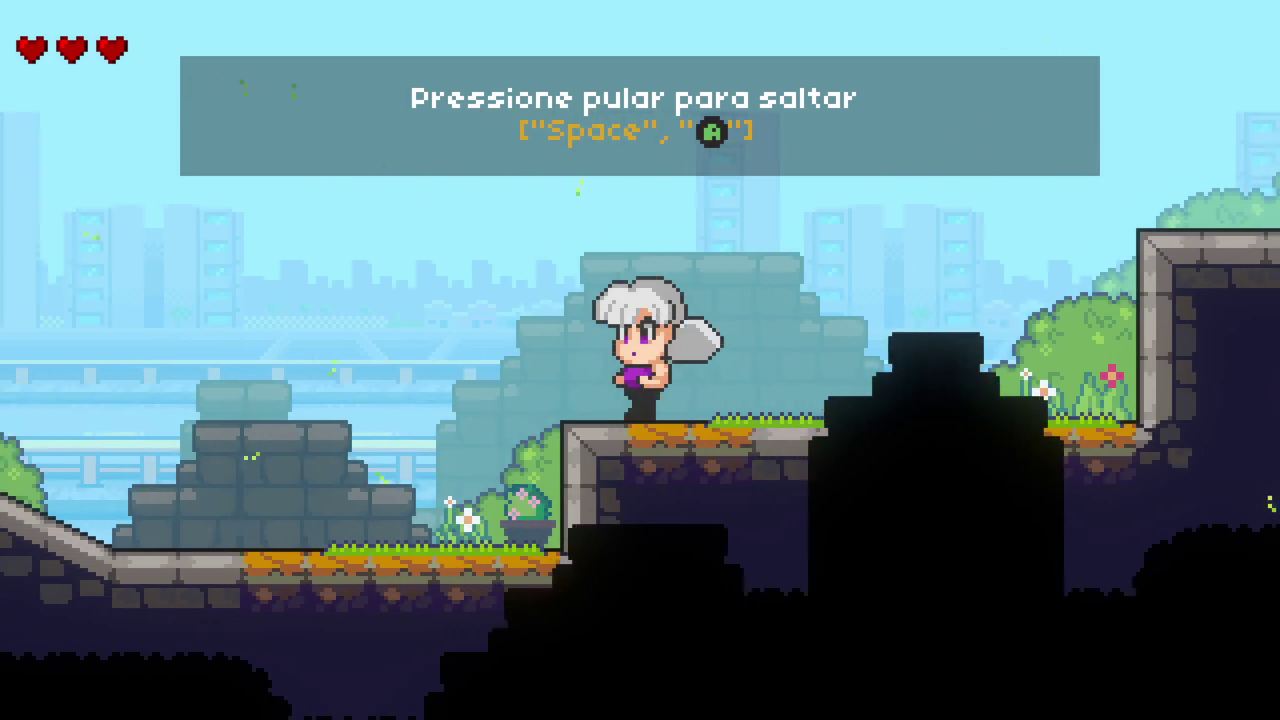
Step: Run Ceres left past the slopes toward the tree with a double jump, then turn right
{"action": "key", "text": "Left"}
{"action": "key", "text": "space"}
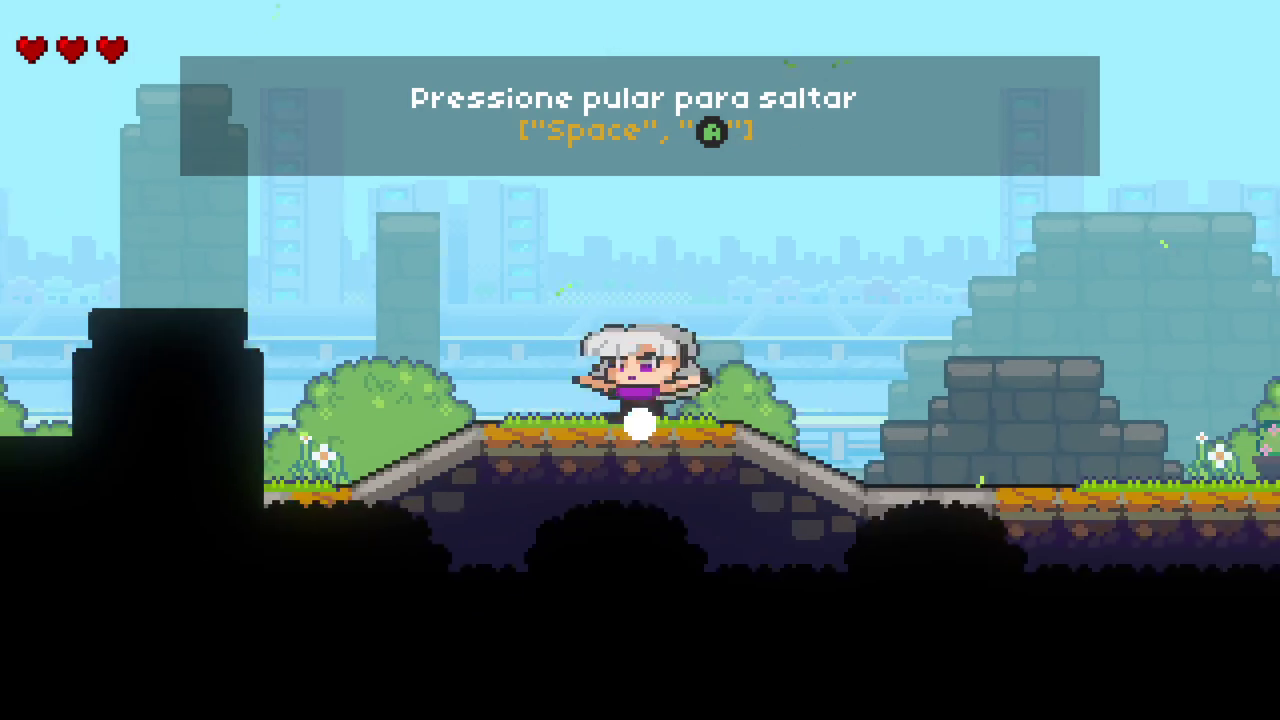
{"action": "key", "text": "space"}
{"action": "key", "text": "Left"}
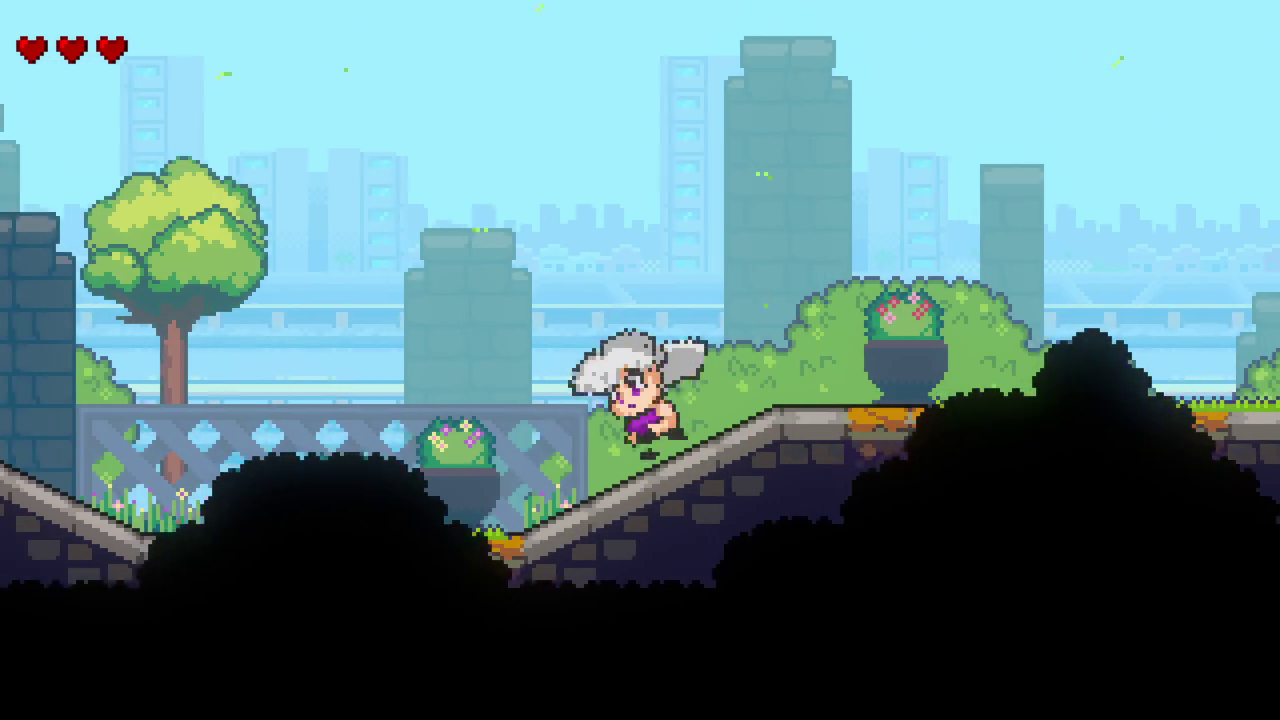
{"action": "key", "text": "Right"}
{"action": "key", "text": "space"}
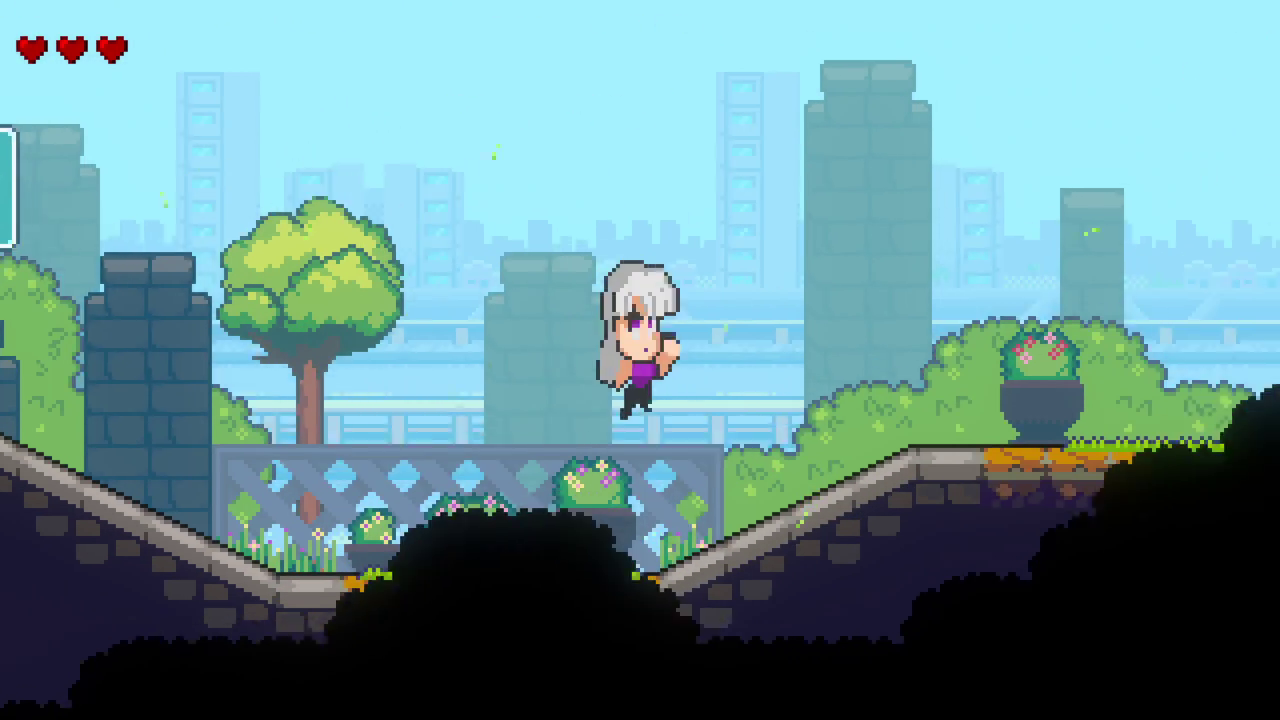
Step: Dash and jump right over the terrain onto the higher stone platform
{"action": "key", "text": "shift"}
{"action": "key", "text": "Right"}
{"action": "key", "text": "space"}
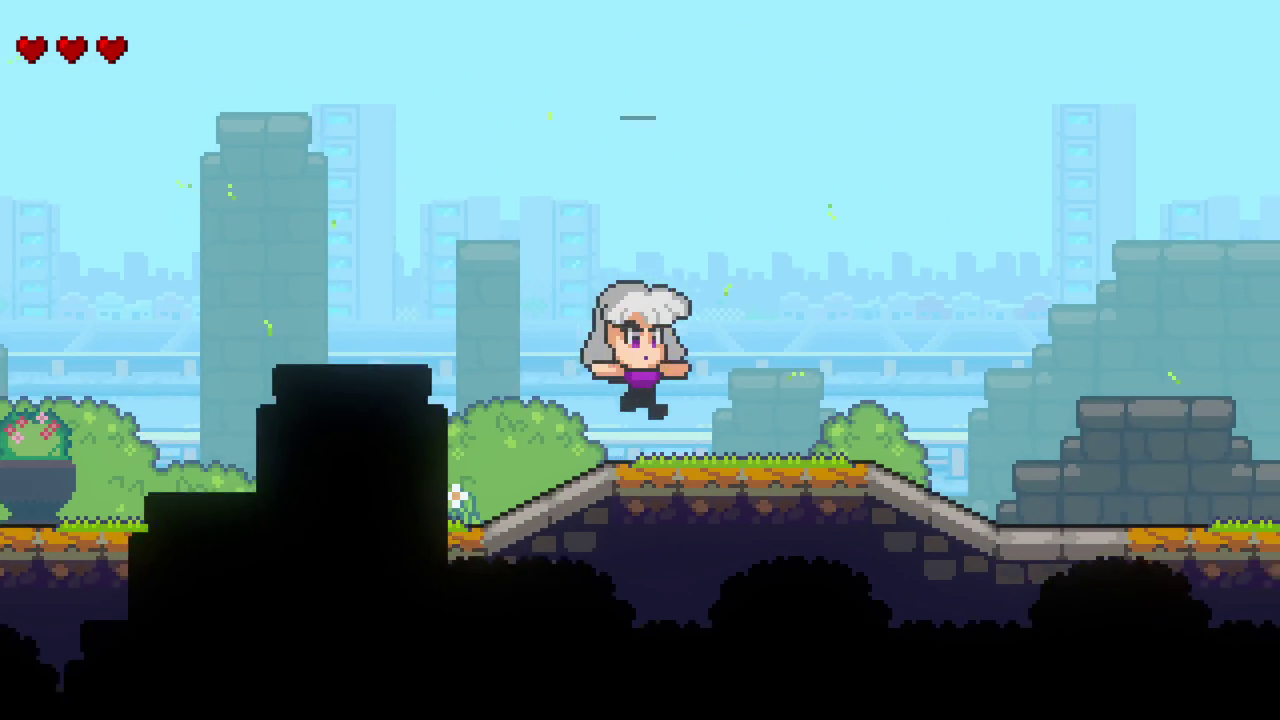
{"action": "key", "text": "Right"}
{"action": "key", "text": "space"}
{"action": "key", "text": "shift"}
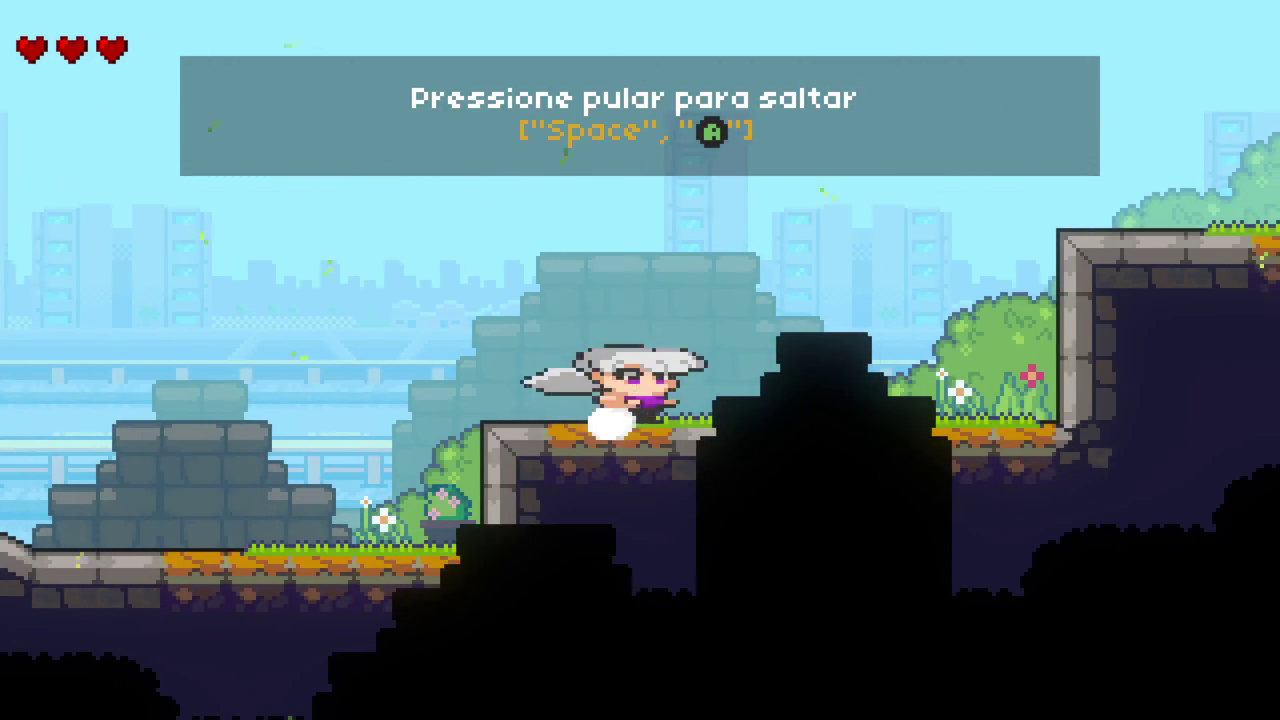
Step: Dash and jump left across the bridge and run up the slope past the arrow sign
{"action": "key", "text": "Left"}
{"action": "key", "text": "space"}
{"action": "key", "text": "shift"}
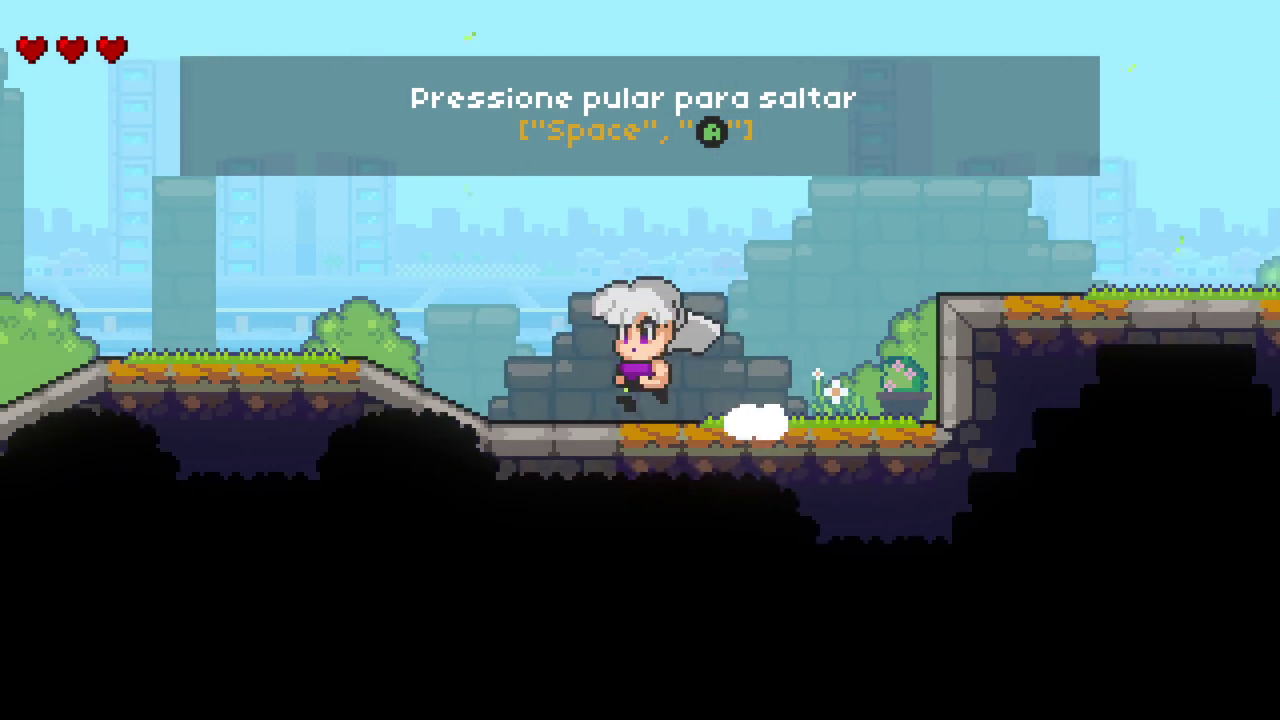
{"action": "key", "text": "space"}
{"action": "key", "text": "shift"}
{"action": "key", "text": "Left"}
{"action": "key", "text": "space"}
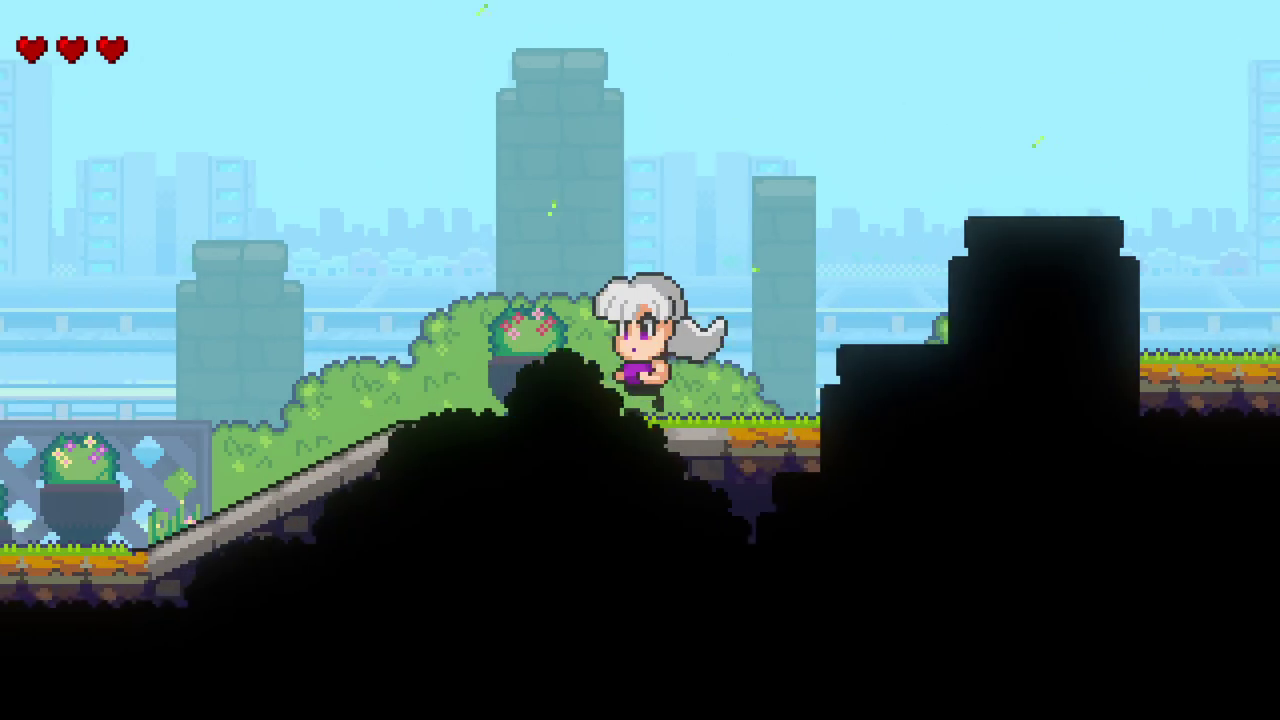
{"action": "key", "text": "Left"}
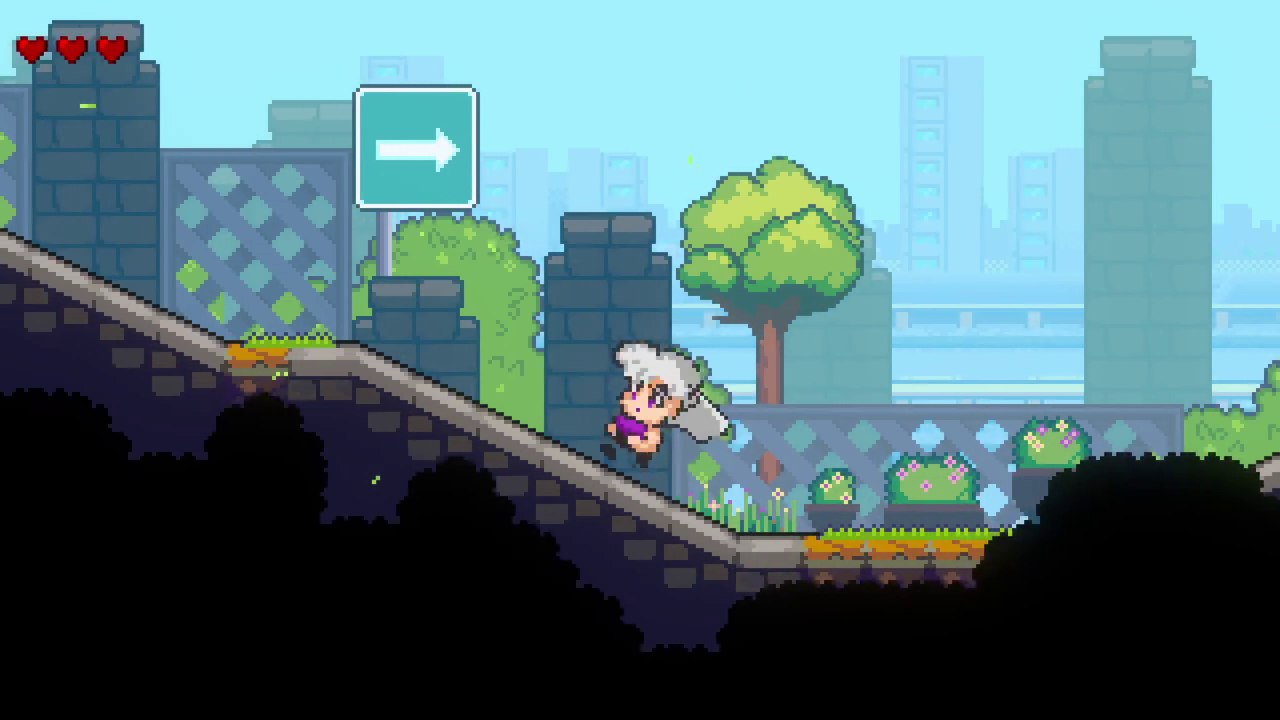
{"action": "key", "text": "Left"}
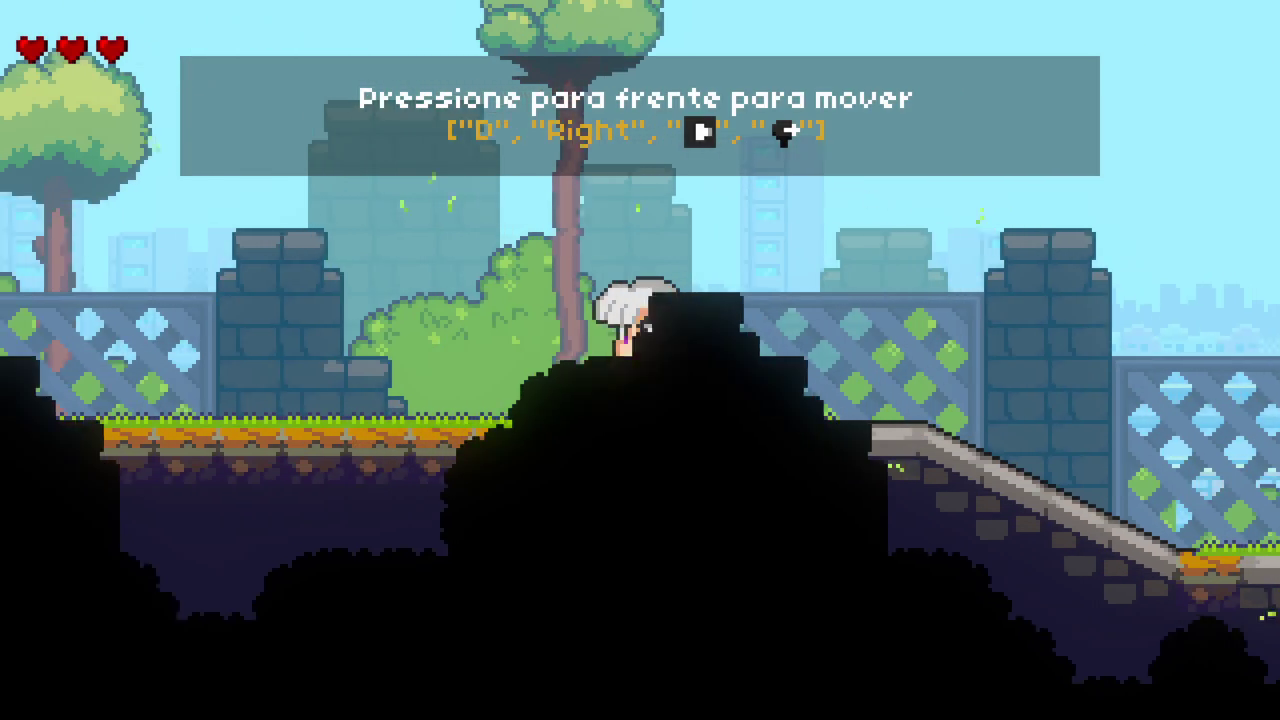
Step: Run back right down and up the slopes, jumping onto successively higher ledges
{"action": "key", "text": "Right"}
{"action": "key", "text": "Right"}
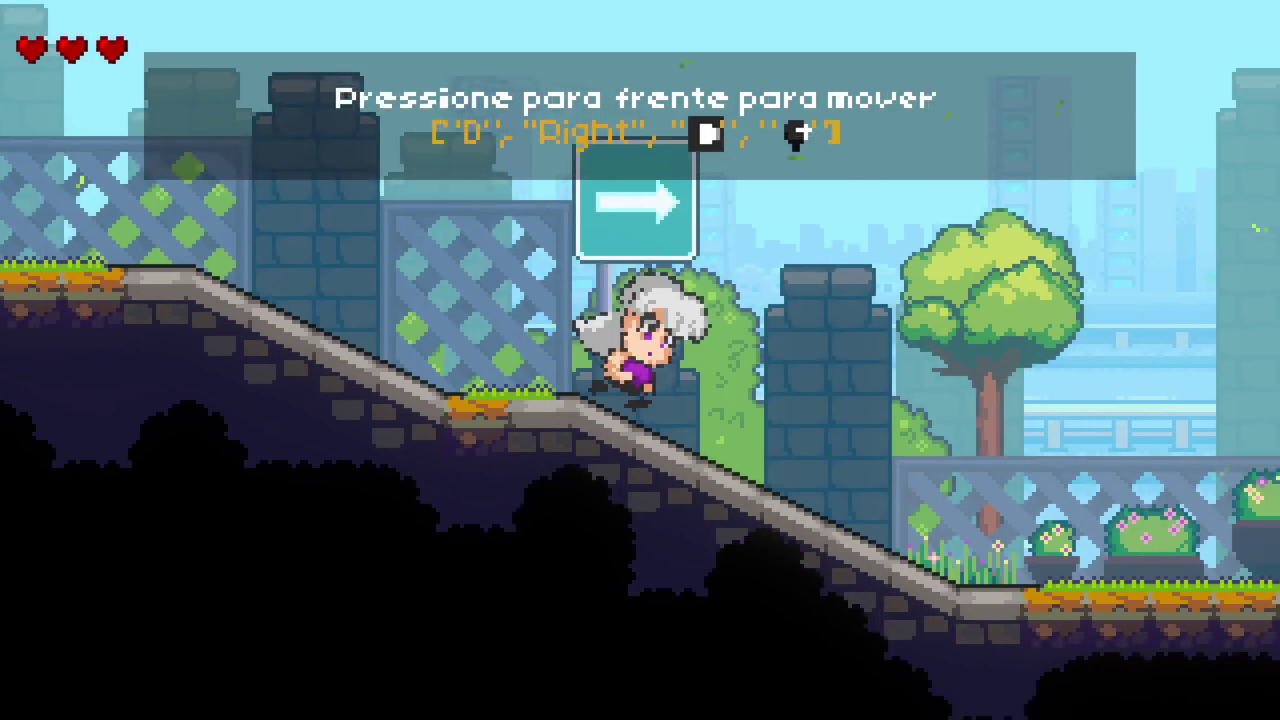
{"action": "key", "text": "Right"}
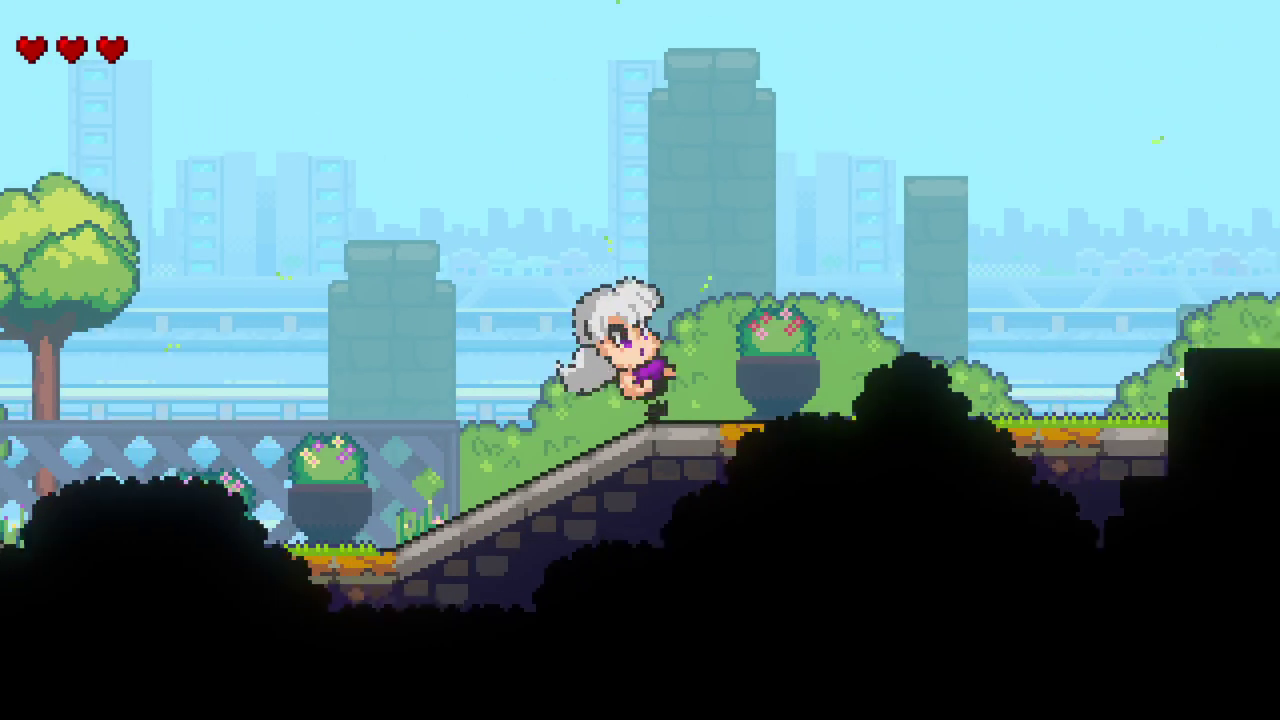
{"action": "key", "text": "Right"}
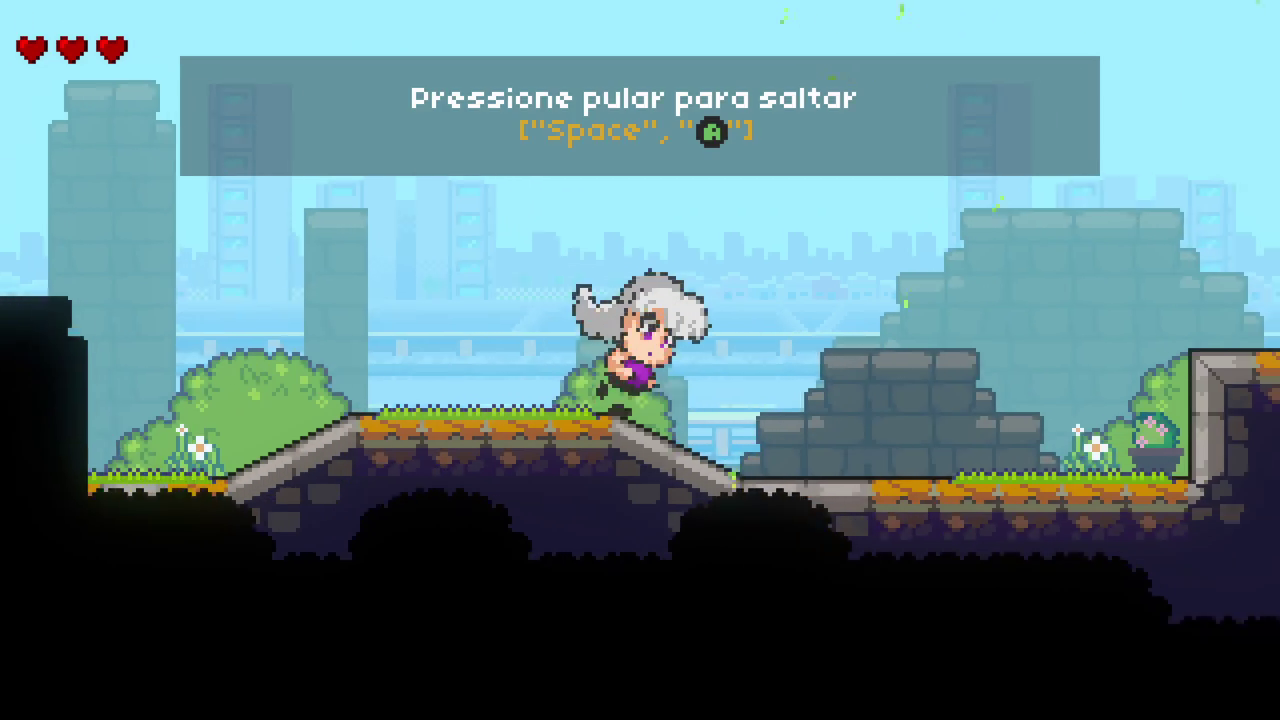
{"action": "key", "text": "space"}
{"action": "key", "text": "Right"}
{"action": "key", "text": "space"}
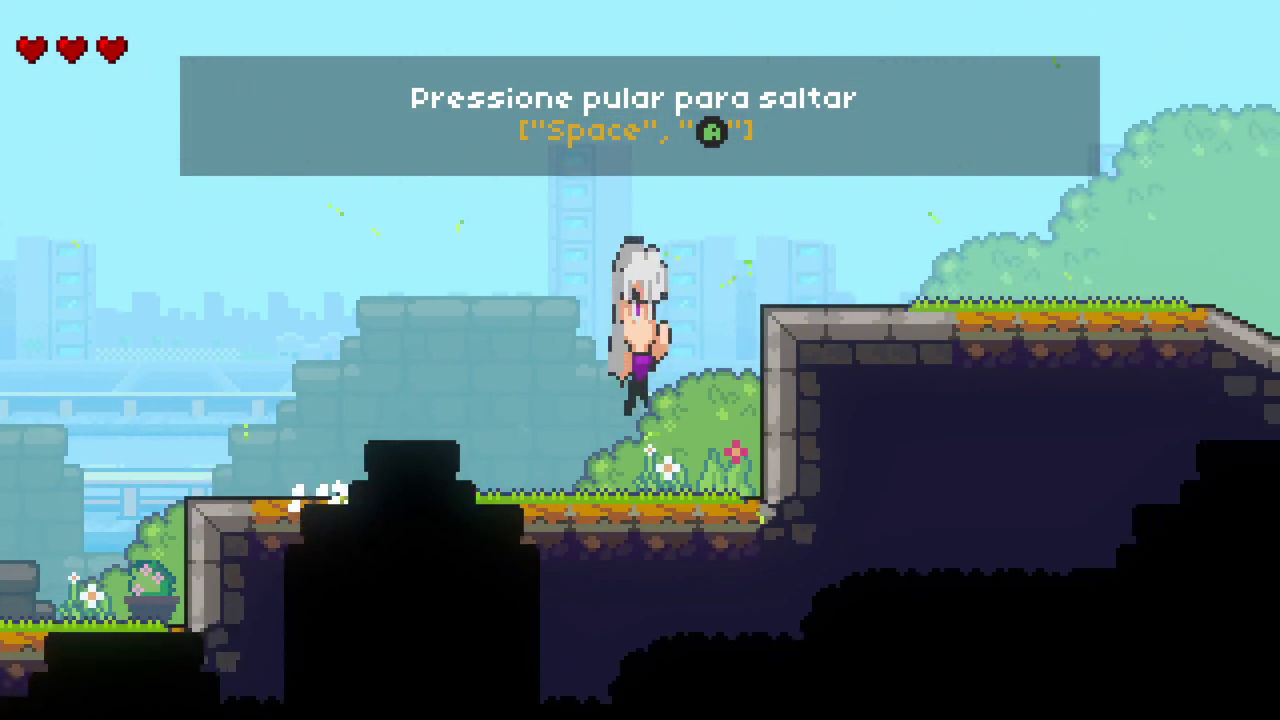
{"action": "key", "text": "Right"}
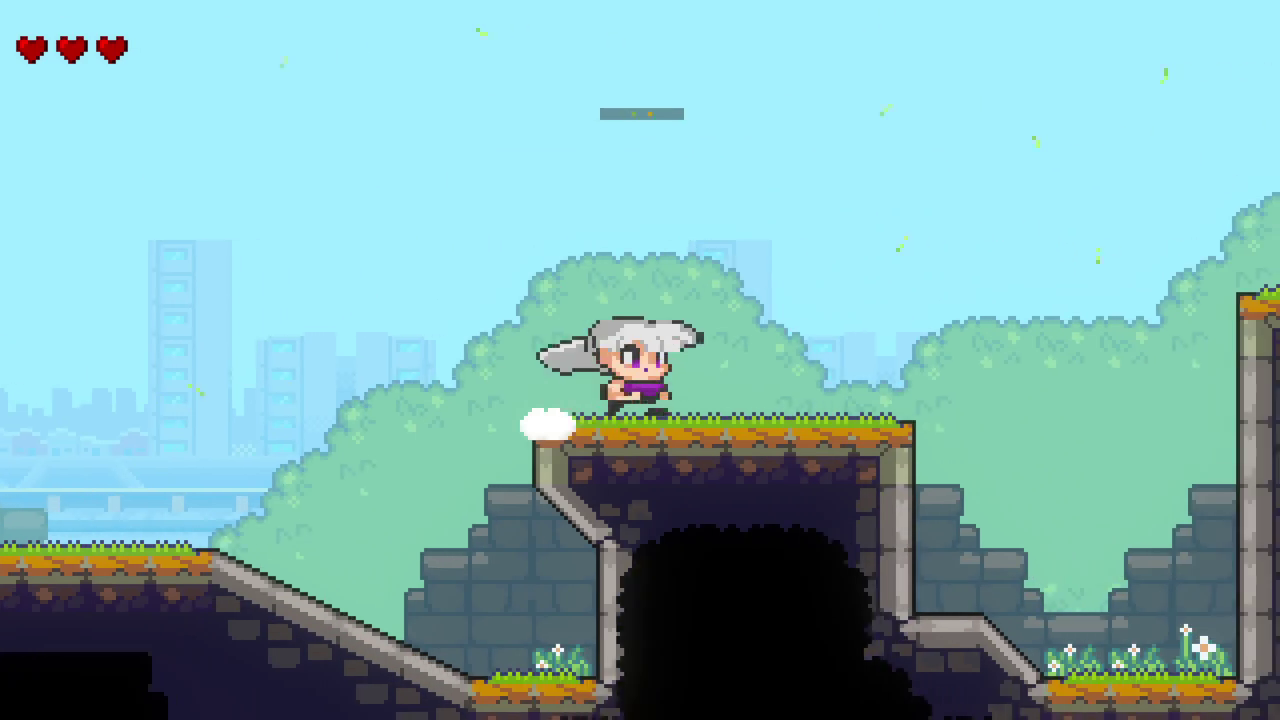
{"action": "key", "text": "Right"}
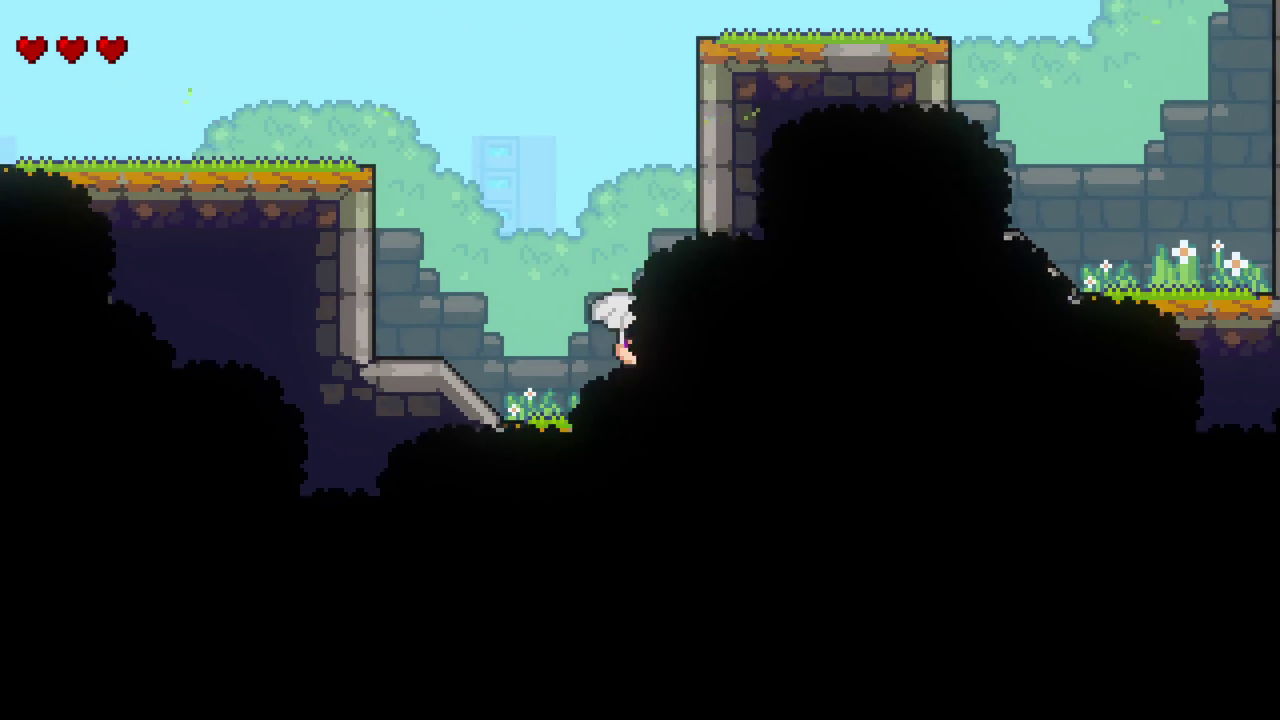
{"action": "key", "text": "space"}
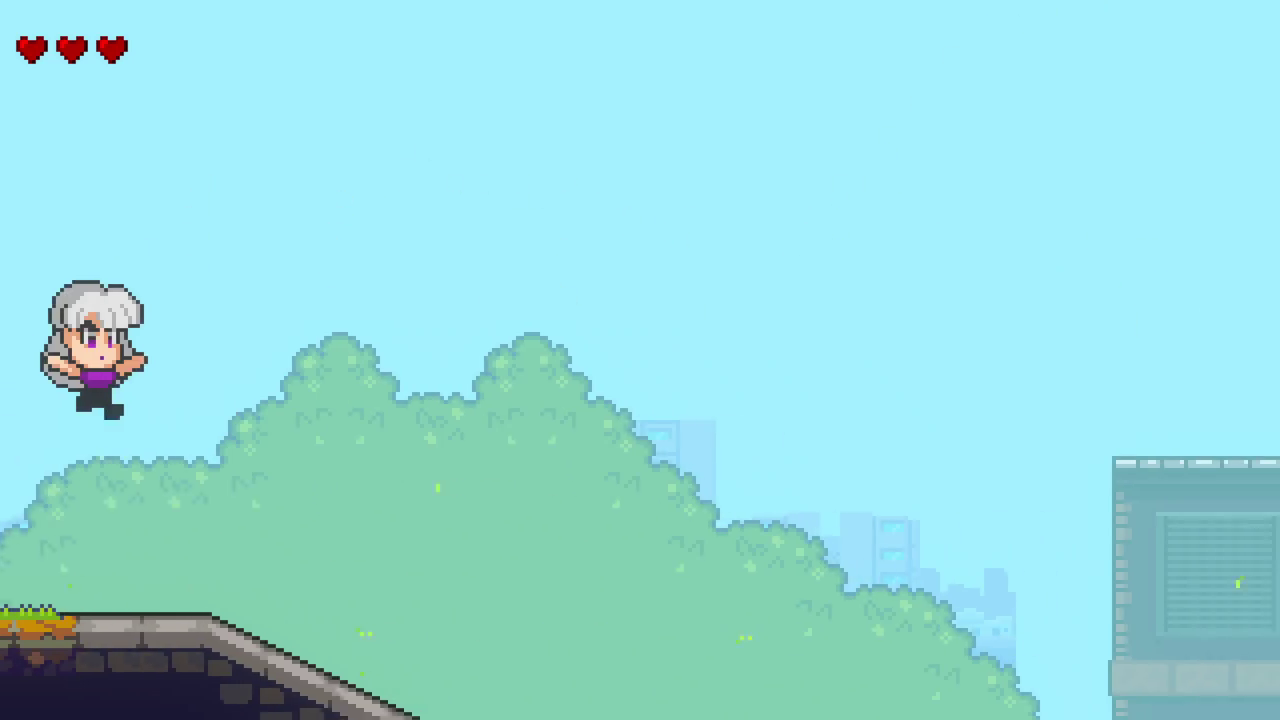
Step: Run down the stone slope, turn back left, then climb the long slope facing right
{"action": "key", "text": "Right"}
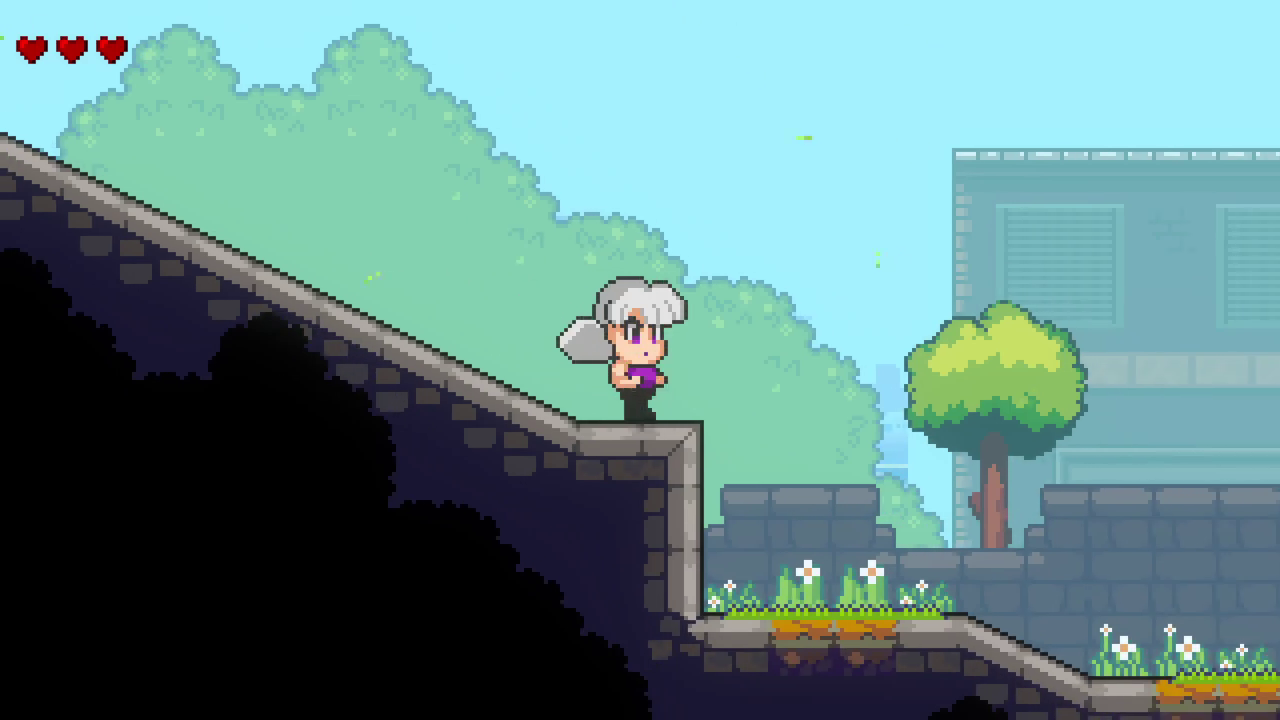
{"action": "key", "text": "Right"}
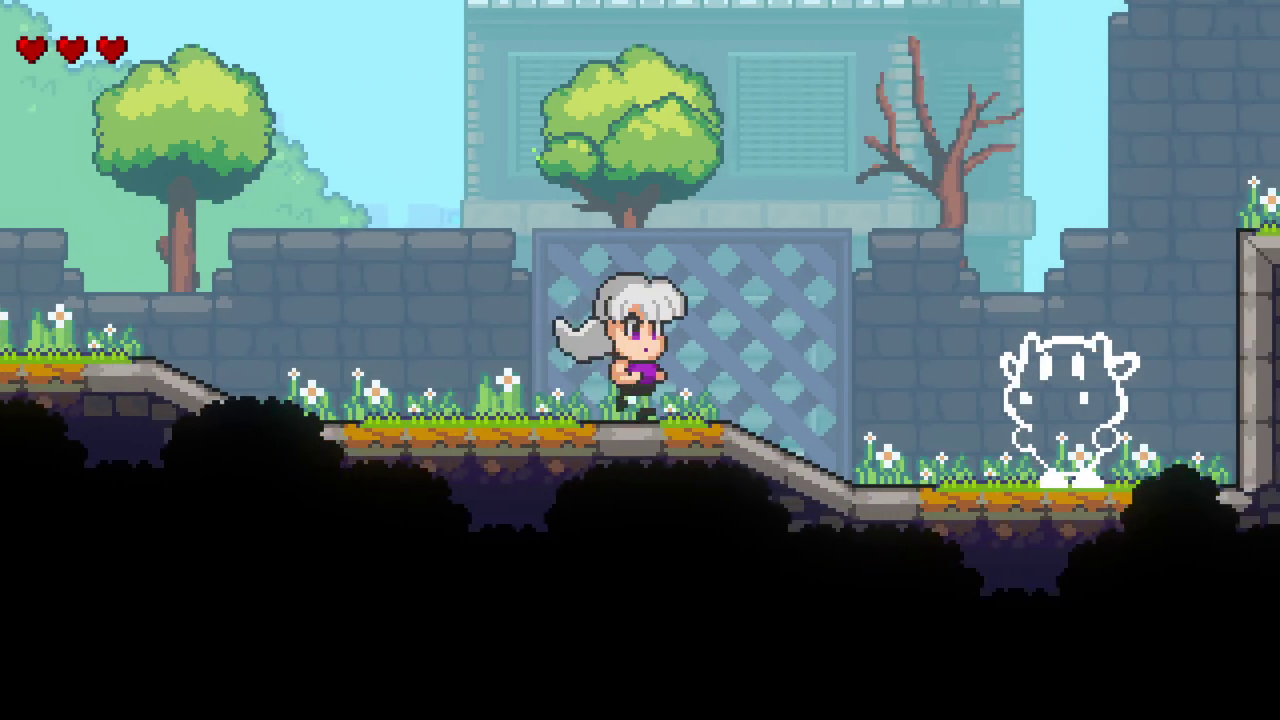
{"action": "key", "text": "Left"}
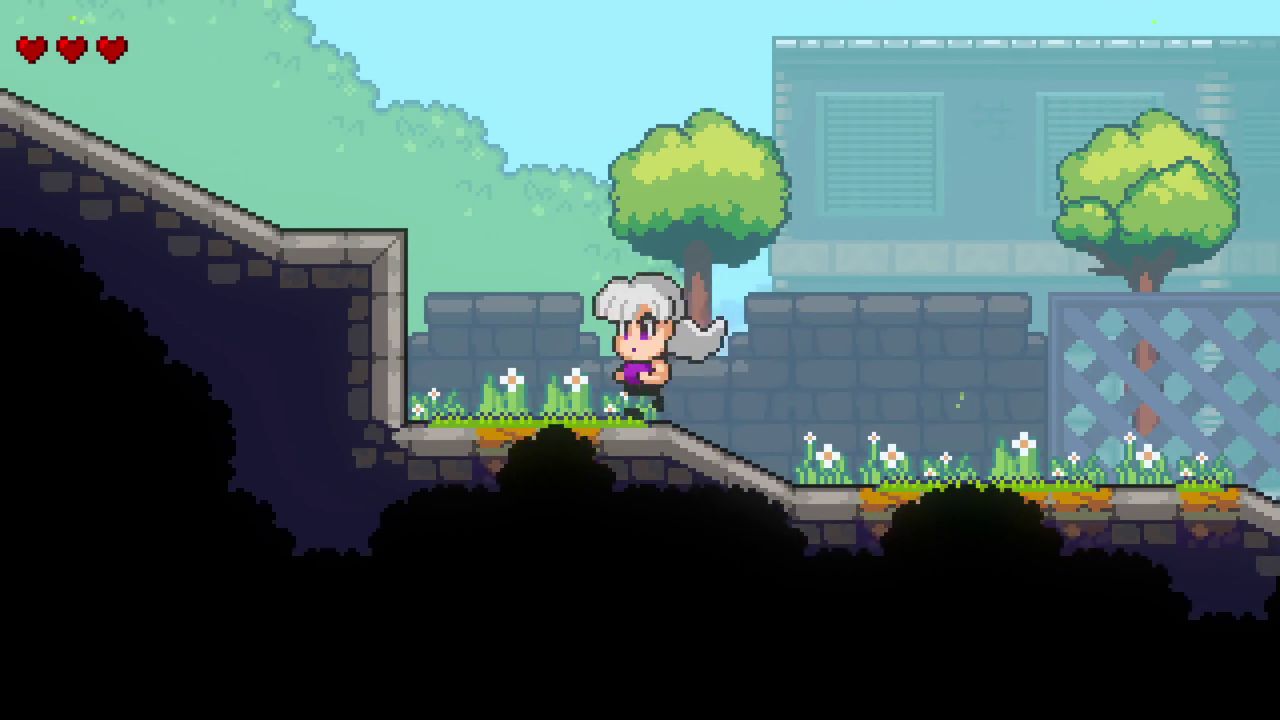
{"action": "key", "text": "space"}
{"action": "key", "text": "Right"}
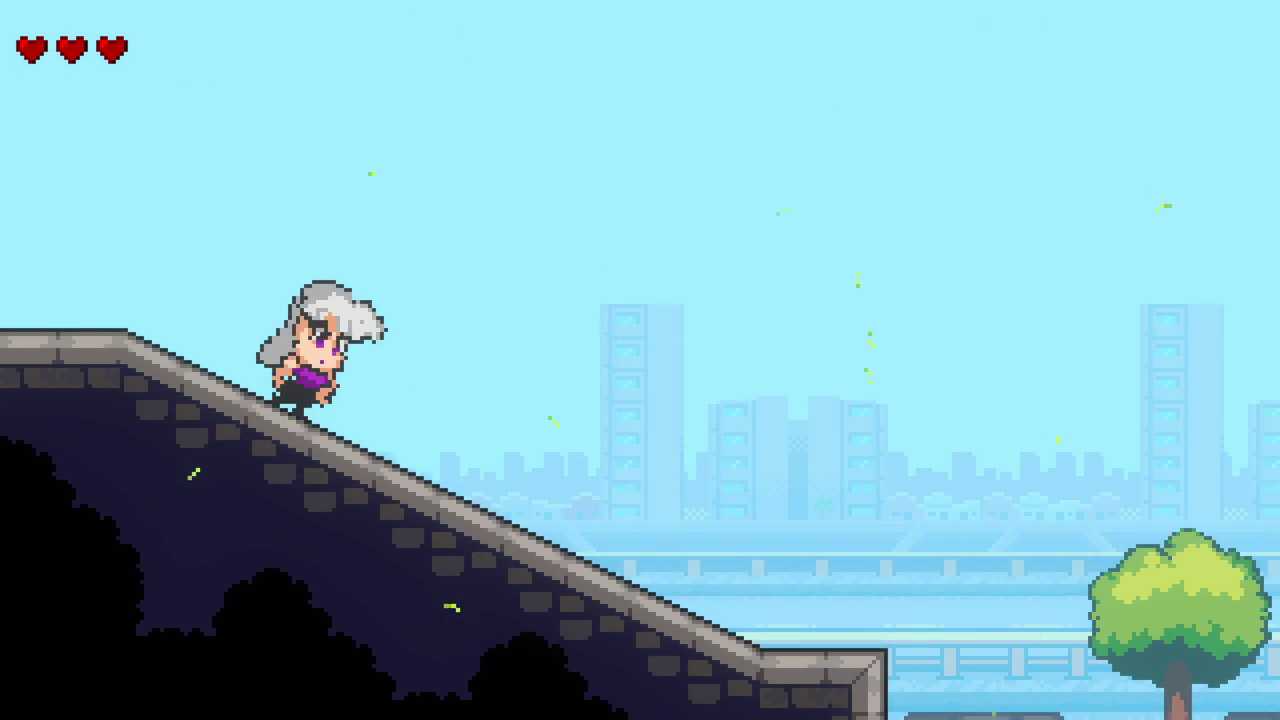
Step: Walk Ceres up and down the slope a few times
{"action": "key", "text": "Left"}
{"action": "key", "text": "Right"}
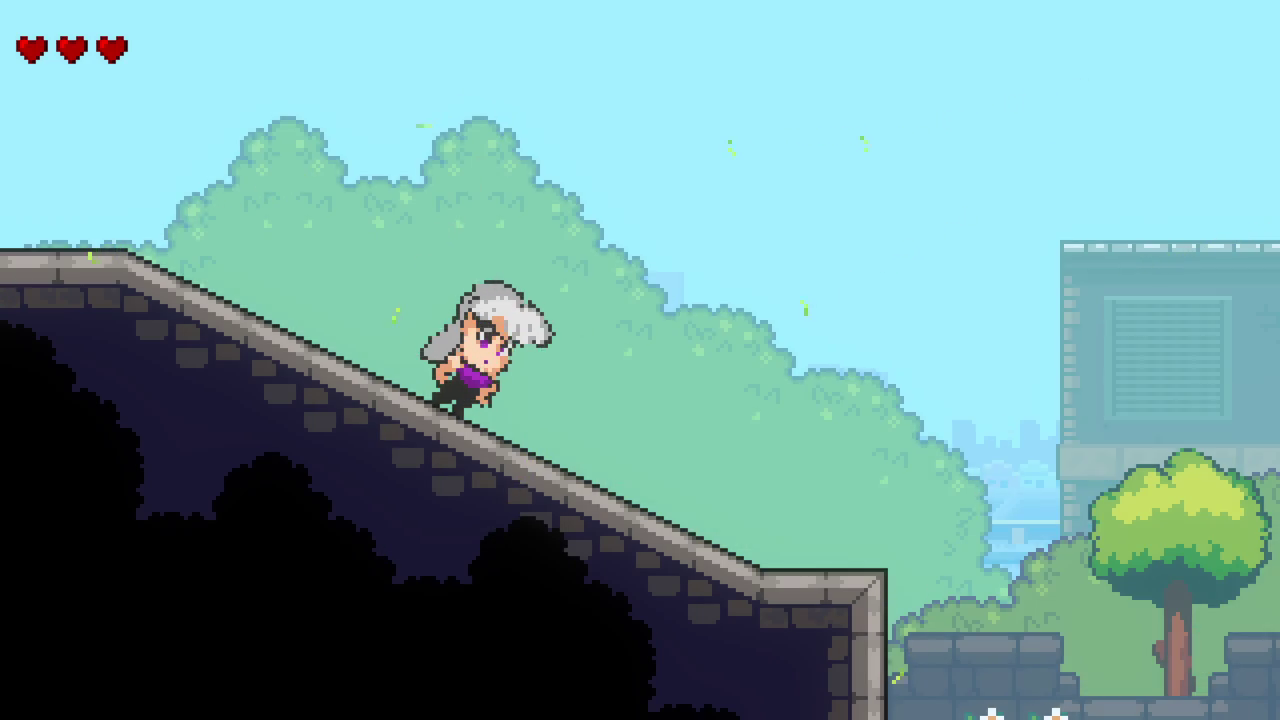
{"action": "key", "text": "Left"}
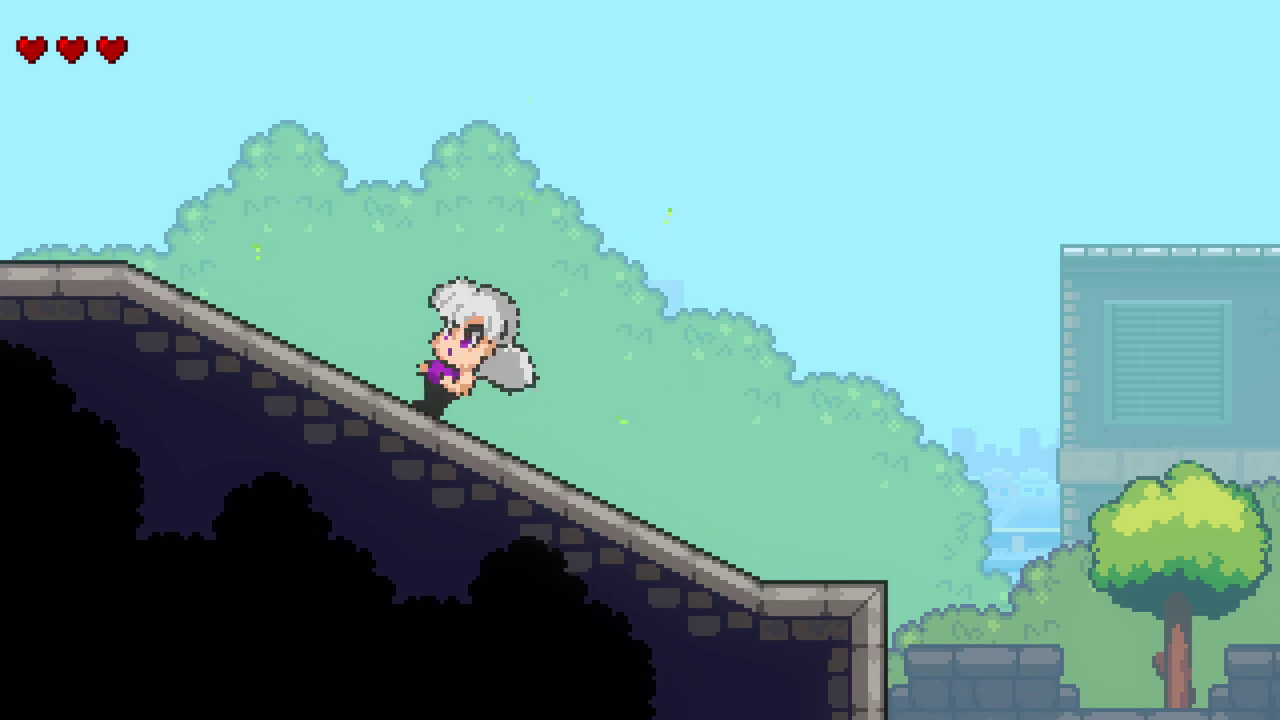
{"action": "key", "text": "Right"}
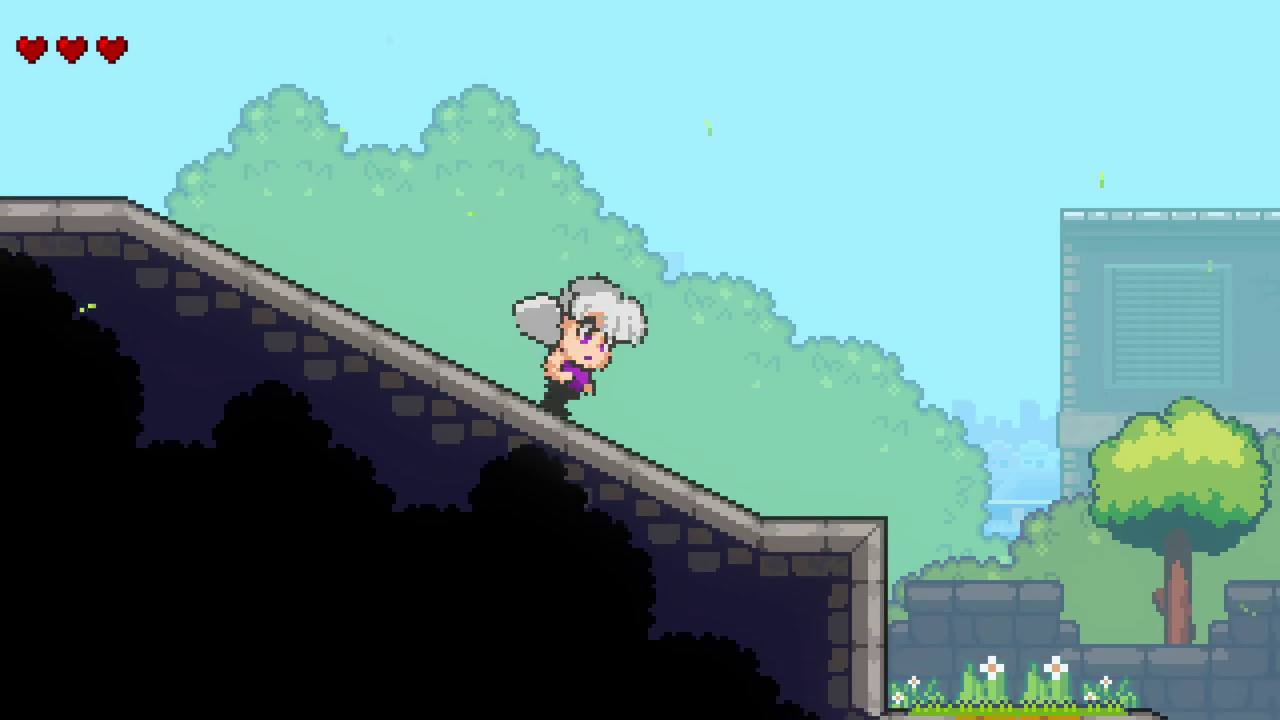
{"action": "key", "text": "Left"}
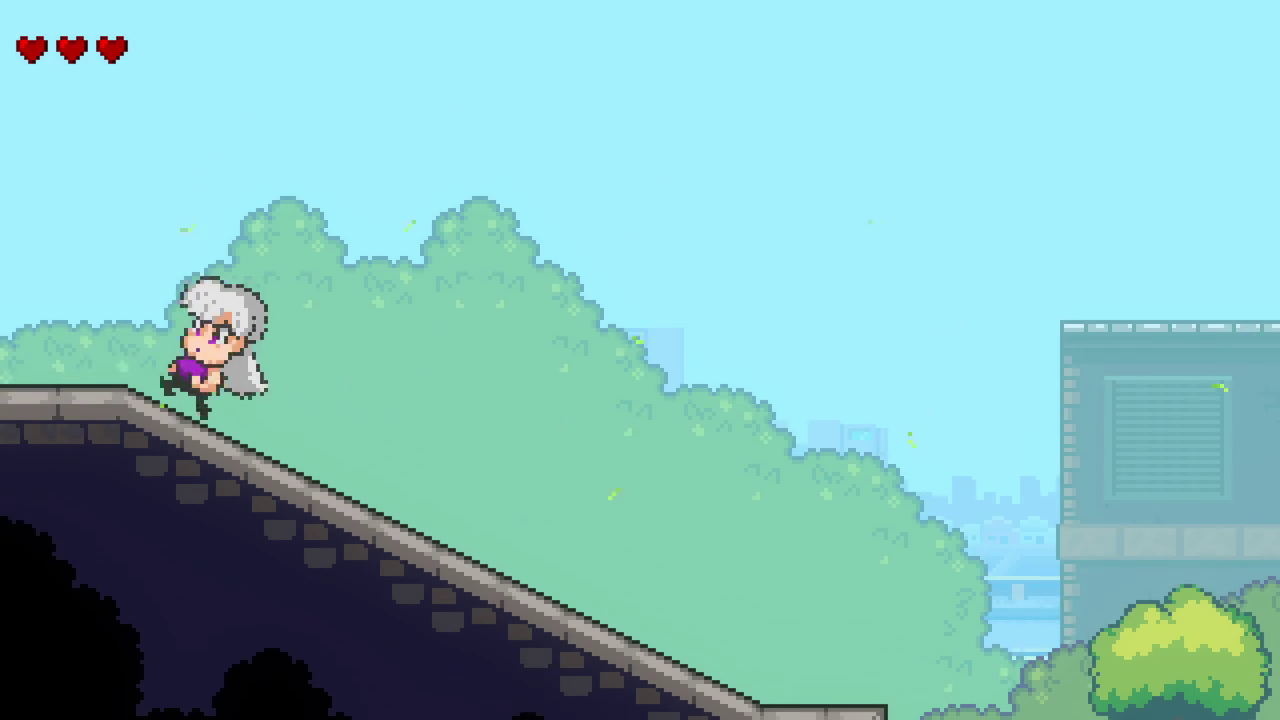
Step: Hop from the slope across the platforms up onto the stone platform
{"action": "key", "text": "space"}
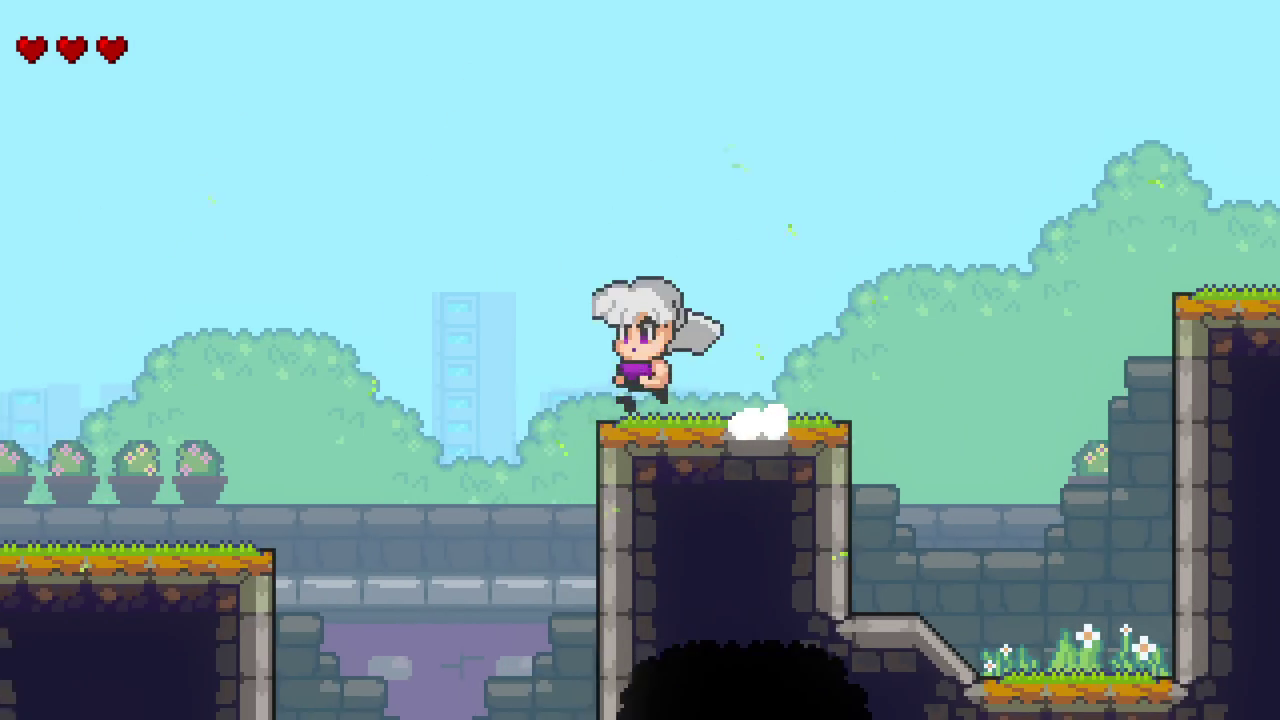
{"action": "key", "text": "space"}
{"action": "key", "text": "space"}
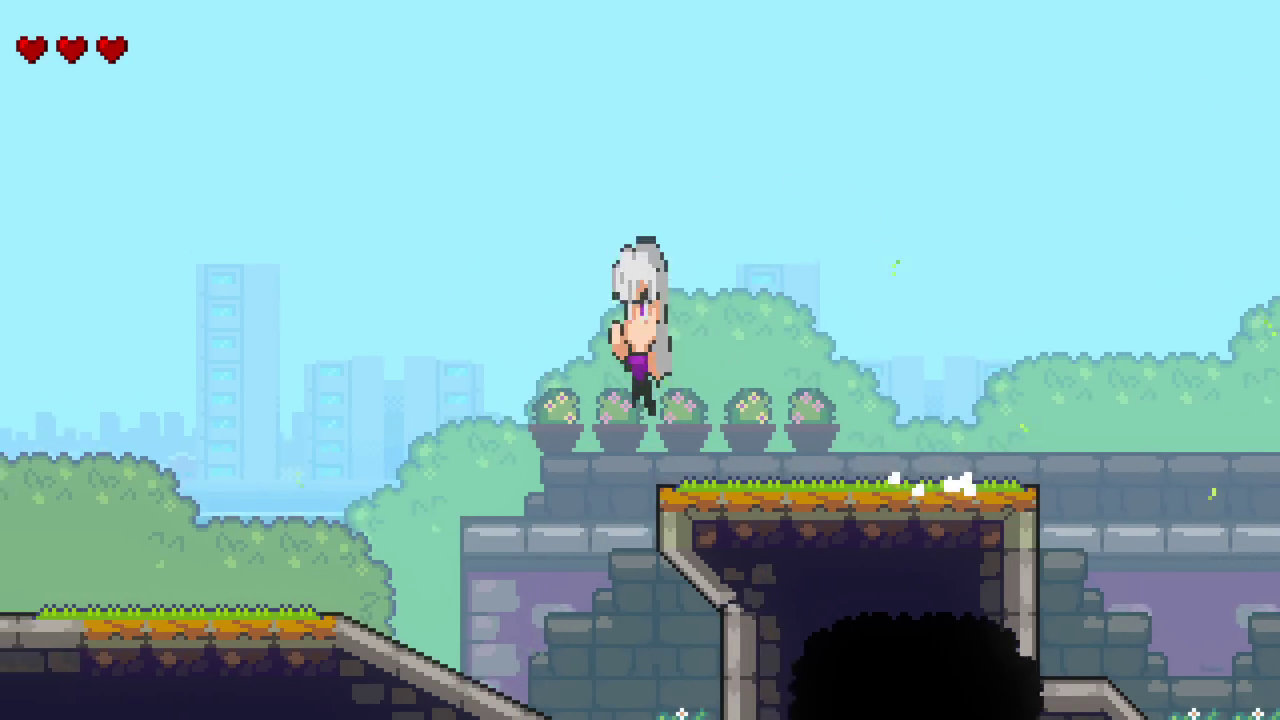
{"action": "key", "text": "space"}
{"action": "key", "text": "space"}
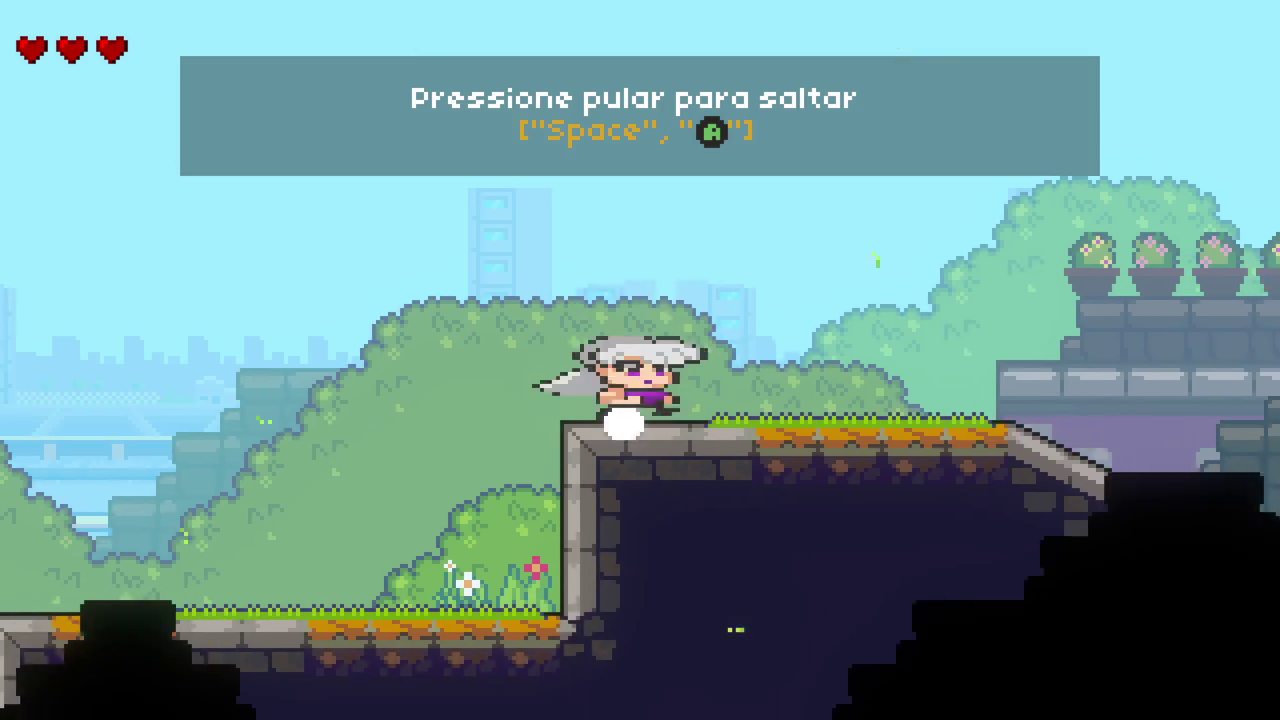
{"action": "key", "text": "space"}
{"action": "key", "text": "space"}
{"action": "key", "text": "Left"}
{"action": "key", "text": "space"}
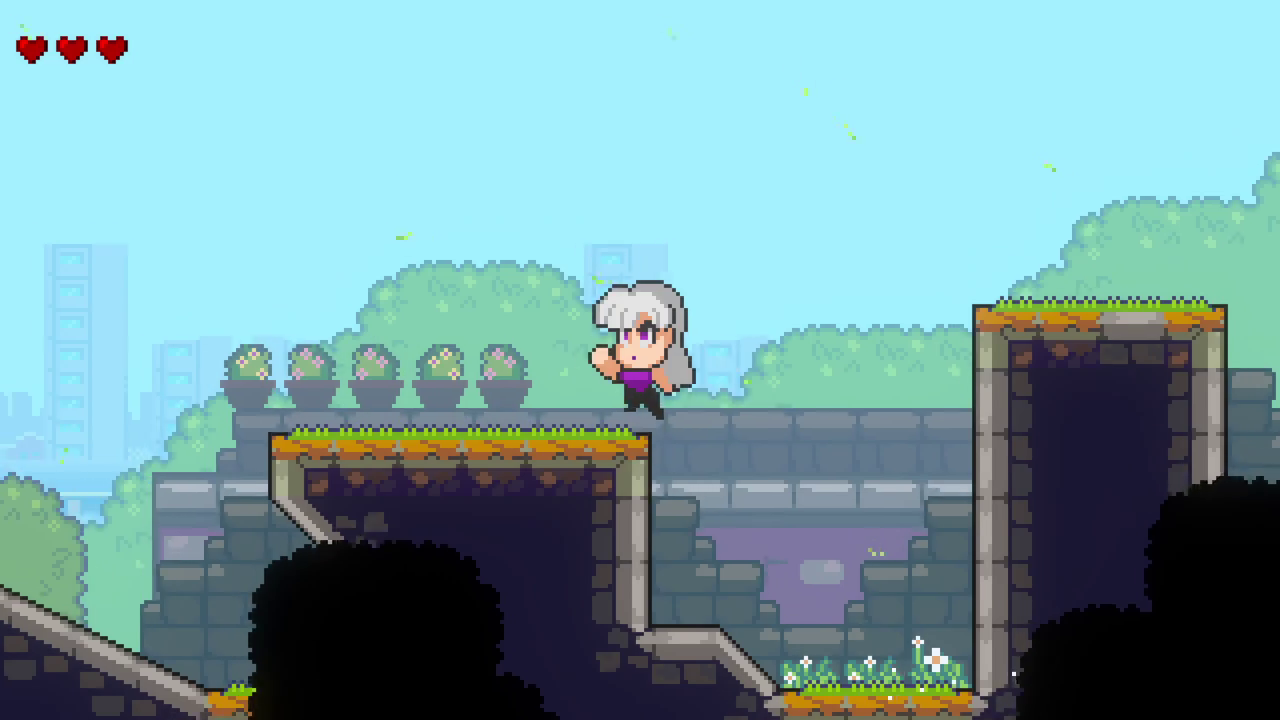
{"action": "key", "text": "Right"}
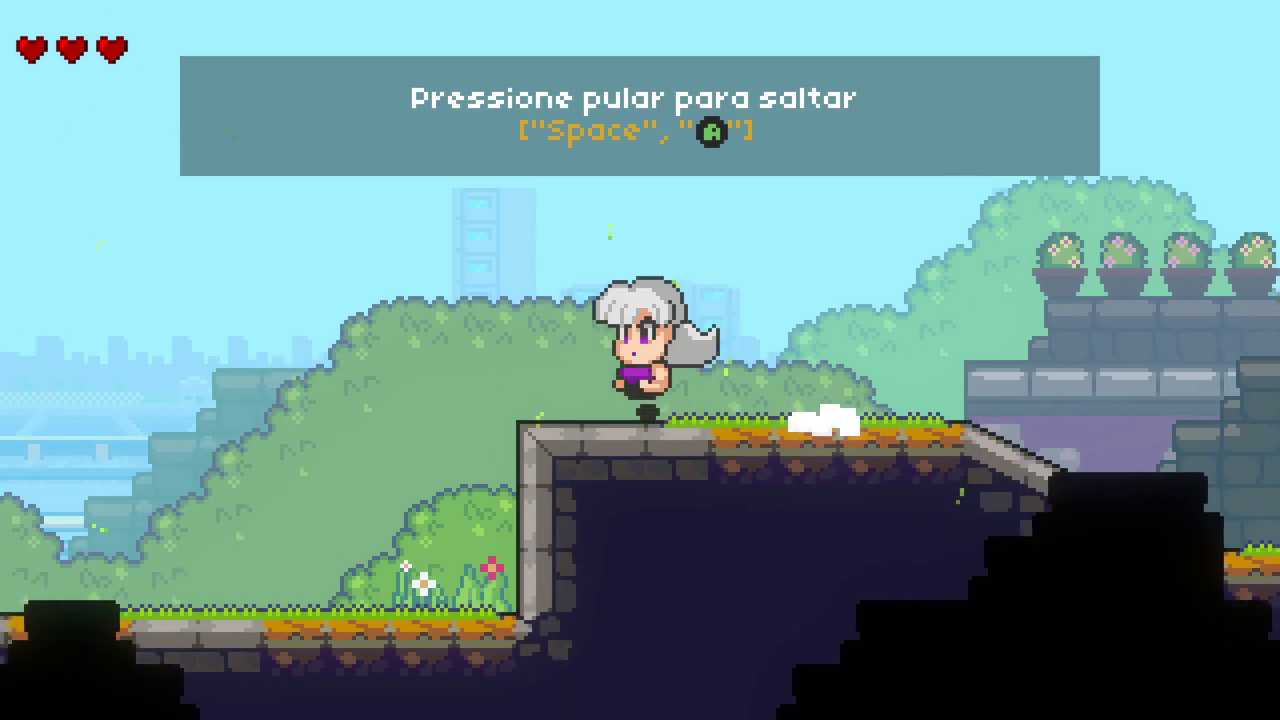
Step: Keep jumping right along the stone path
{"action": "key", "text": "space"}
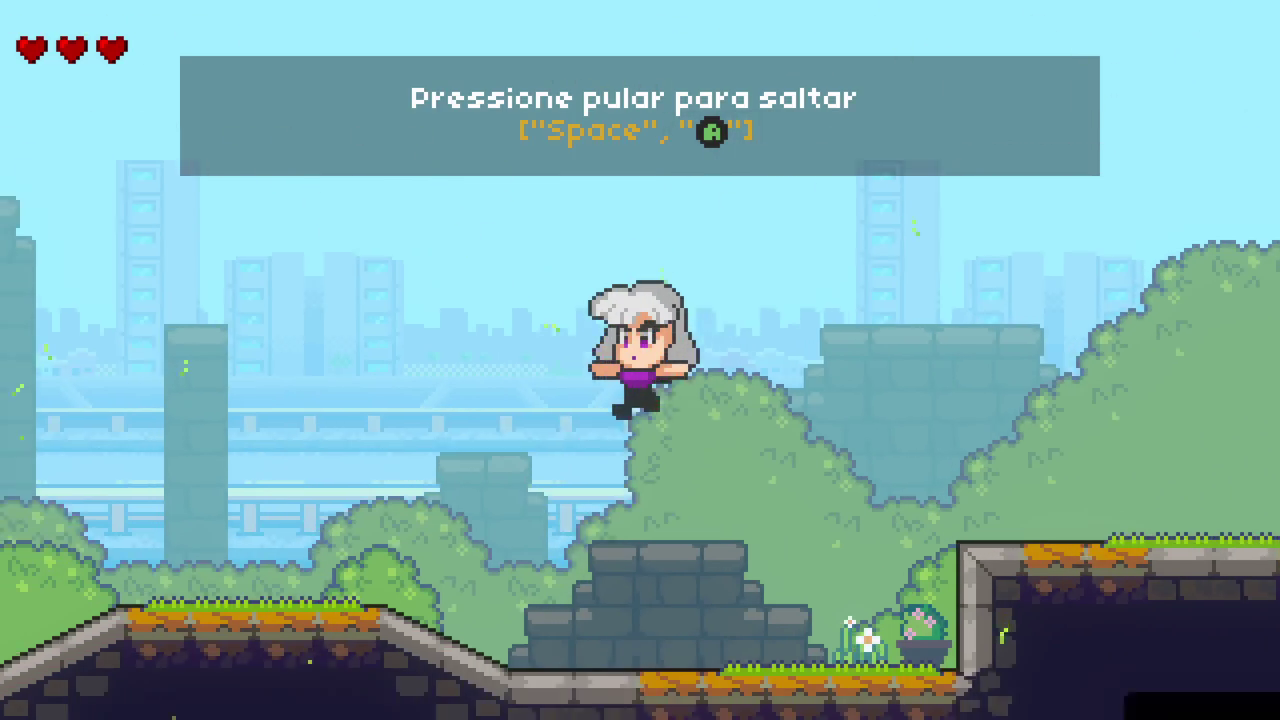
{"action": "key", "text": "Left"}
{"action": "key", "text": "Right"}
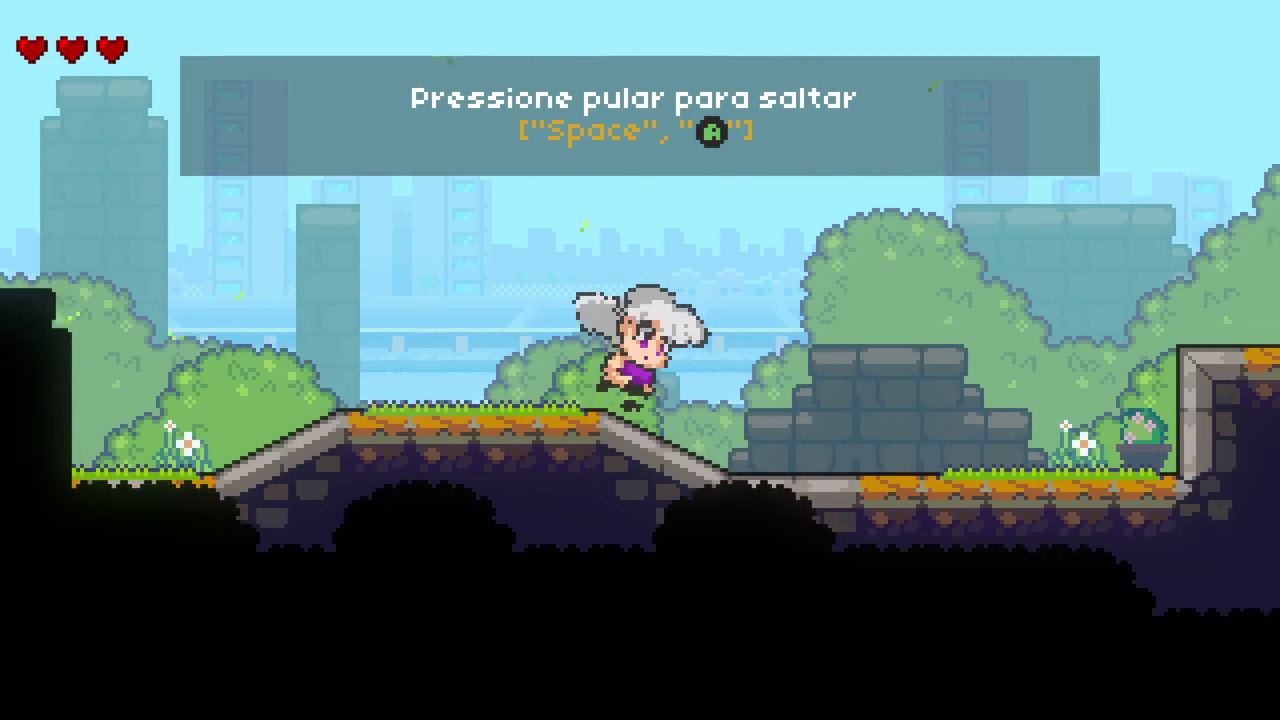
{"action": "key", "text": "space"}
{"action": "key", "text": "space"}
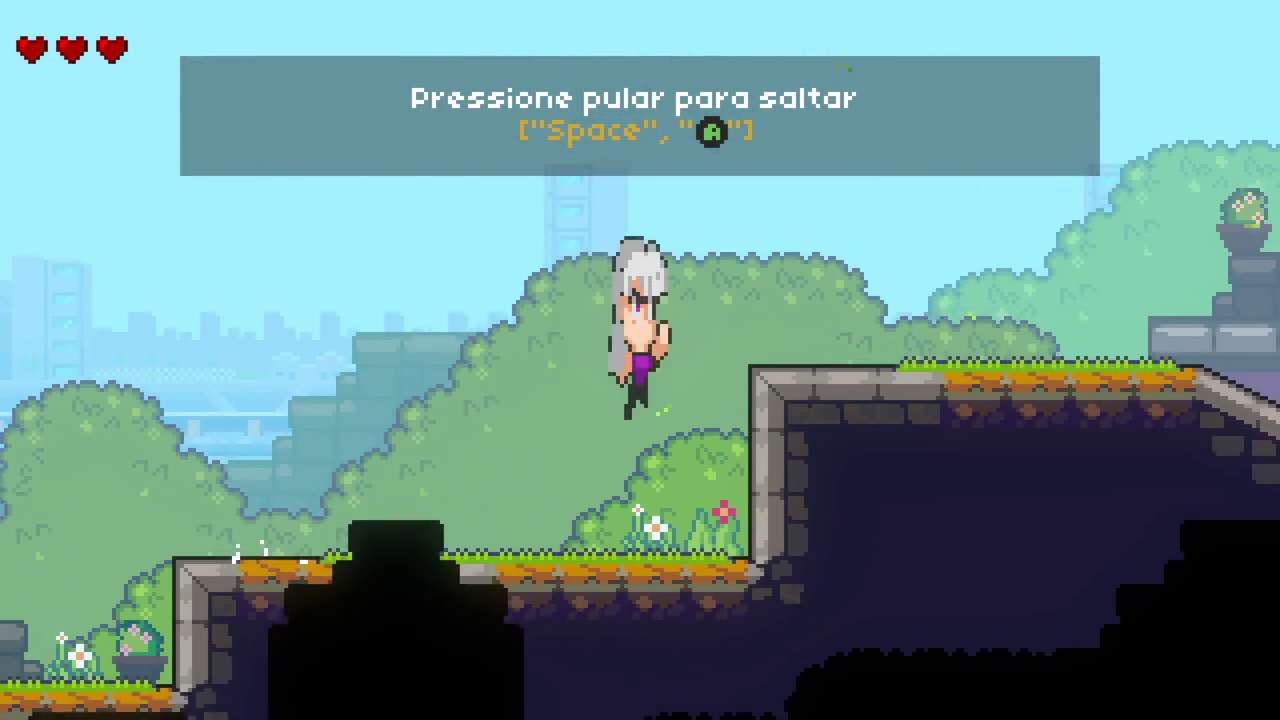
{"action": "key", "text": "space"}
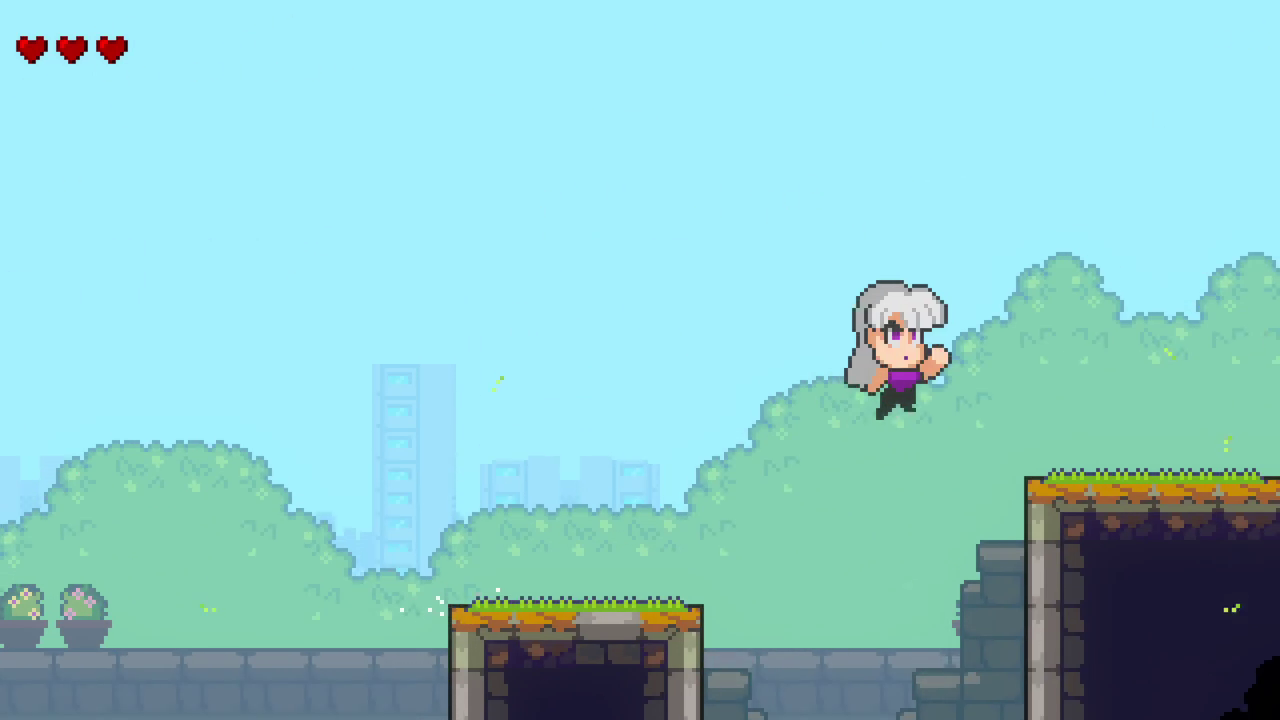
Step: Drop off the slope and jump onto the cow enemies, holding jump to bounce high
{"action": "key", "text": "Right"}
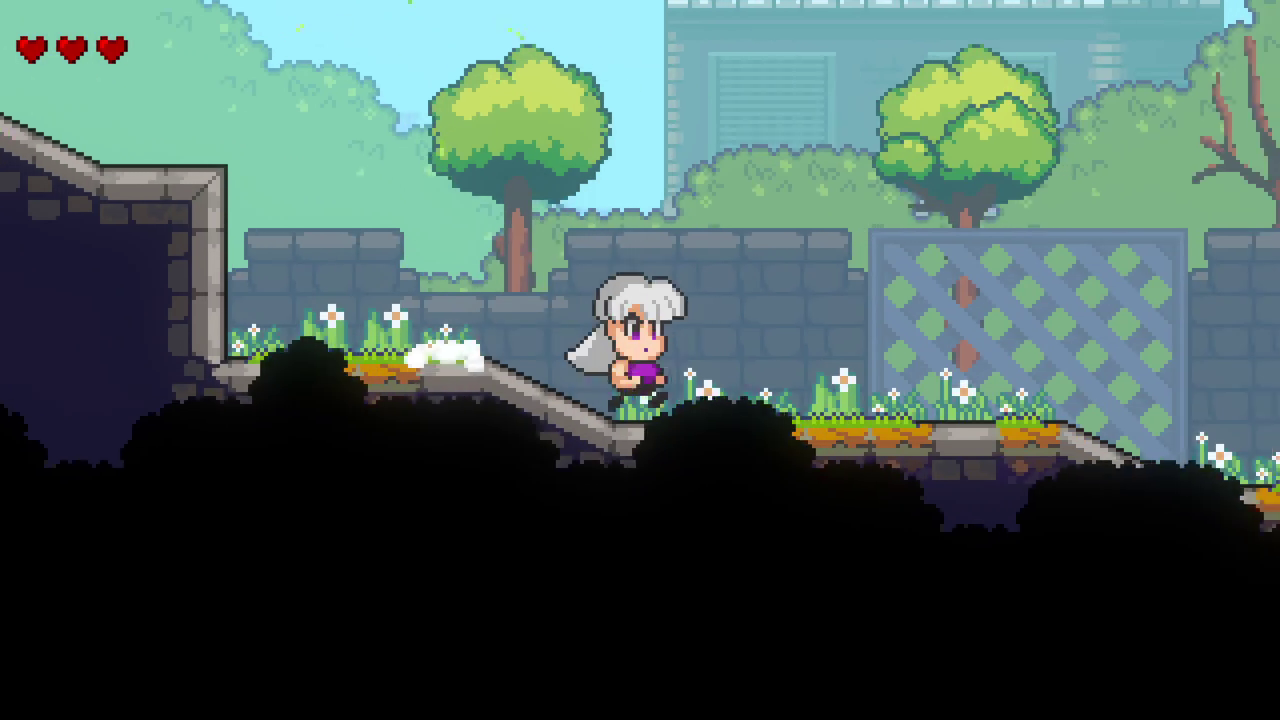
{"action": "key", "text": "space"}
{"action": "key", "text": "space"}
{"action": "key", "text": "Right"}
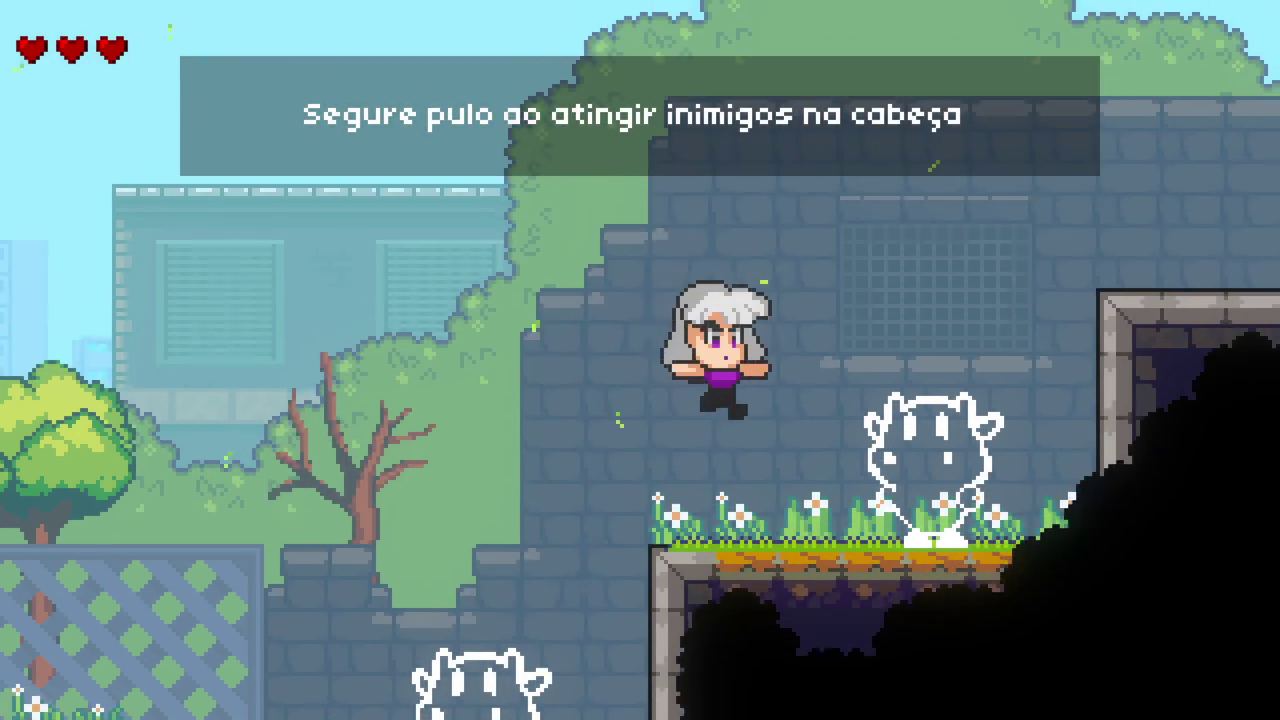
{"action": "key", "text": "space"}
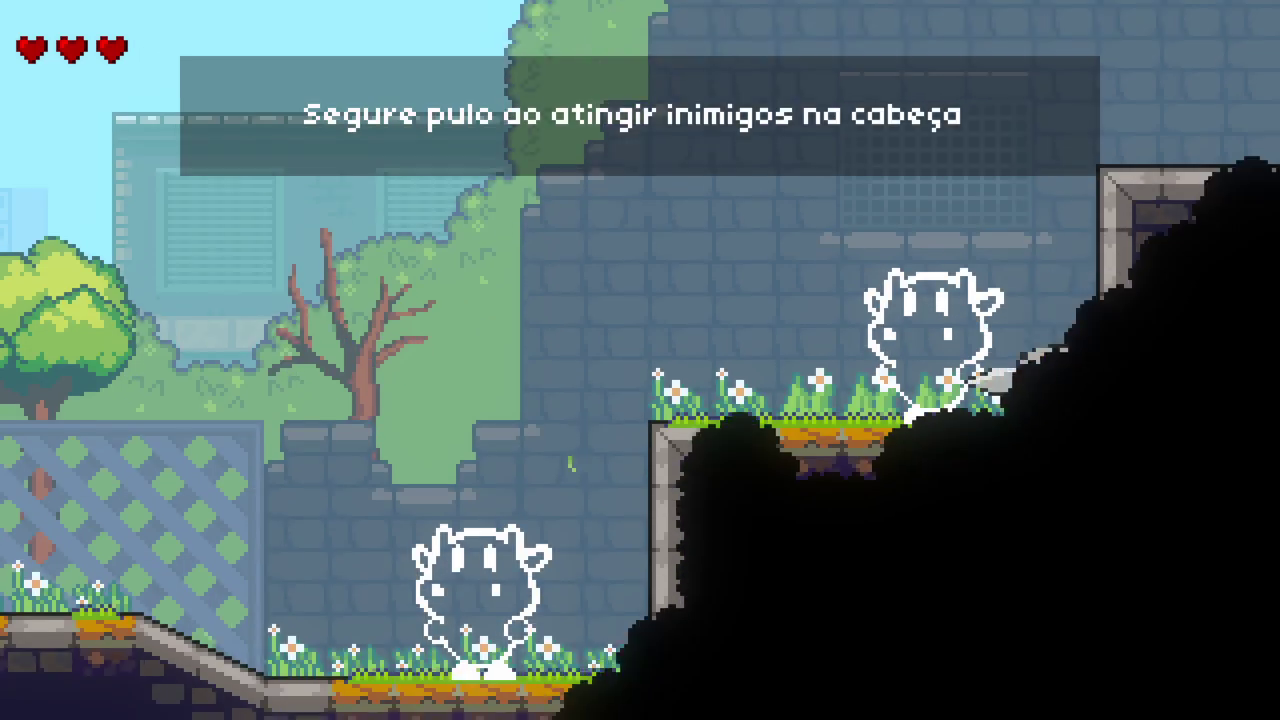
Step: Bounce over the wall, drop through the wooden platforms and jump beside the green dumpster
{"action": "key", "text": "Right"}
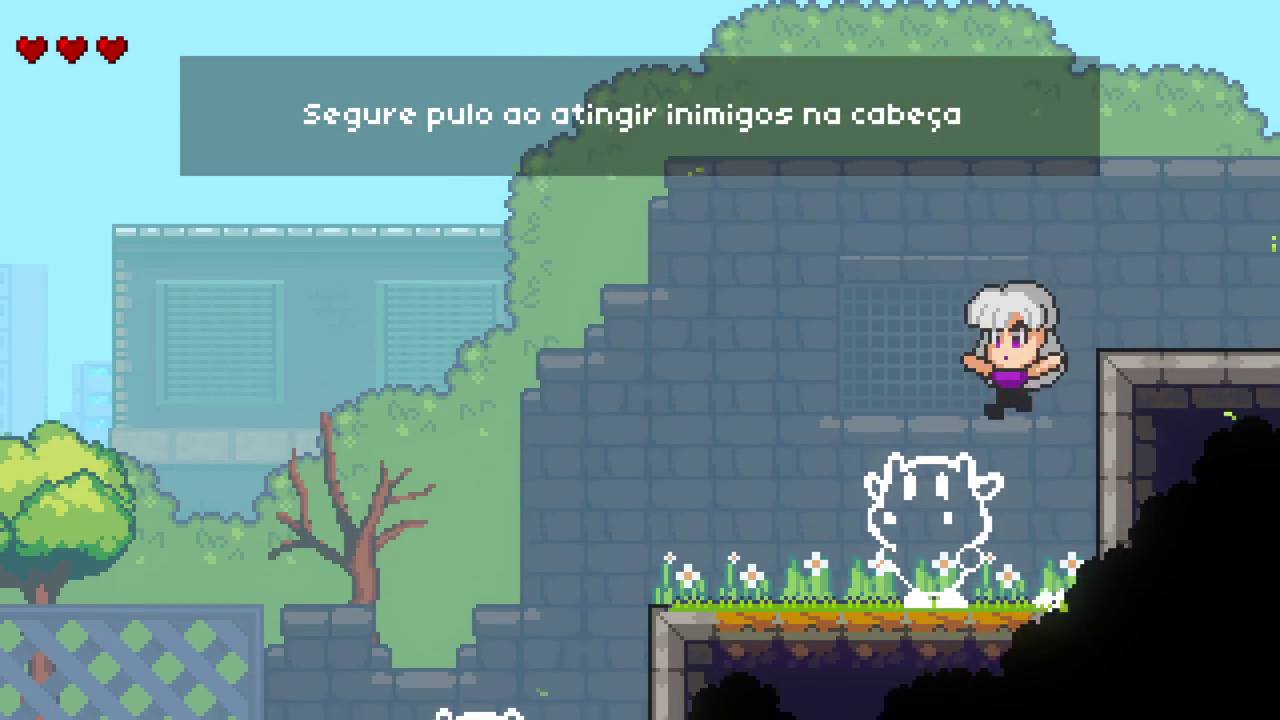
{"action": "key", "text": "Right"}
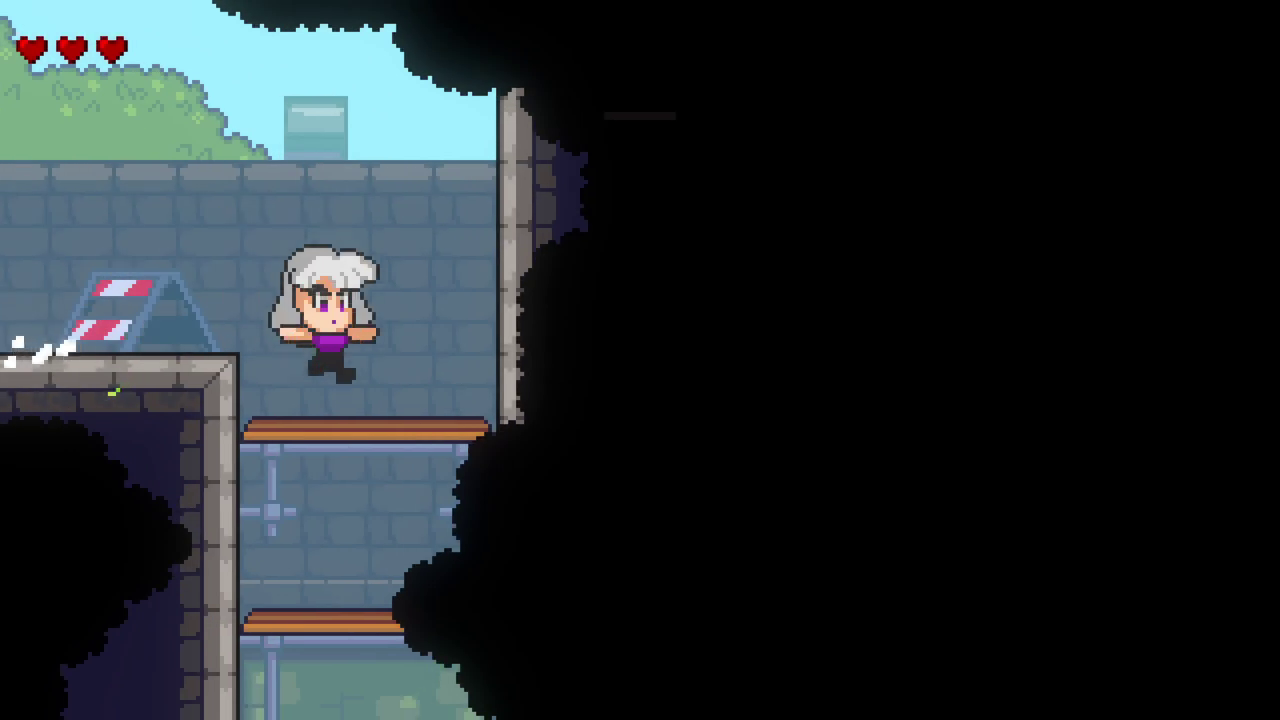
{"action": "key", "text": "Down"}
{"action": "key", "text": "Left"}
{"action": "key", "text": "space"}
{"action": "key", "text": "space"}
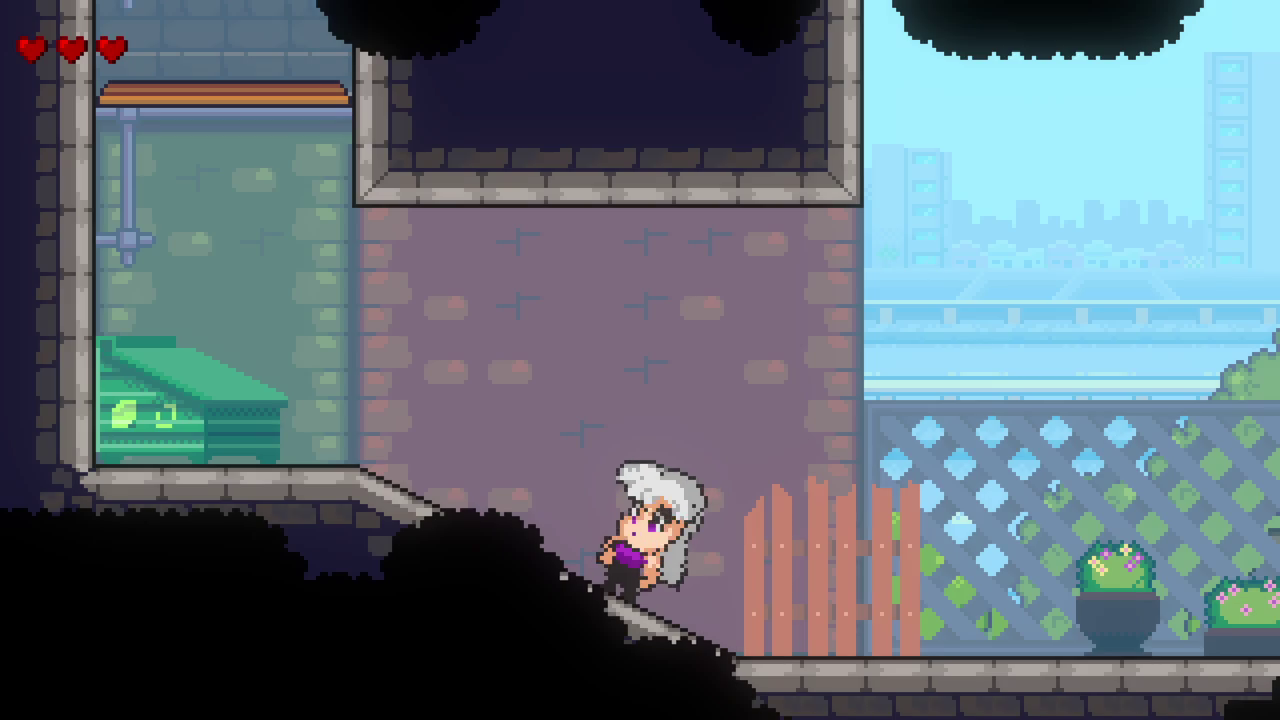
Step: Walk down onto the patio, climb the wooden shelf and run right into the cage room
{"action": "key", "text": "Right"}
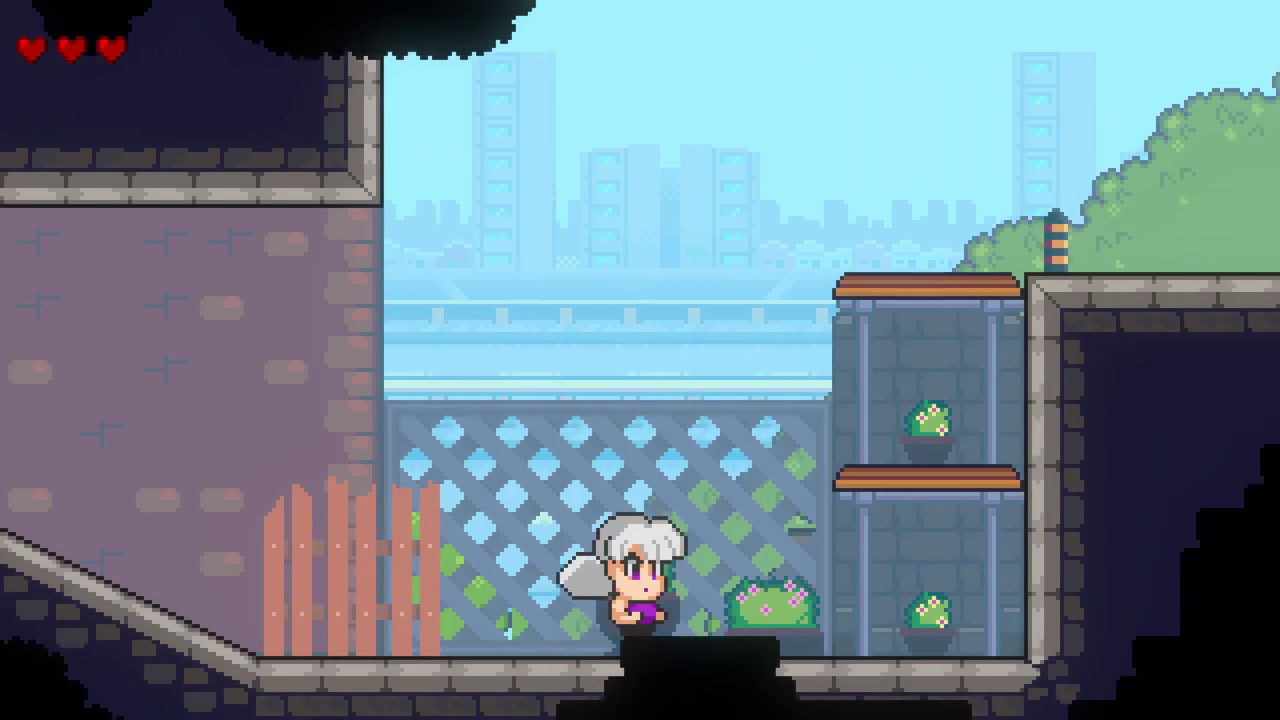
{"action": "key", "text": "Right"}
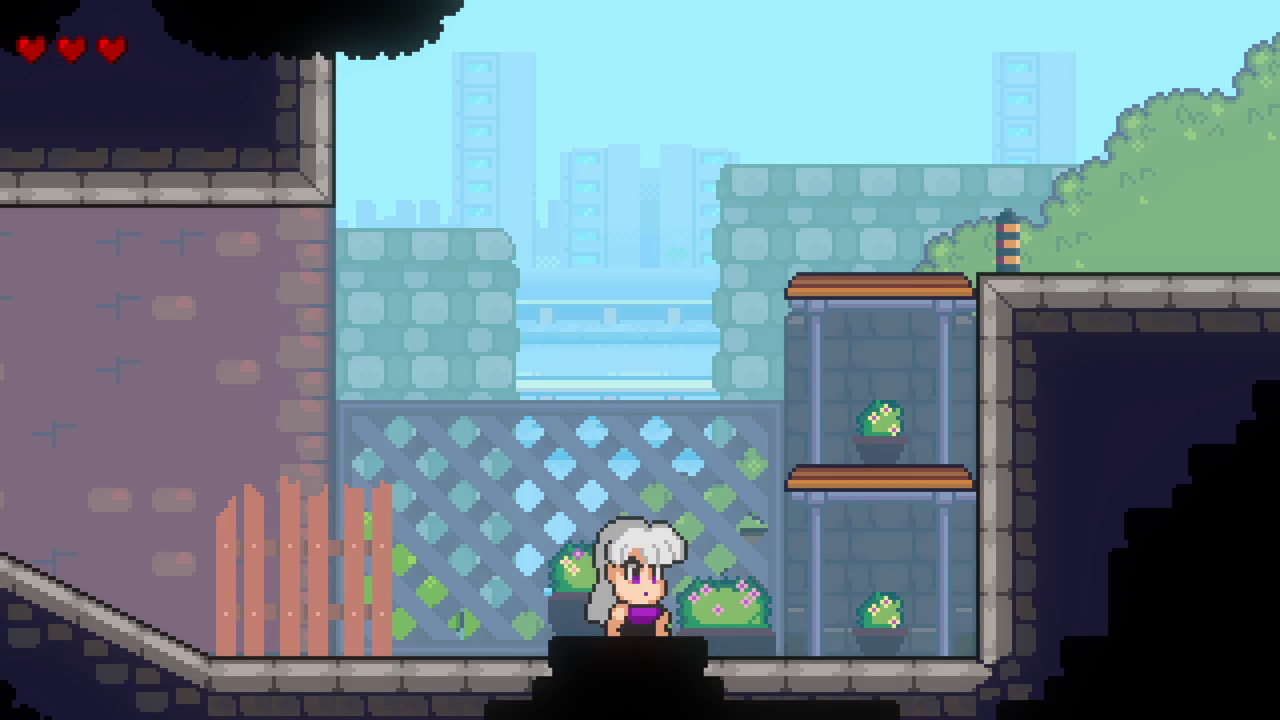
{"action": "key", "text": "Left"}
{"action": "key", "text": "Right"}
{"action": "key", "text": "space"}
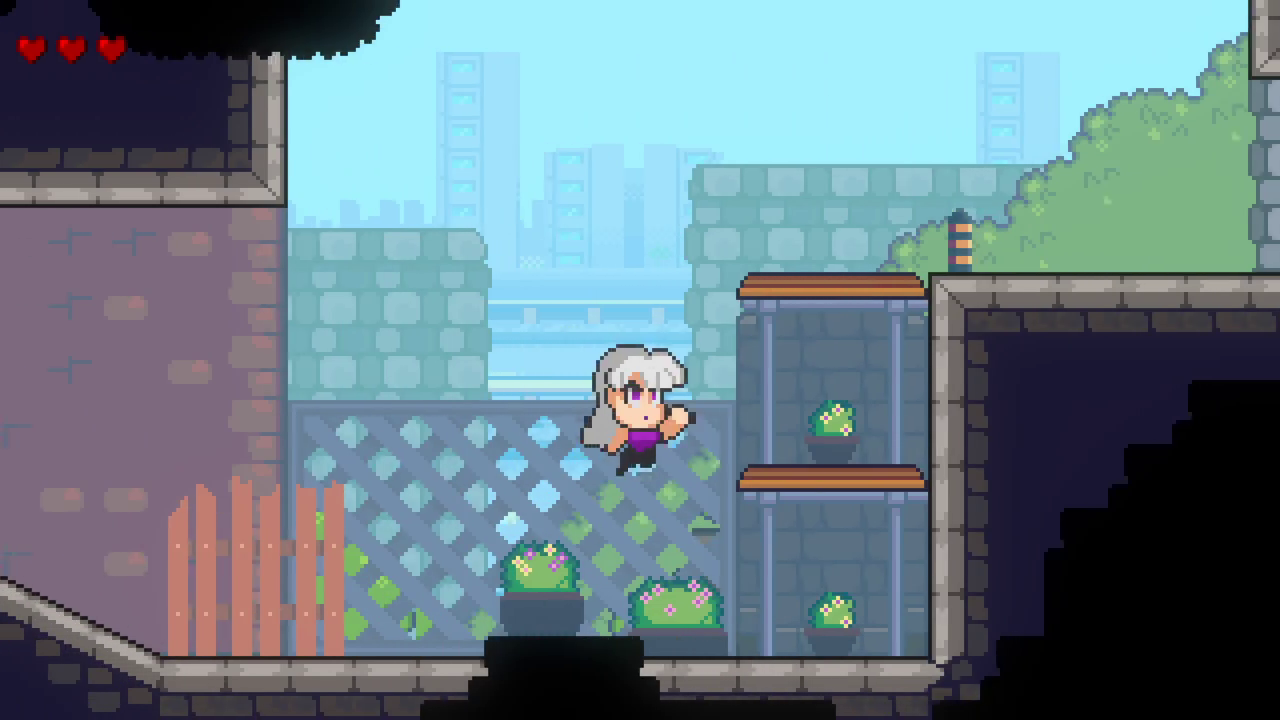
{"action": "key", "text": "space"}
{"action": "key", "text": "Right"}
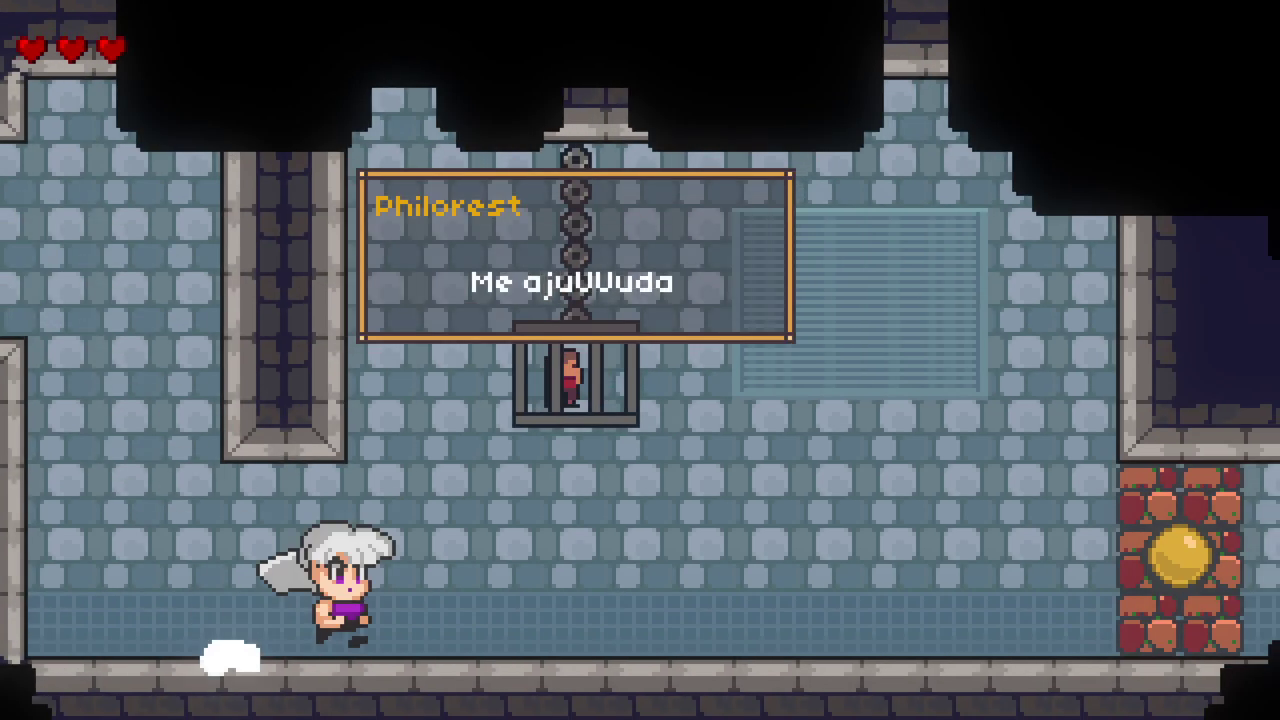
Step: Advance through Philorest's dialog lines
{"action": "key", "text": "space"}
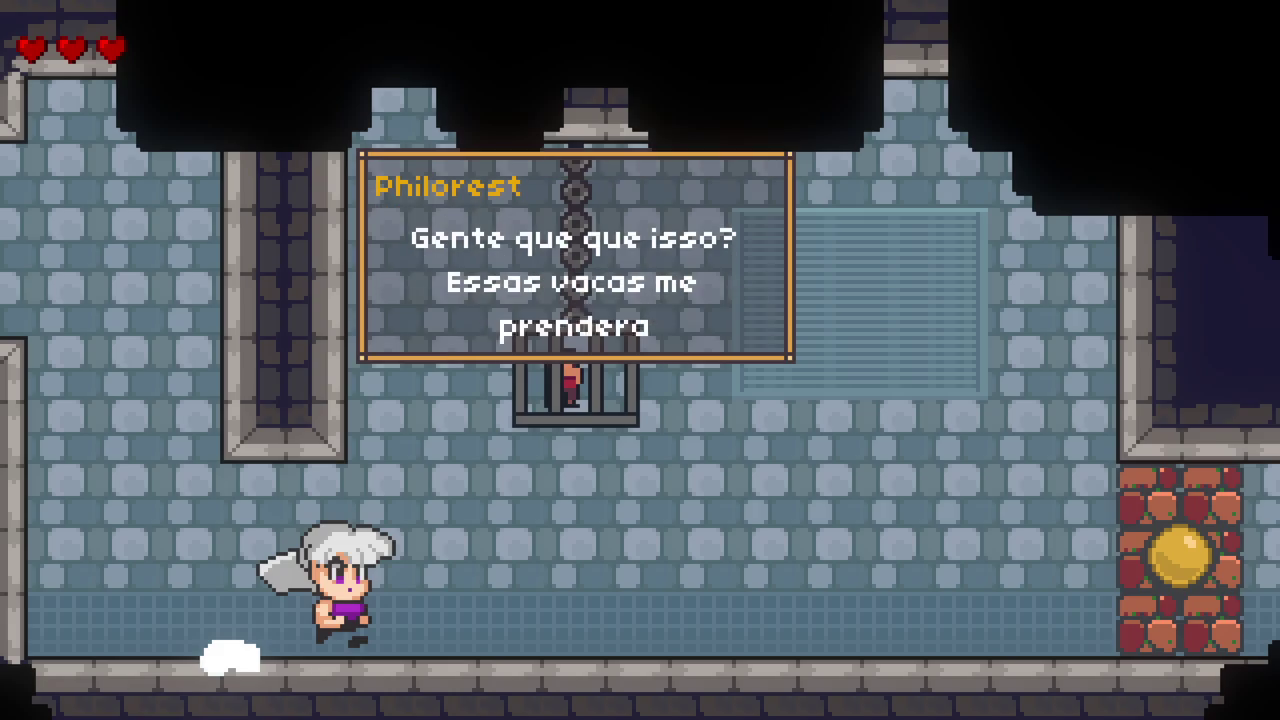
{"action": "key", "text": "space"}
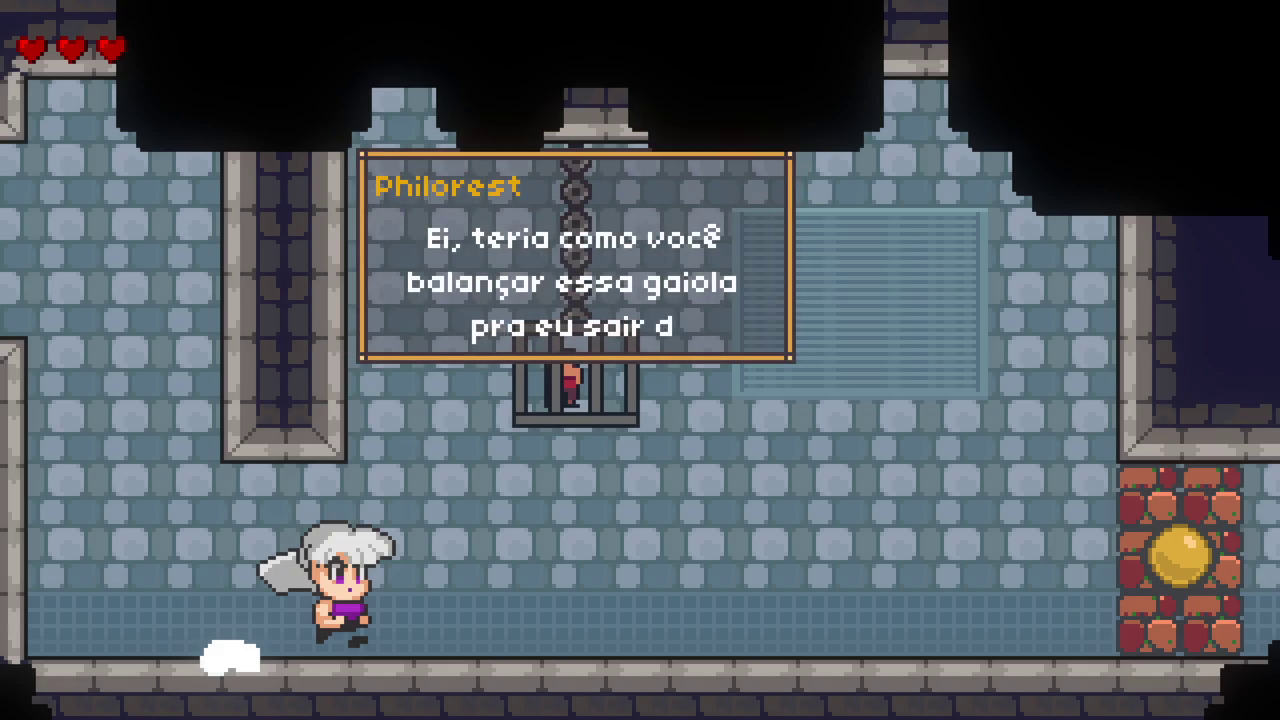
{"action": "key", "text": "space"}
Step: Jump up and strike the hanging cage with K until it breaks, freeing Philorest
{"action": "key", "text": "Right"}
{"action": "key", "text": "space"}
{"action": "key", "text": "k"}
{"action": "key", "text": "Left"}
{"action": "key", "text": "space"}
{"action": "key", "text": "k"}
{"action": "key", "text": "Left"}
{"action": "key", "text": "space"}
{"action": "key", "text": "Right"}
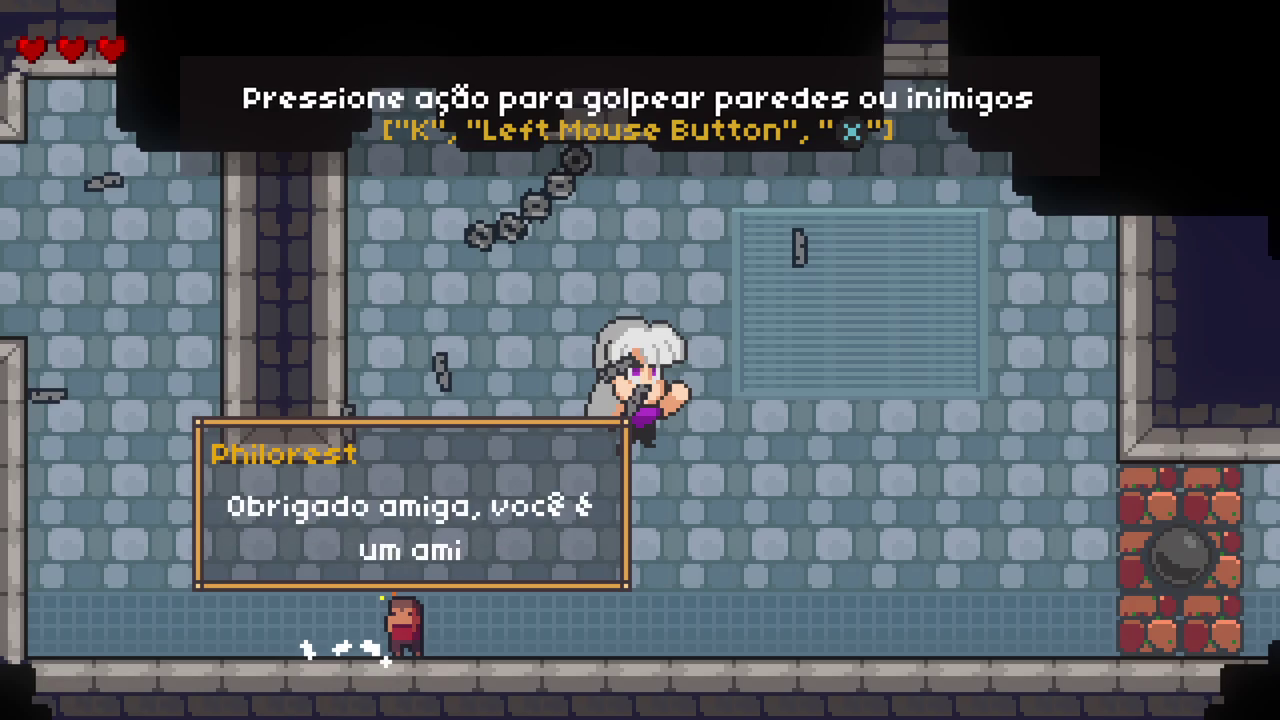
Step: Skip the thank-you dialog, smash the red brick wall with K and jump into the blue orb
{"action": "key", "text": "space"}
{"action": "key", "text": "Right"}
{"action": "key", "text": "k"}
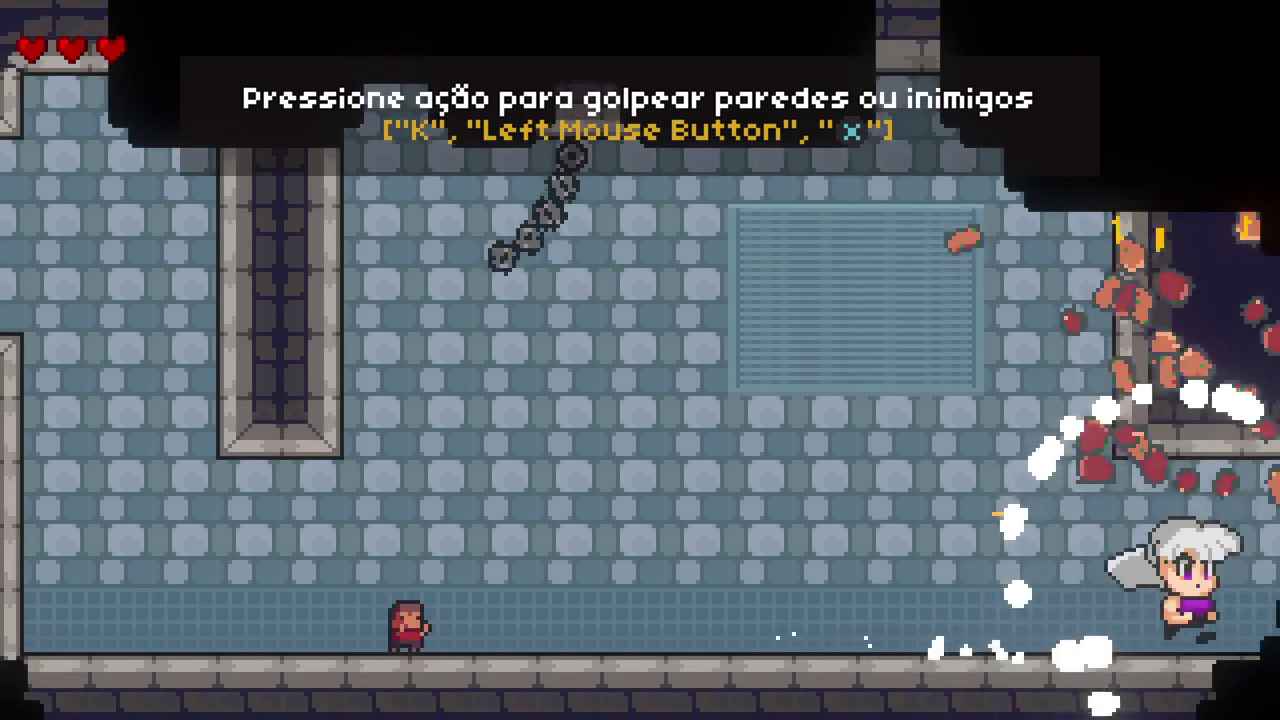
{"action": "key", "text": "Right"}
{"action": "key", "text": "space"}
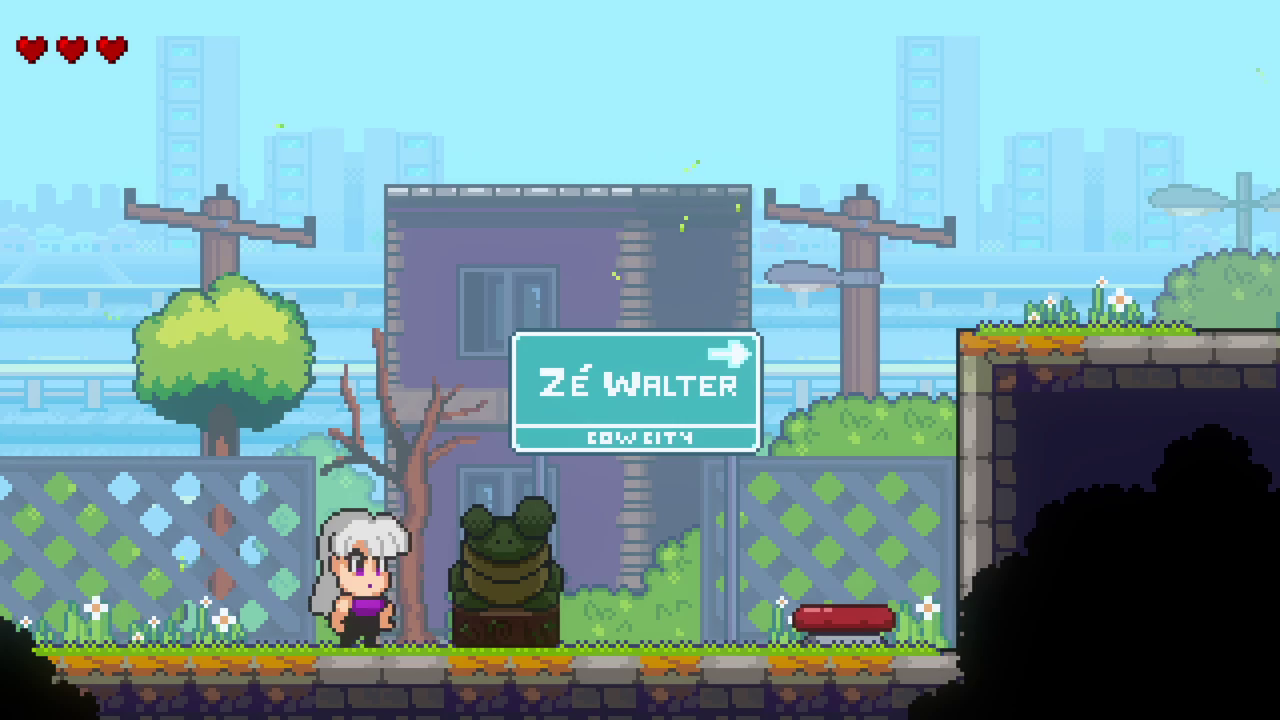
Step: Activate the frog checkpoint and launch off the red spring pad into the next room
{"action": "key", "text": "Right"}
{"action": "key", "text": "Left"}
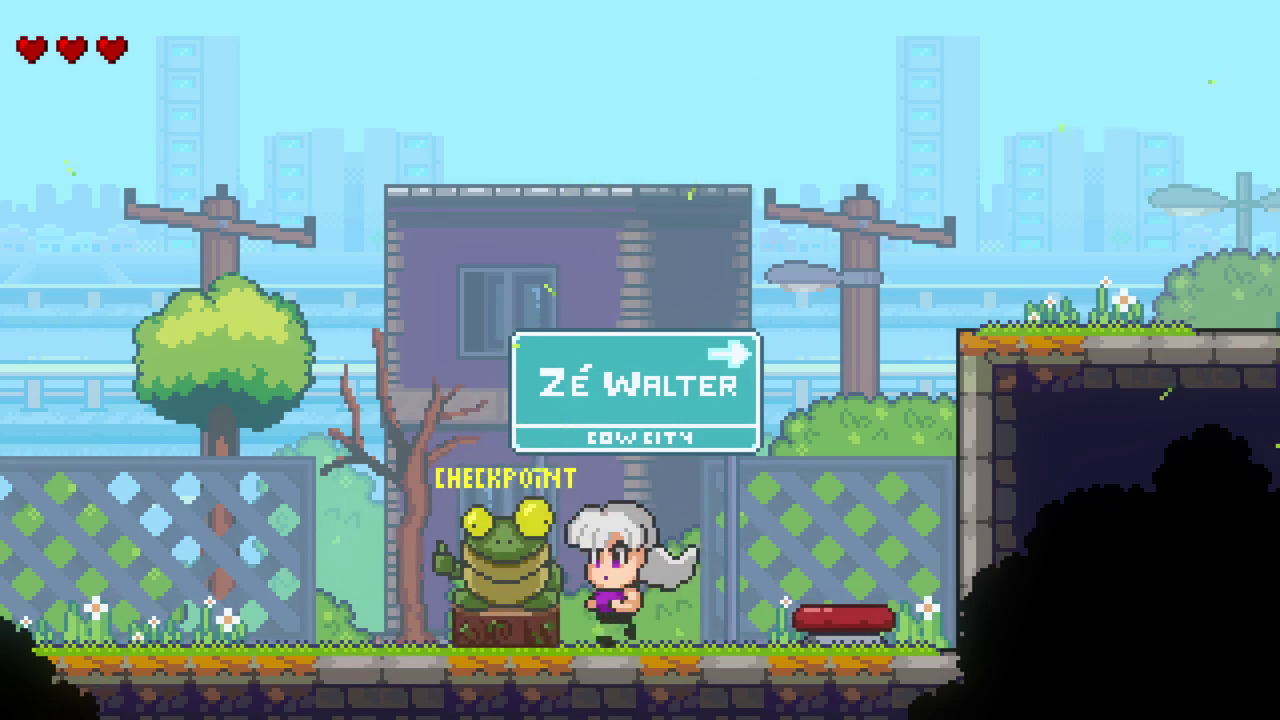
{"action": "key", "text": "Right"}
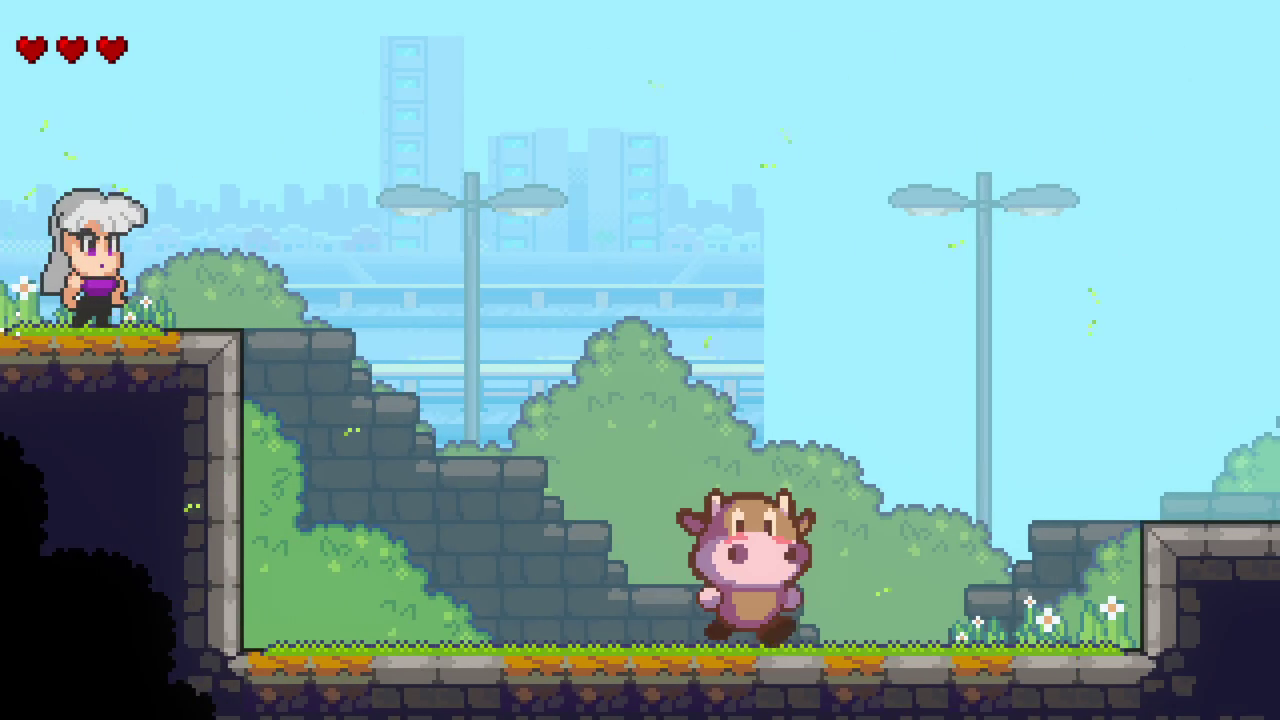
{"action": "key", "text": "Left"}
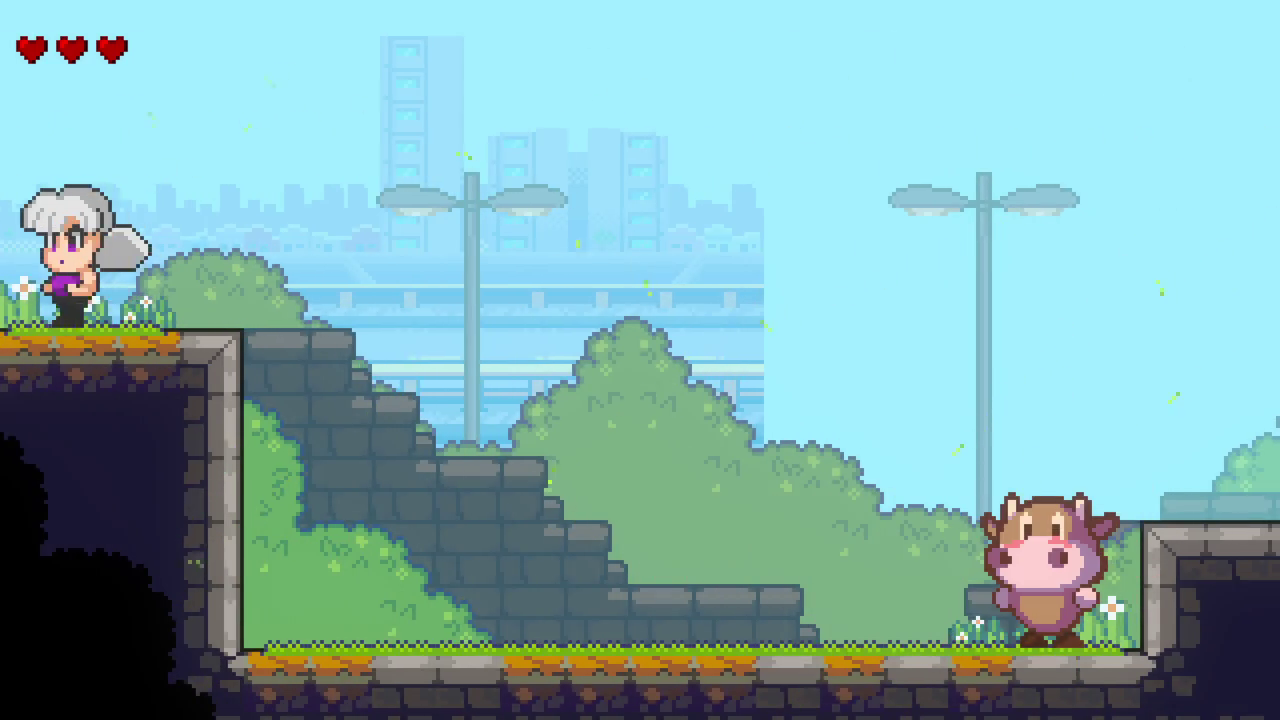
{"action": "key", "text": "Left"}
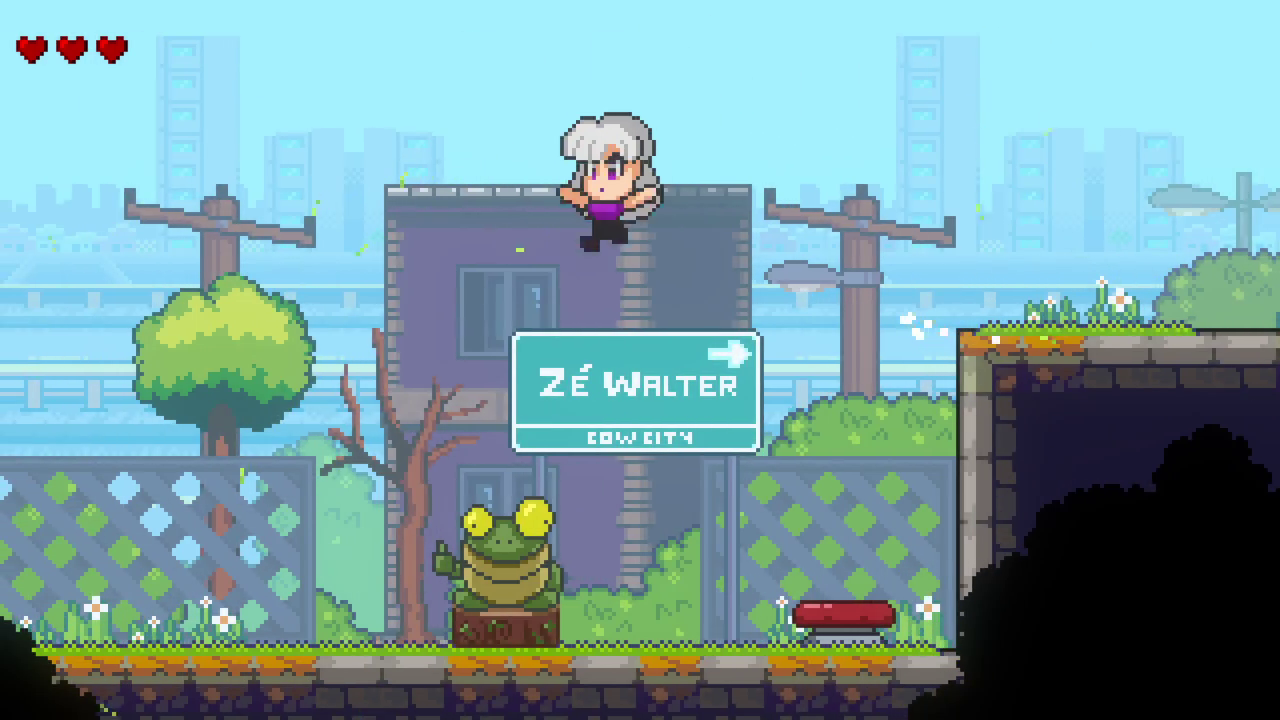
{"action": "key", "text": "Right"}
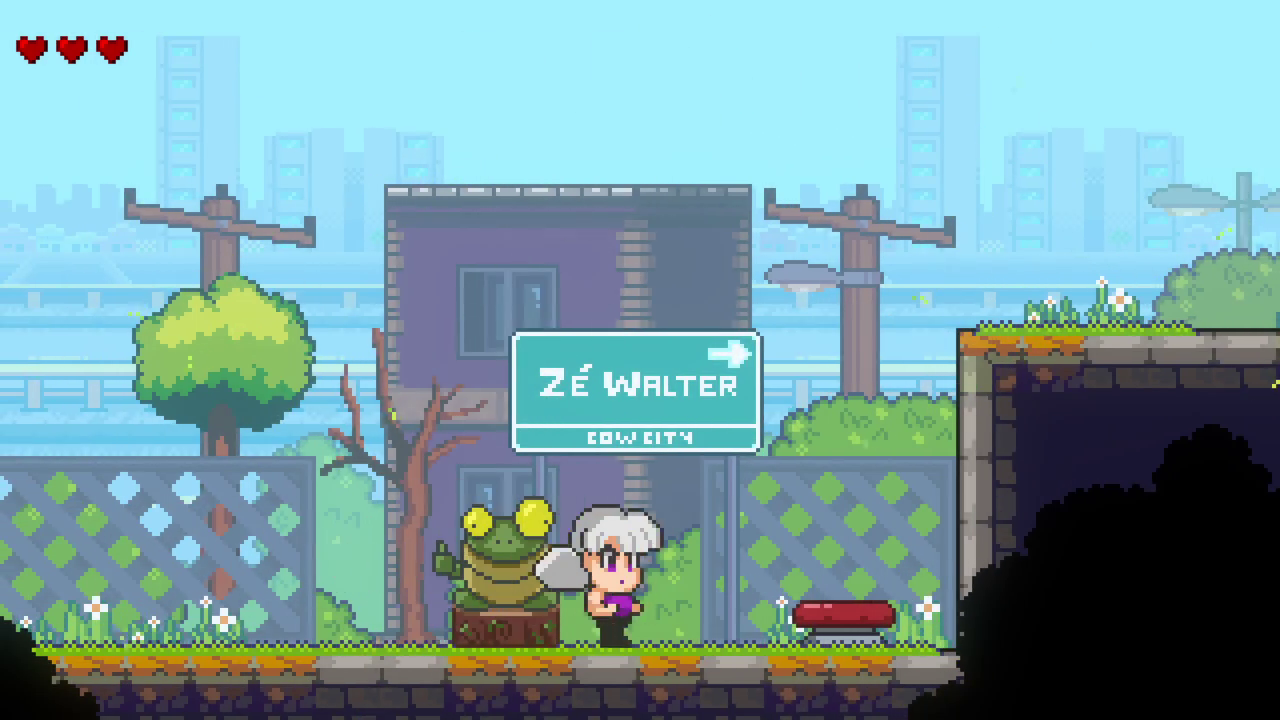
{"action": "key", "text": "Right"}
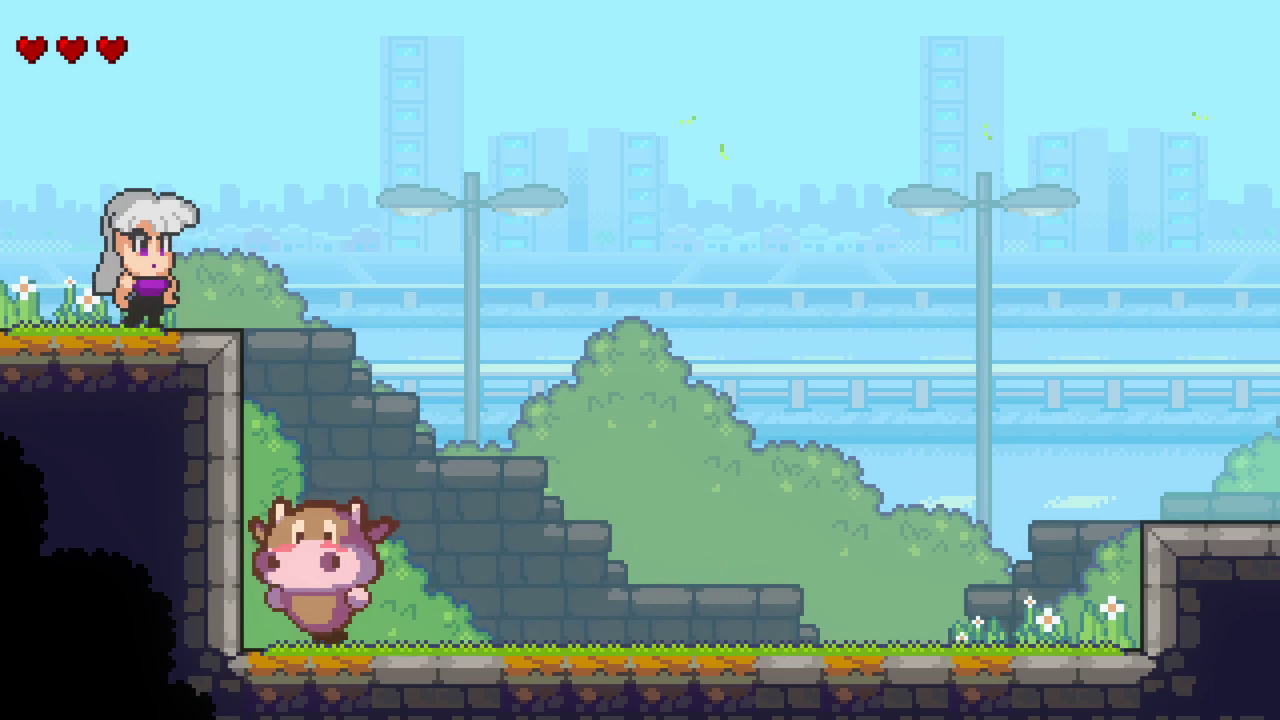
Step: Drop onto the cow to defeat it, then jump right into the house area
{"action": "key", "text": "Right"}
{"action": "key", "text": "Down"}
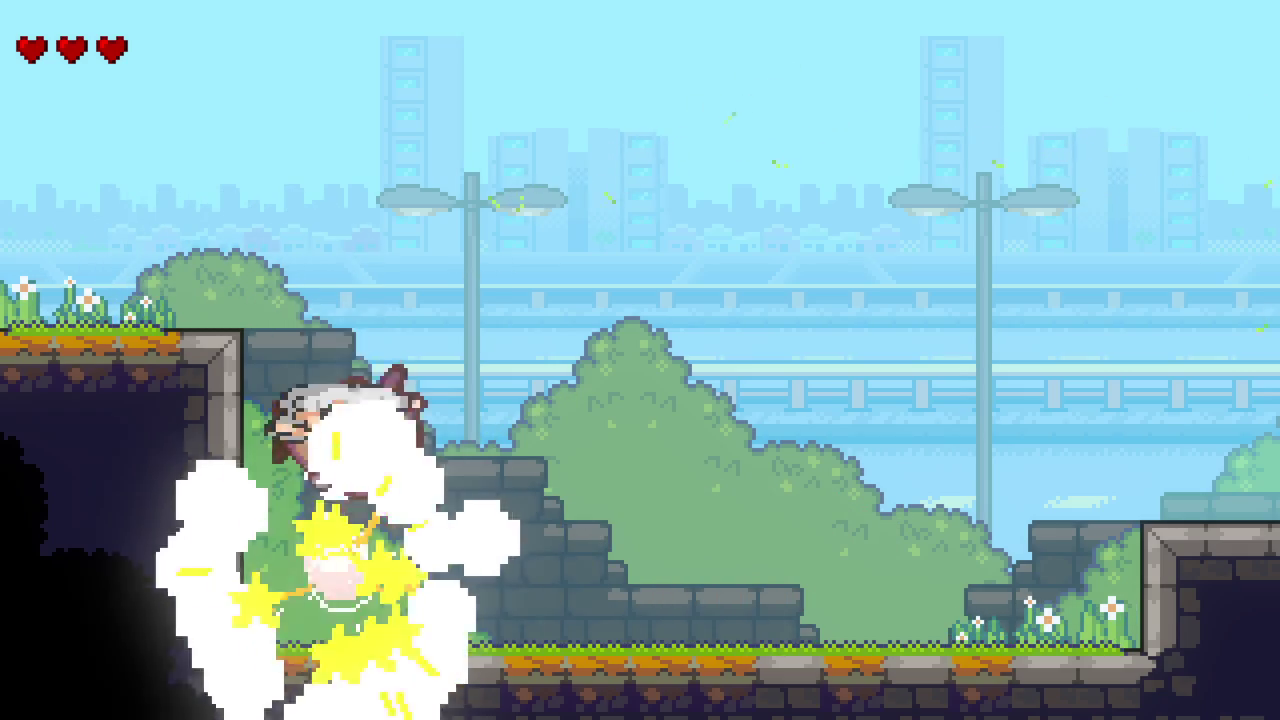
{"action": "key", "text": "Right"}
{"action": "key", "text": "space"}
{"action": "key", "text": "Left"}
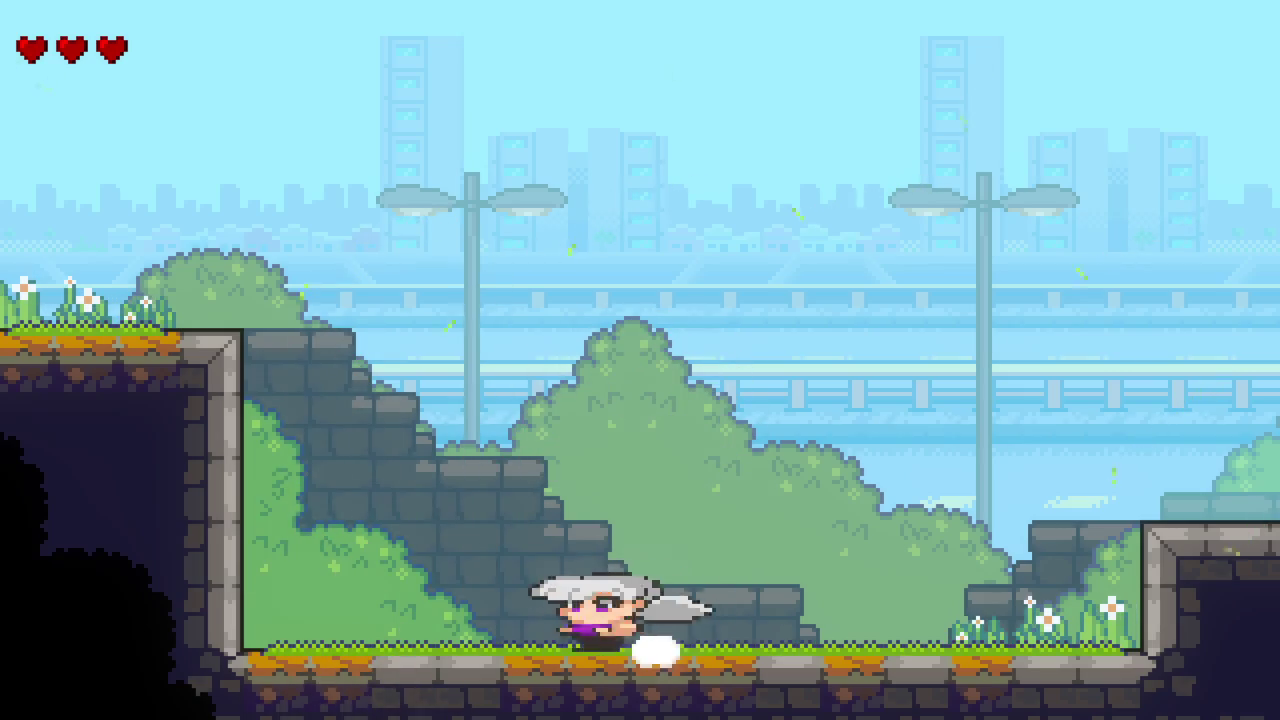
{"action": "key", "text": "Right"}
{"action": "key", "text": "space"}
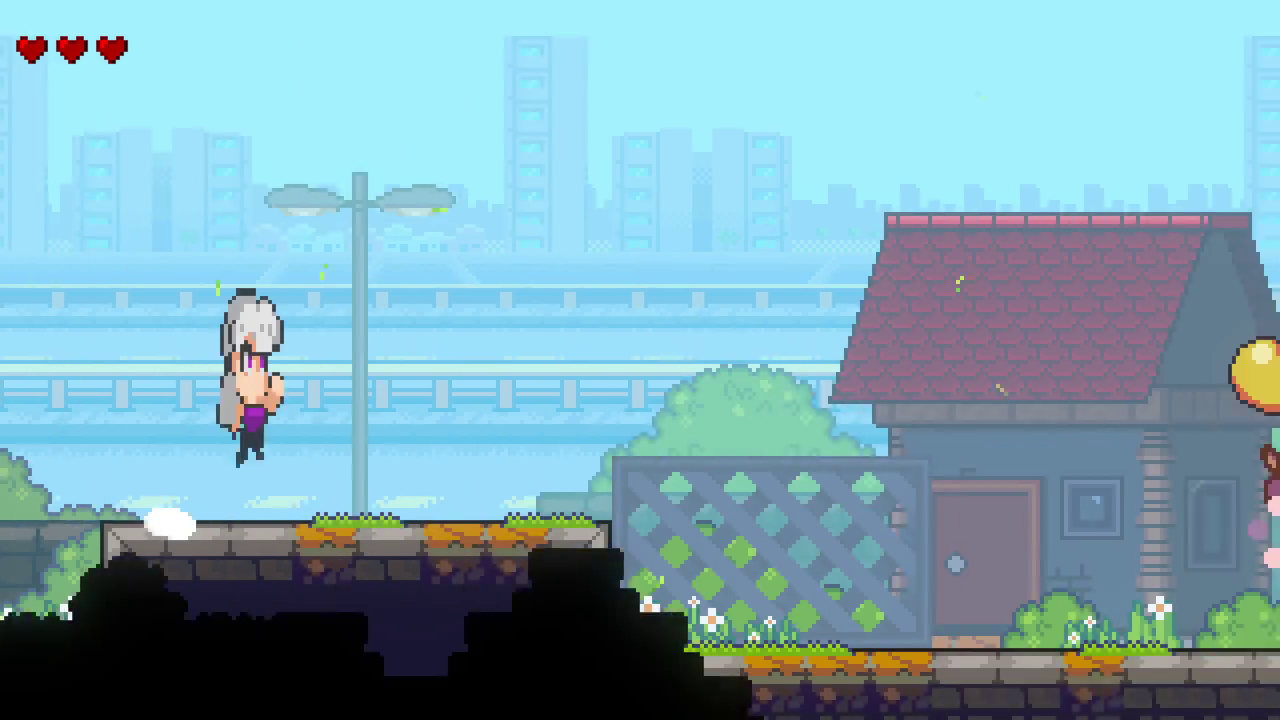
Step: Bounce off the balloon cow to pop its balloons, then roll into it to knock it away
{"action": "key", "text": "Right"}
{"action": "key", "text": "space"}
{"action": "key", "text": "Down"}
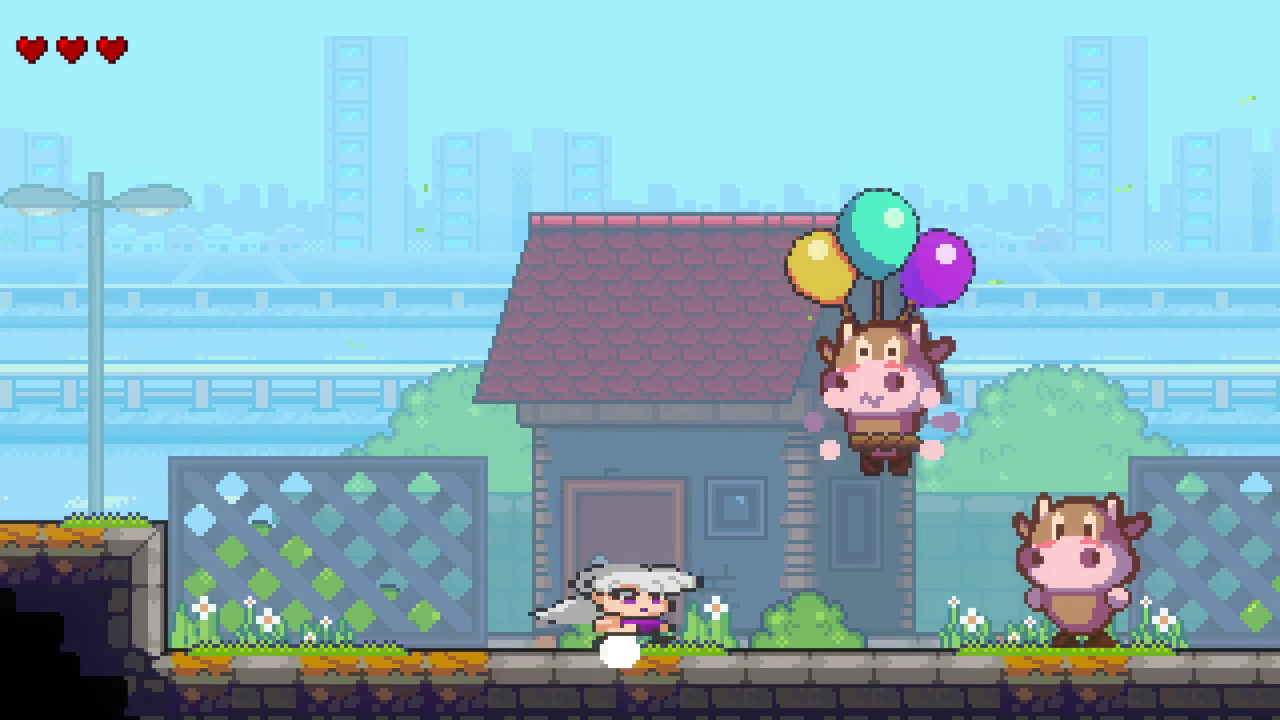
{"action": "key", "text": "space"}
{"action": "key", "text": "Right"}
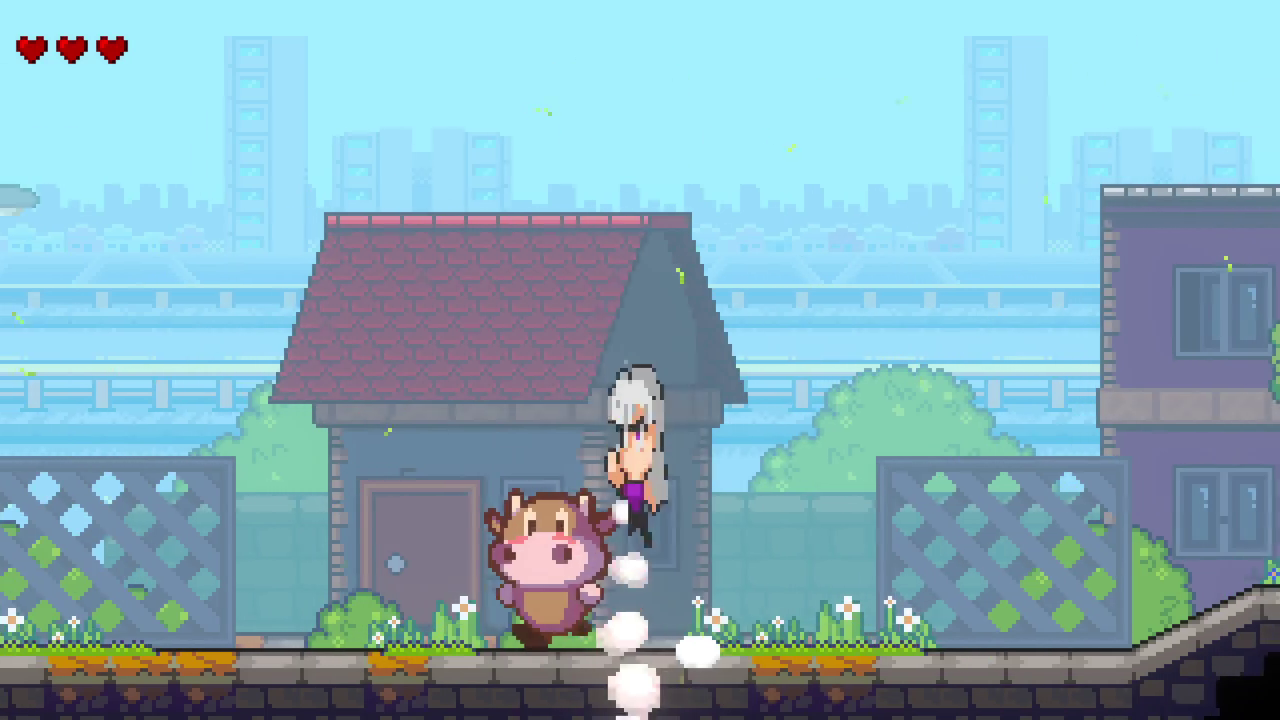
{"action": "key", "text": "Down"}
{"action": "key", "text": "Left"}
{"action": "key", "text": "Right"}
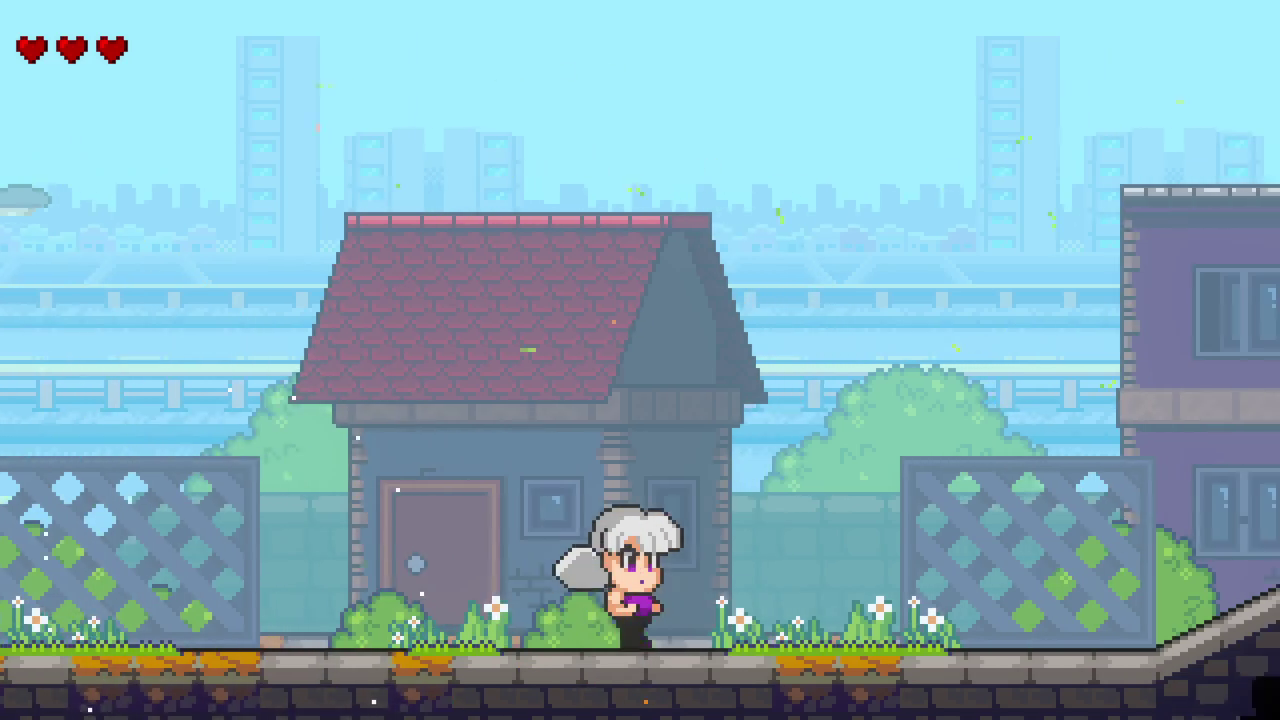
Step: Jump up beside the stone ledge and slash the cow and the rising balloon cow
{"action": "key", "text": "space"}
{"action": "key", "text": "Right"}
{"action": "key", "text": "space"}
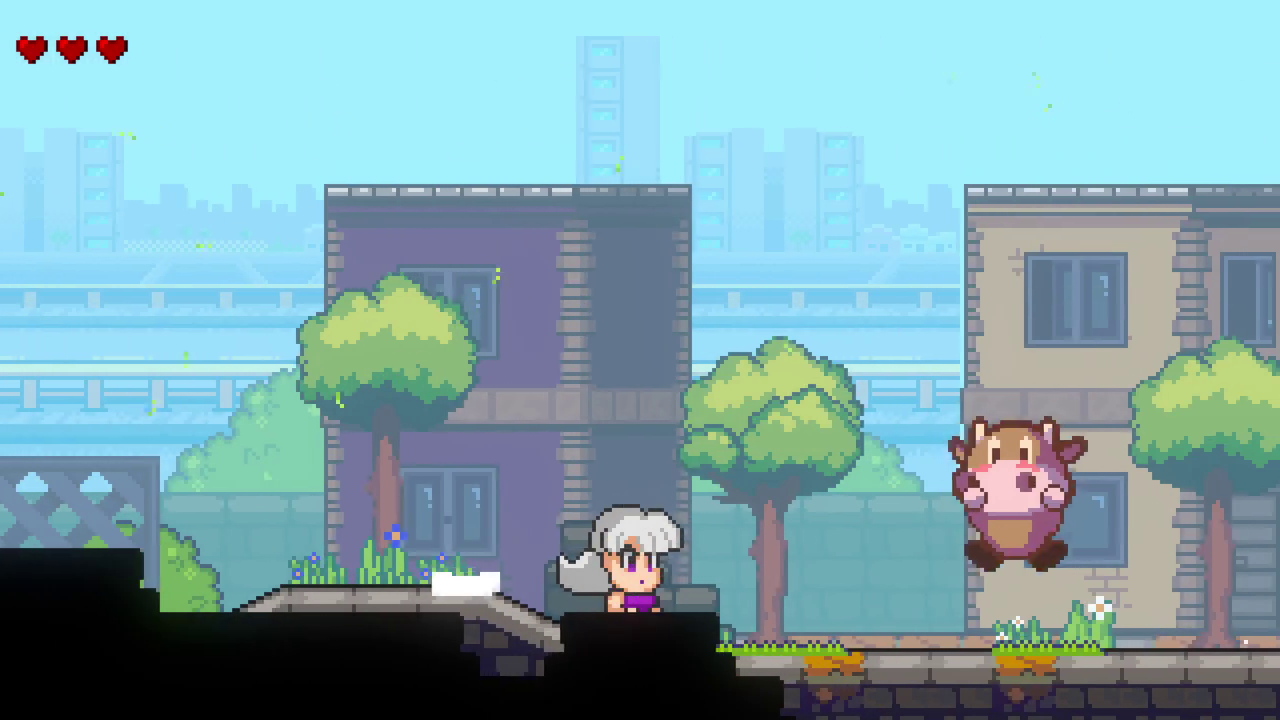
{"action": "key", "text": "space"}
{"action": "key", "text": "Right"}
{"action": "key", "text": "x"}
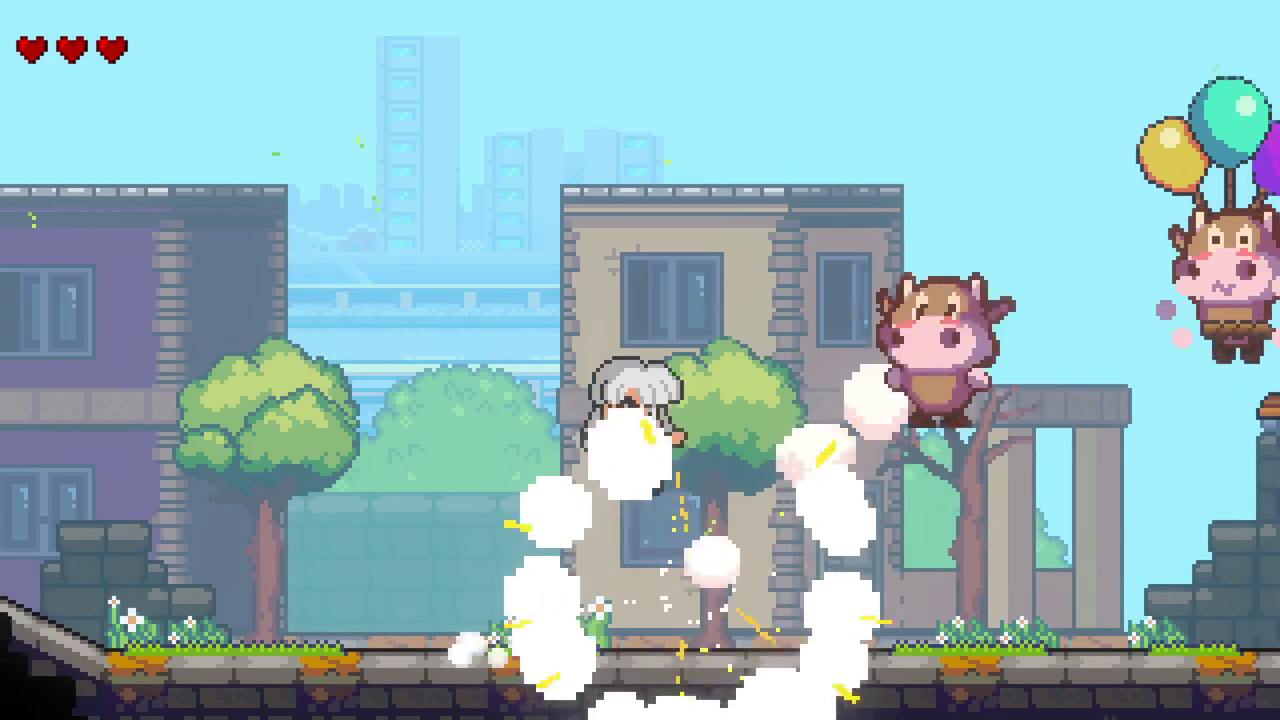
{"action": "key", "text": "space"}
{"action": "key", "text": "Right"}
{"action": "key", "text": "x"}
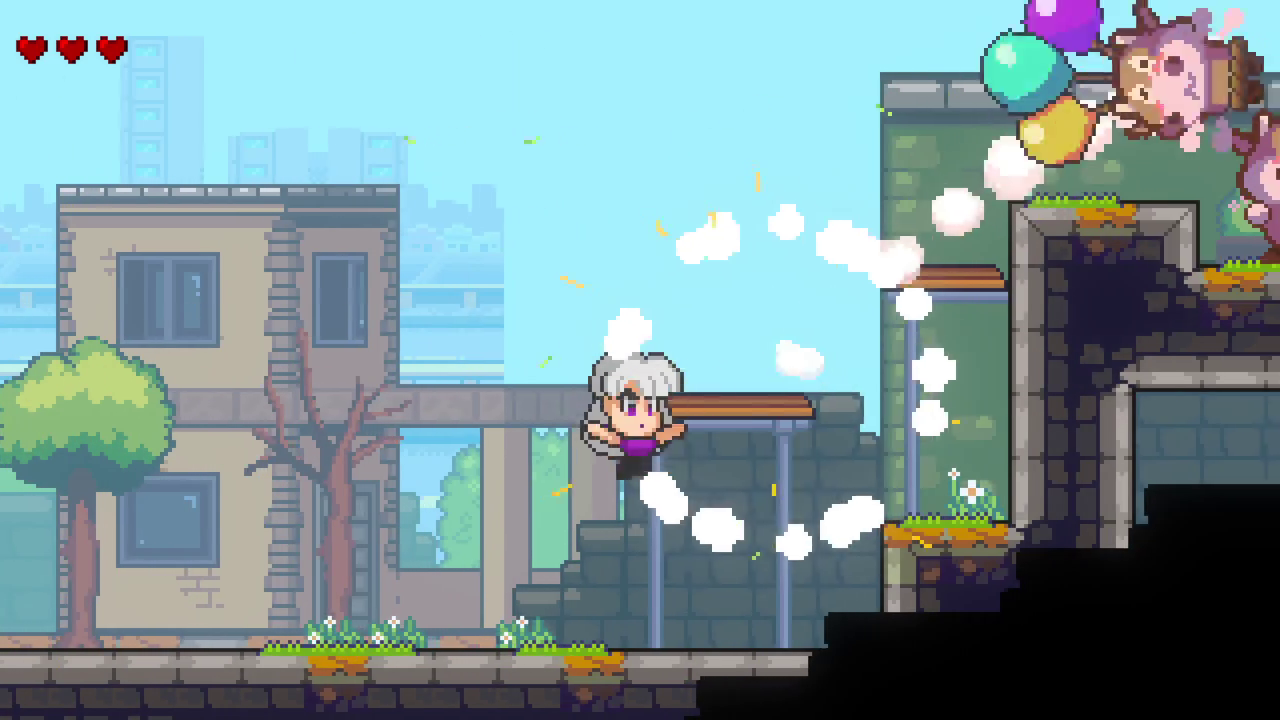
Step: Reach the grassy stone ledge, spin-attack the balloon cow, and hop over the raised platform
{"action": "key", "text": "Right"}
{"action": "key", "text": "space"}
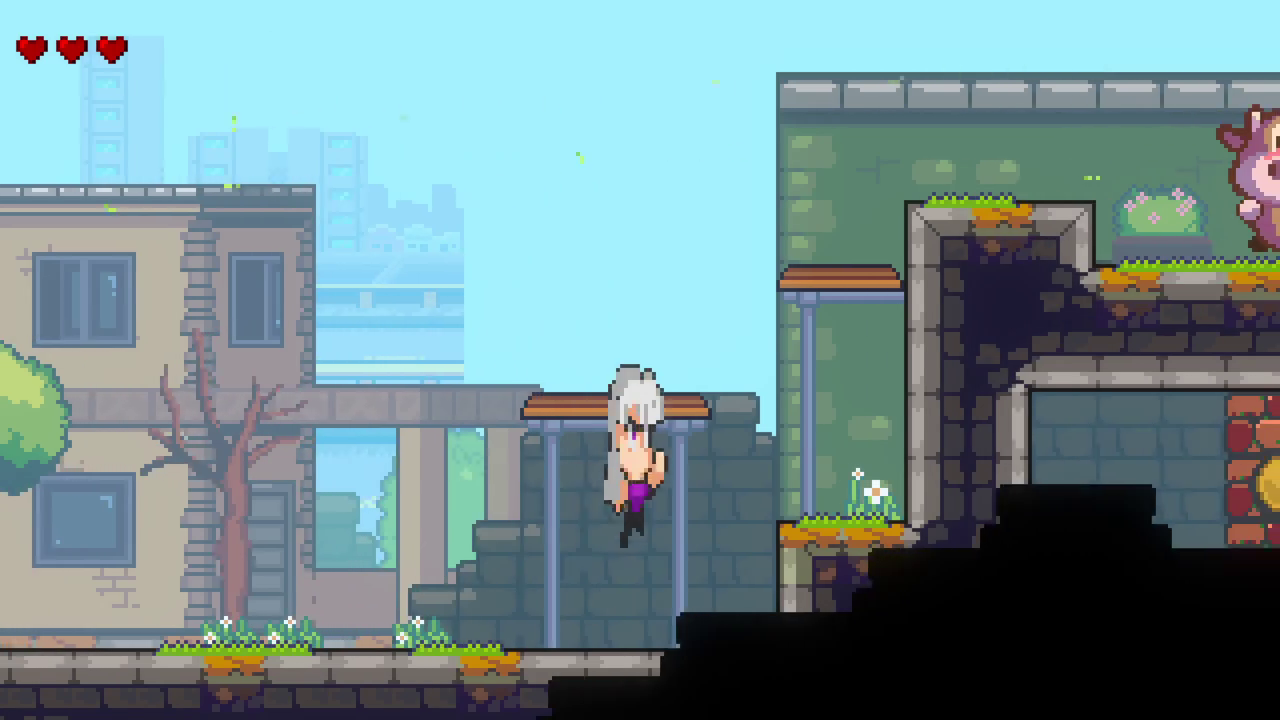
{"action": "key", "text": "Left"}
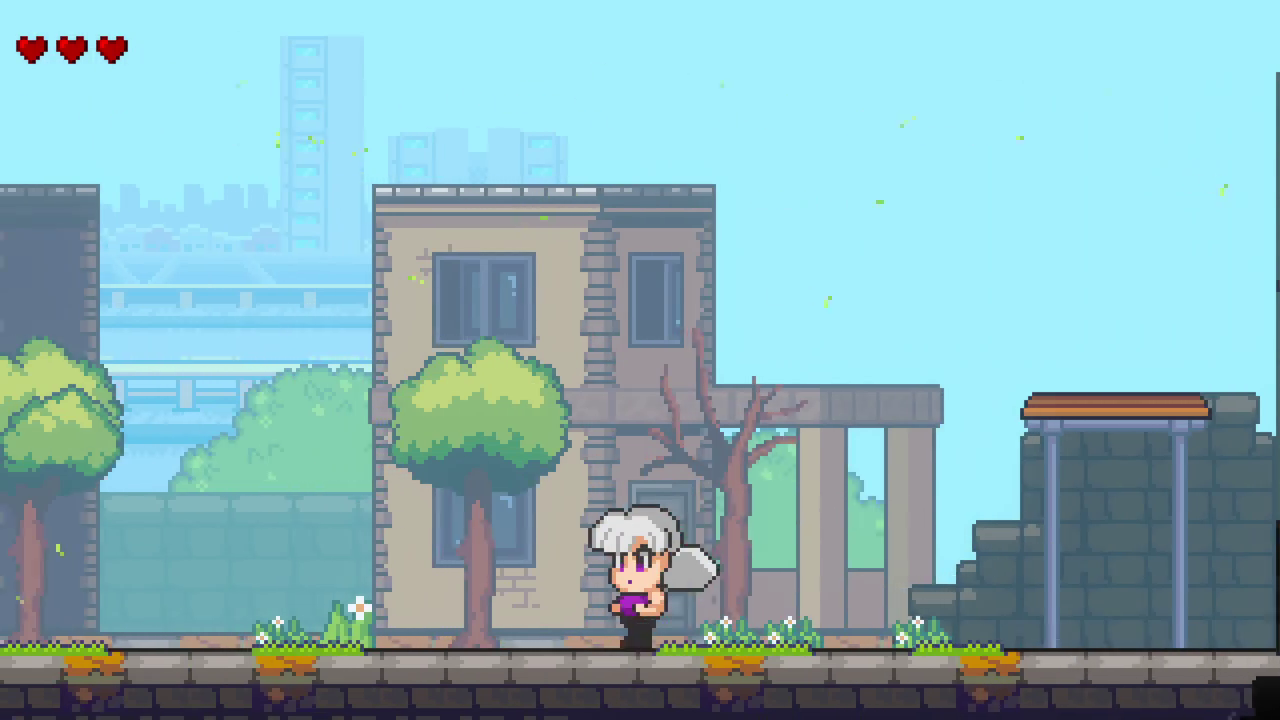
{"action": "key", "text": "Left"}
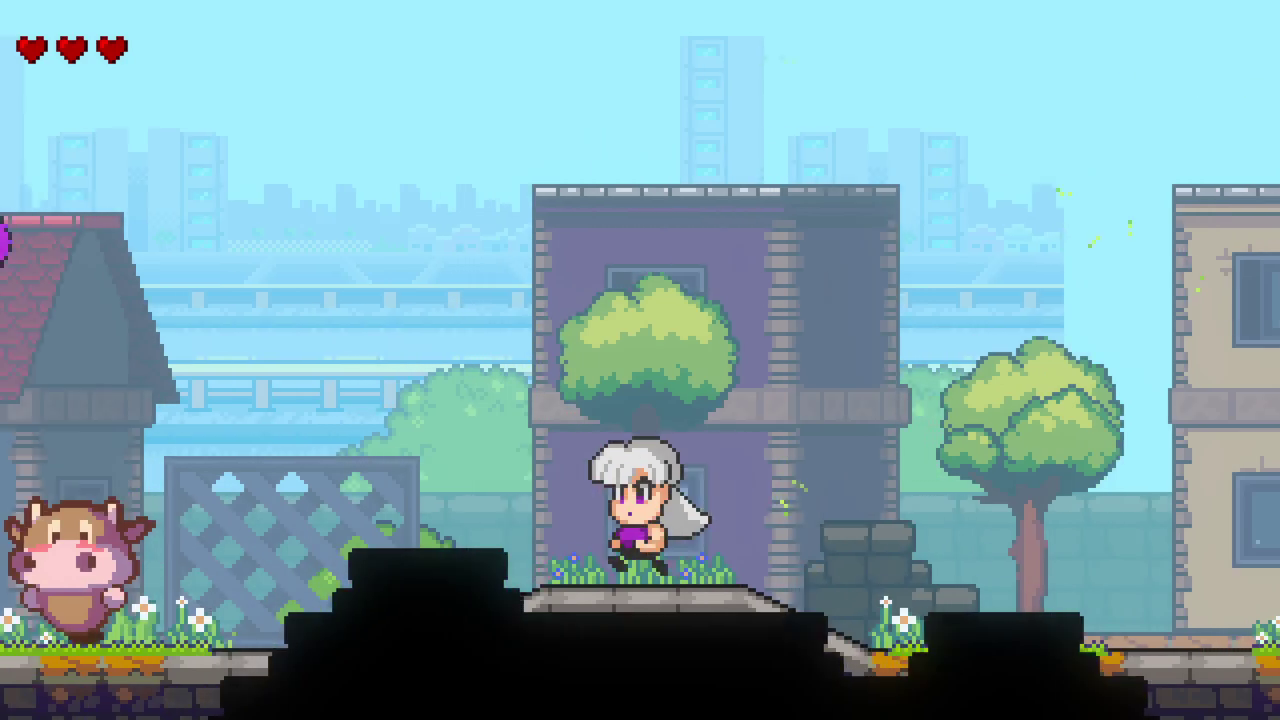
{"action": "key", "text": "Left"}
{"action": "key", "text": "x"}
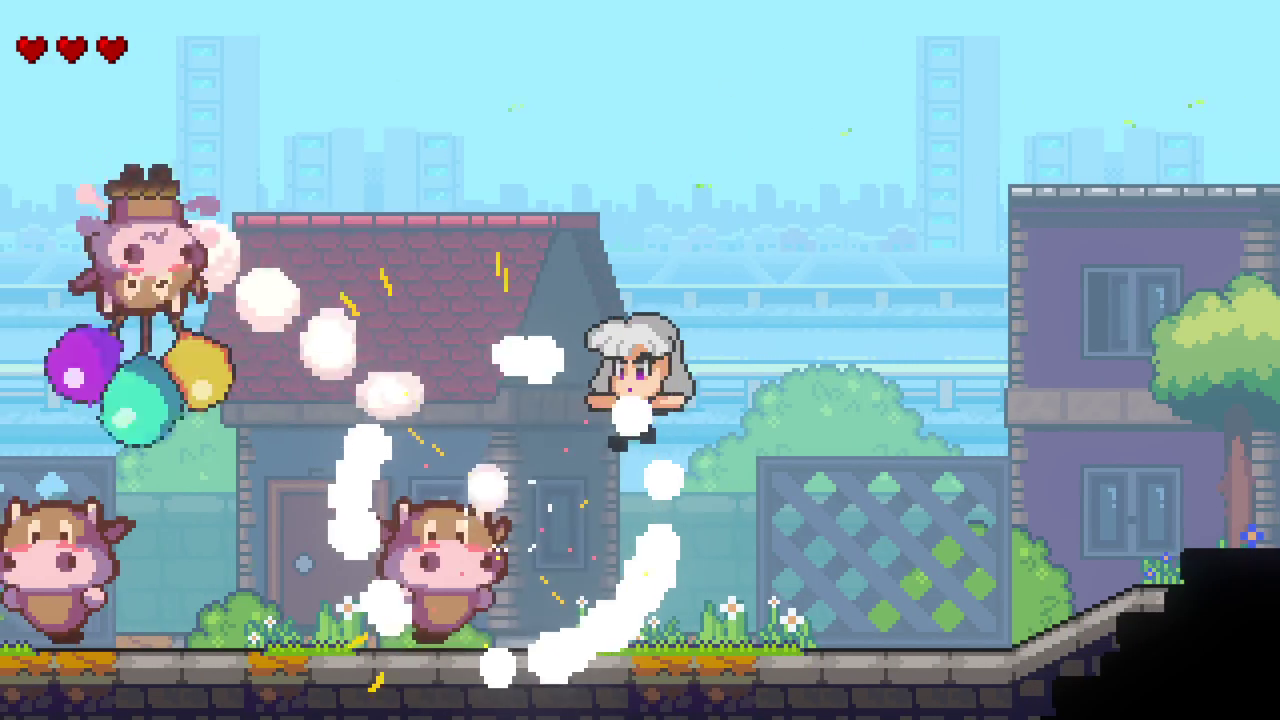
{"action": "key", "text": "Right"}
{"action": "key", "text": "z"}
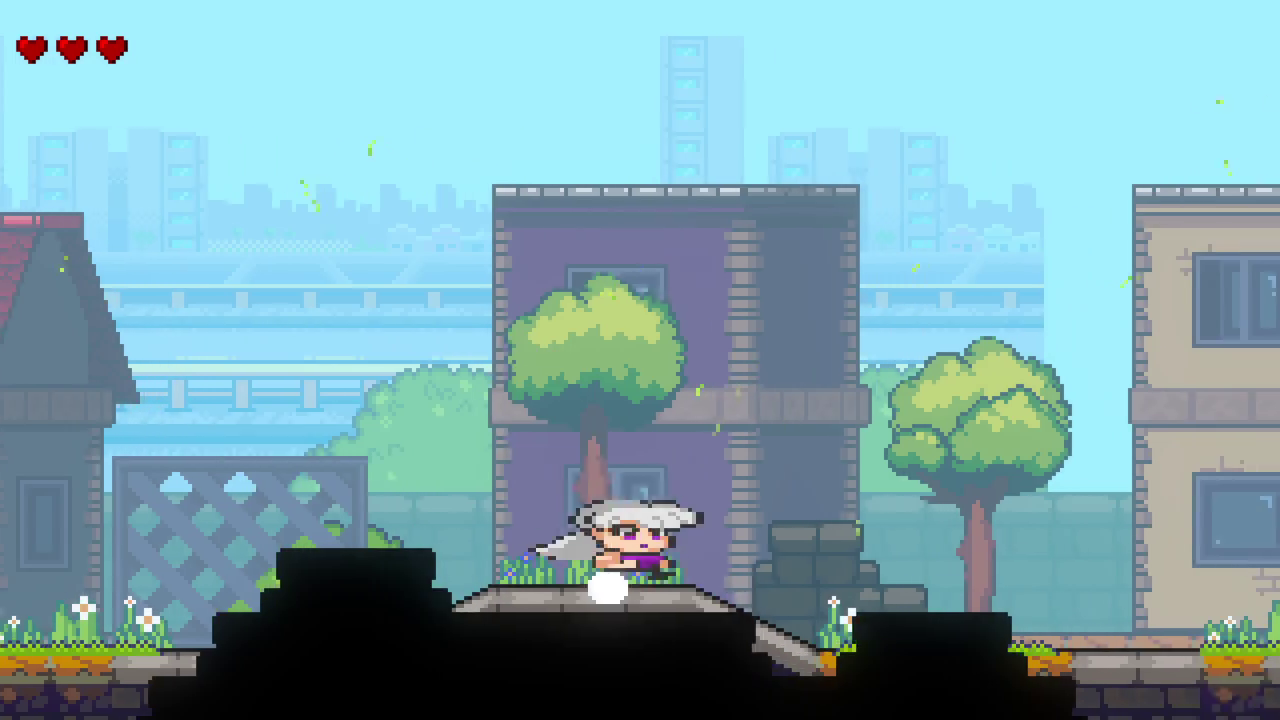
{"action": "key", "text": "Right"}
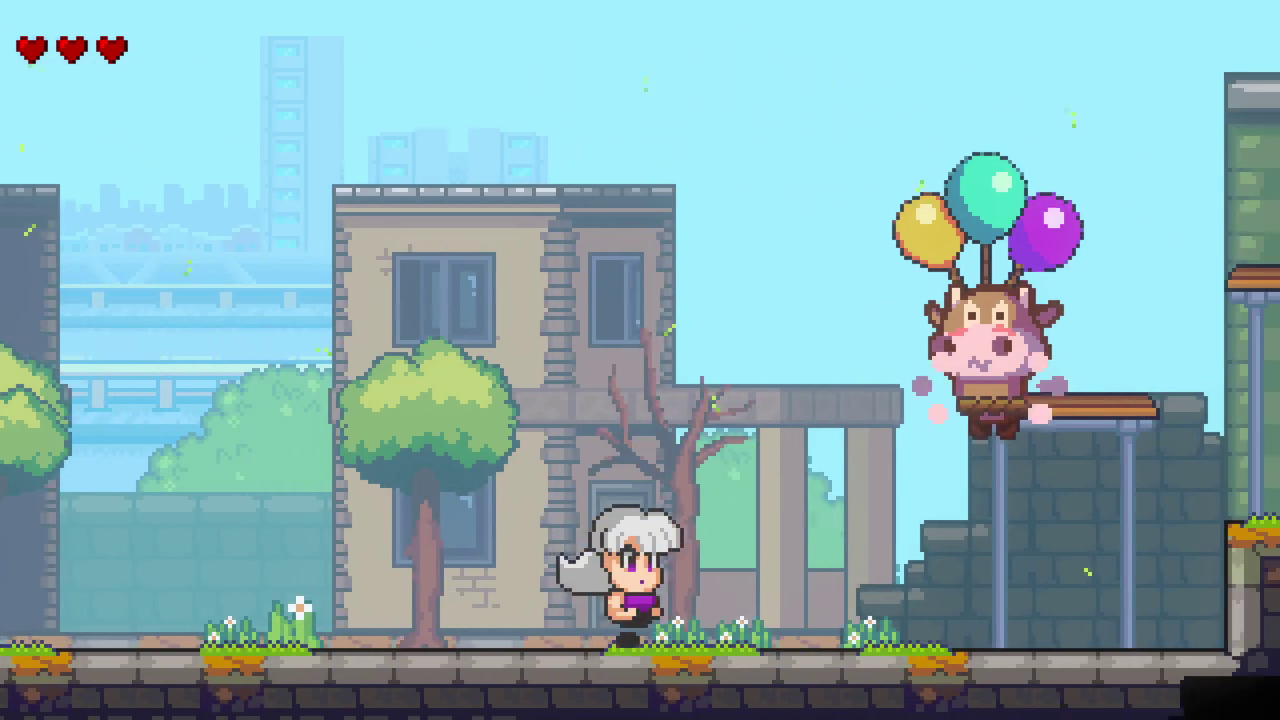
Step: Slash the street cows, then jump the ramp and flee left to the red-roofed house
{"action": "key", "text": "Left"}
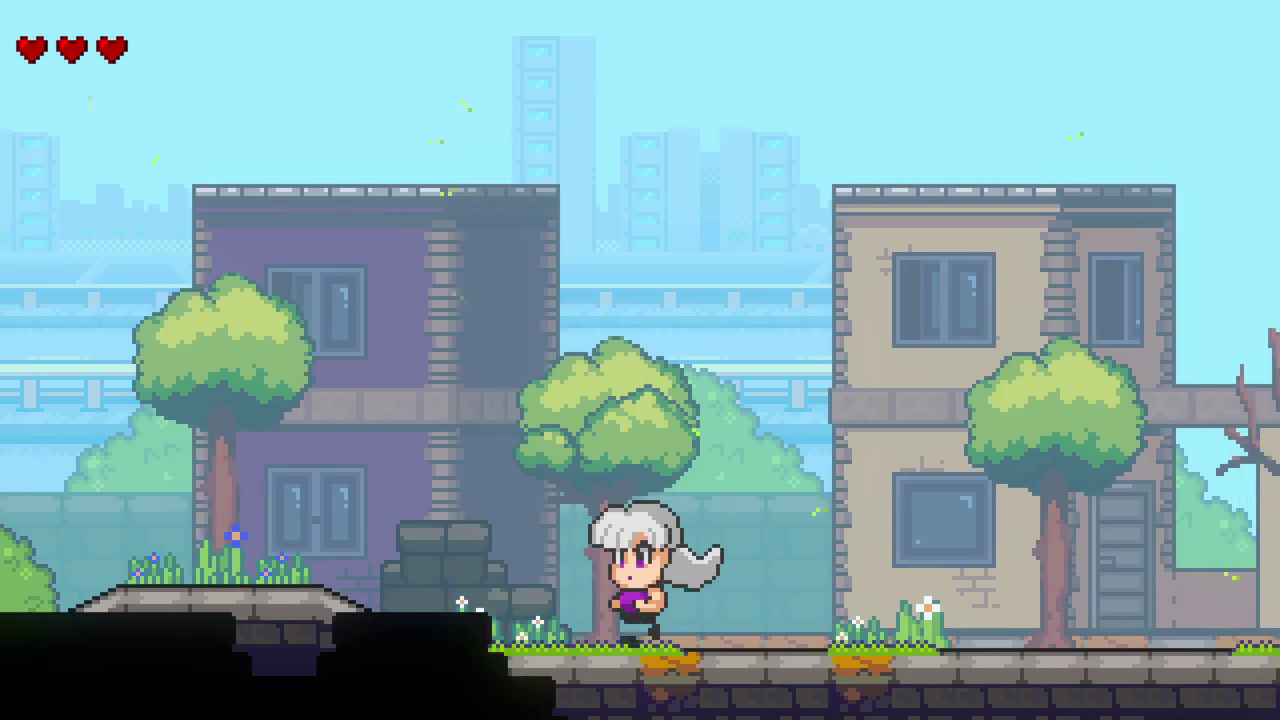
{"action": "key", "text": "z"}
{"action": "key", "text": "x"}
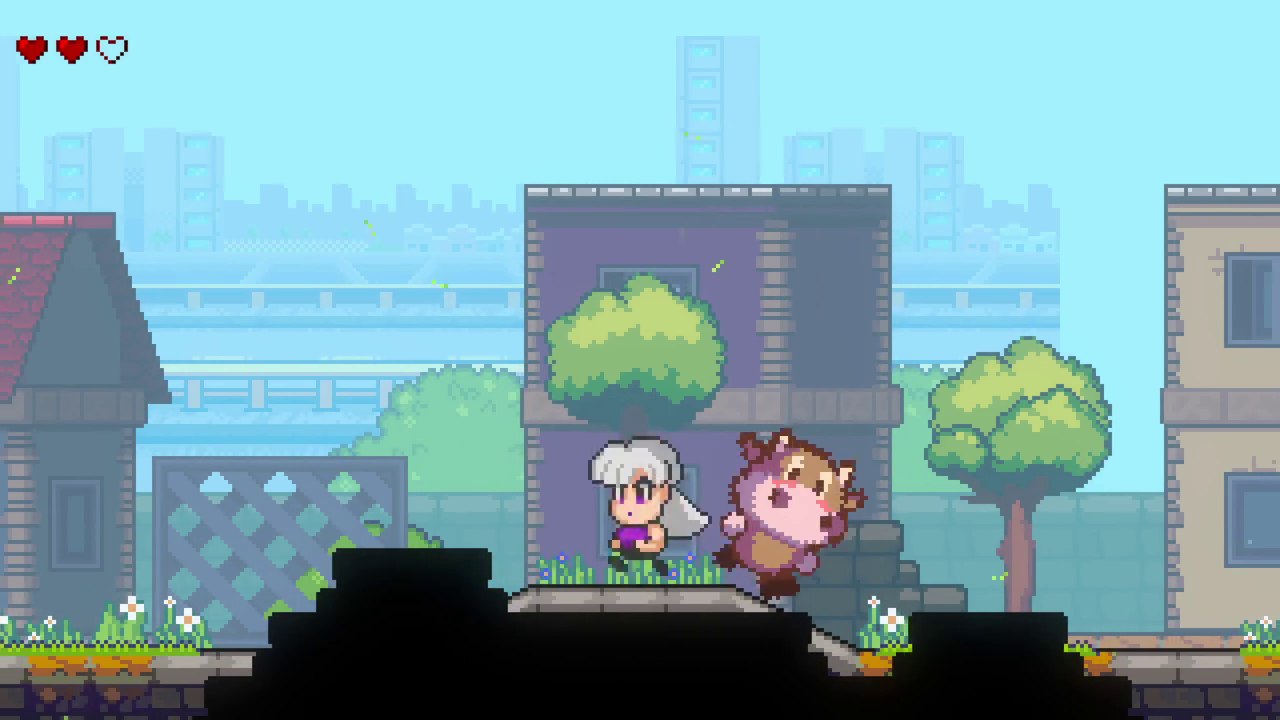
{"action": "key", "text": "Right"}
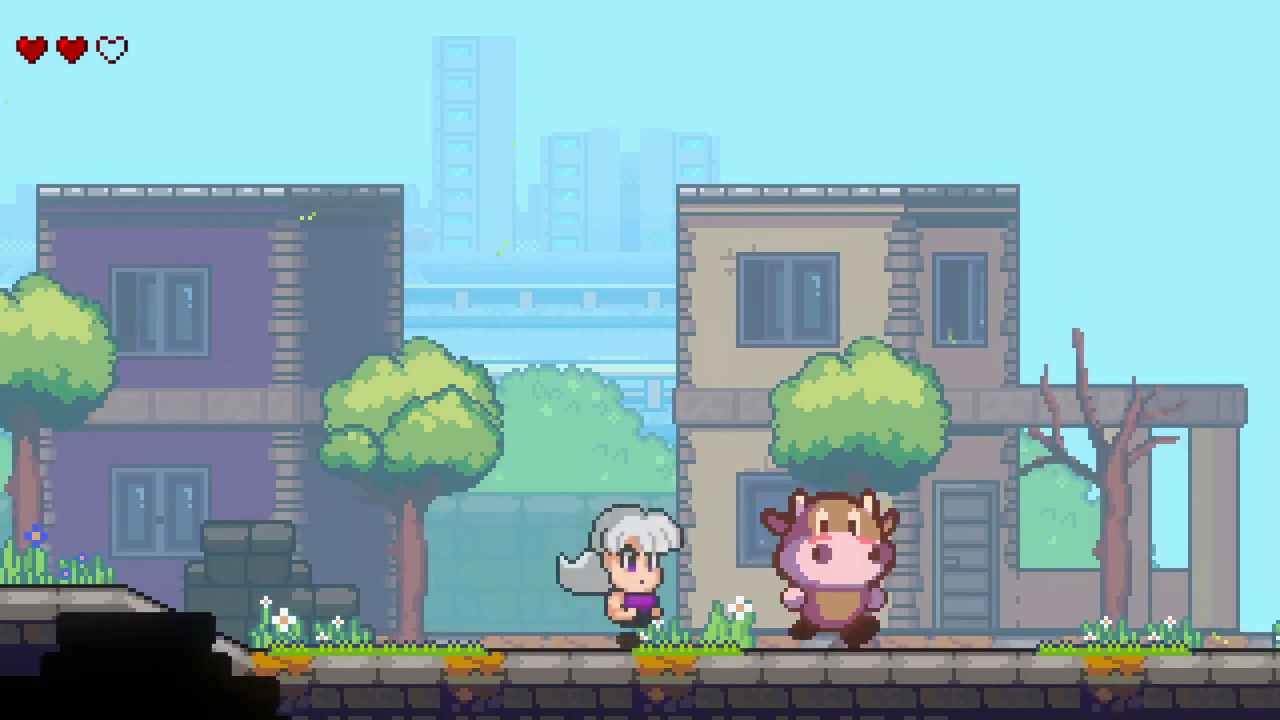
{"action": "key", "text": "x"}
{"action": "key", "text": "Left"}
{"action": "key", "text": "z"}
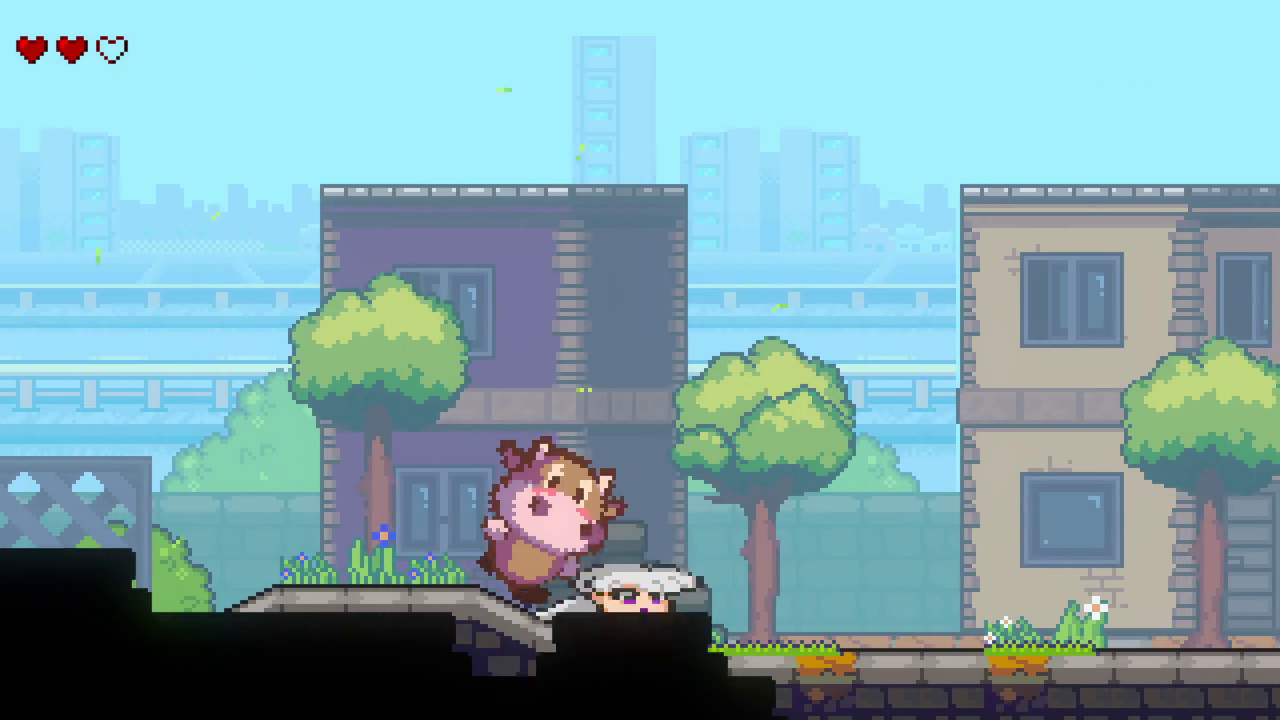
{"action": "key", "text": "Left"}
{"action": "key", "text": "z"}
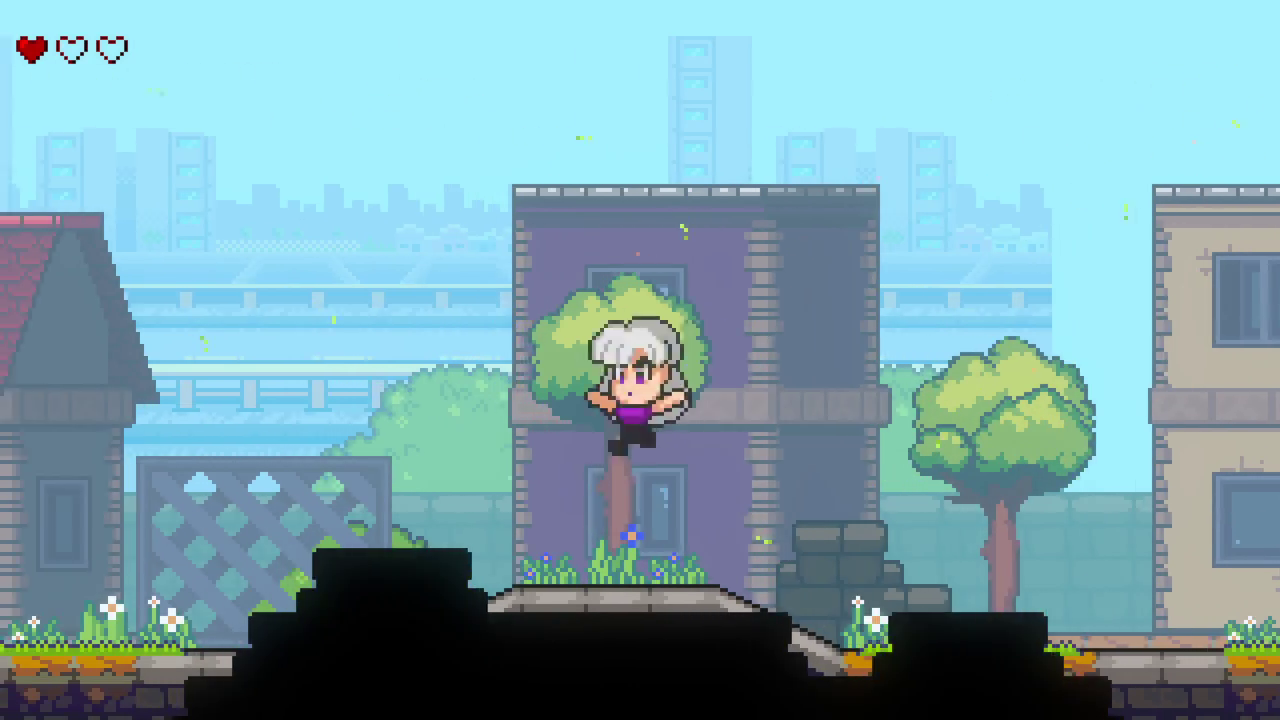
{"action": "key", "text": "Left"}
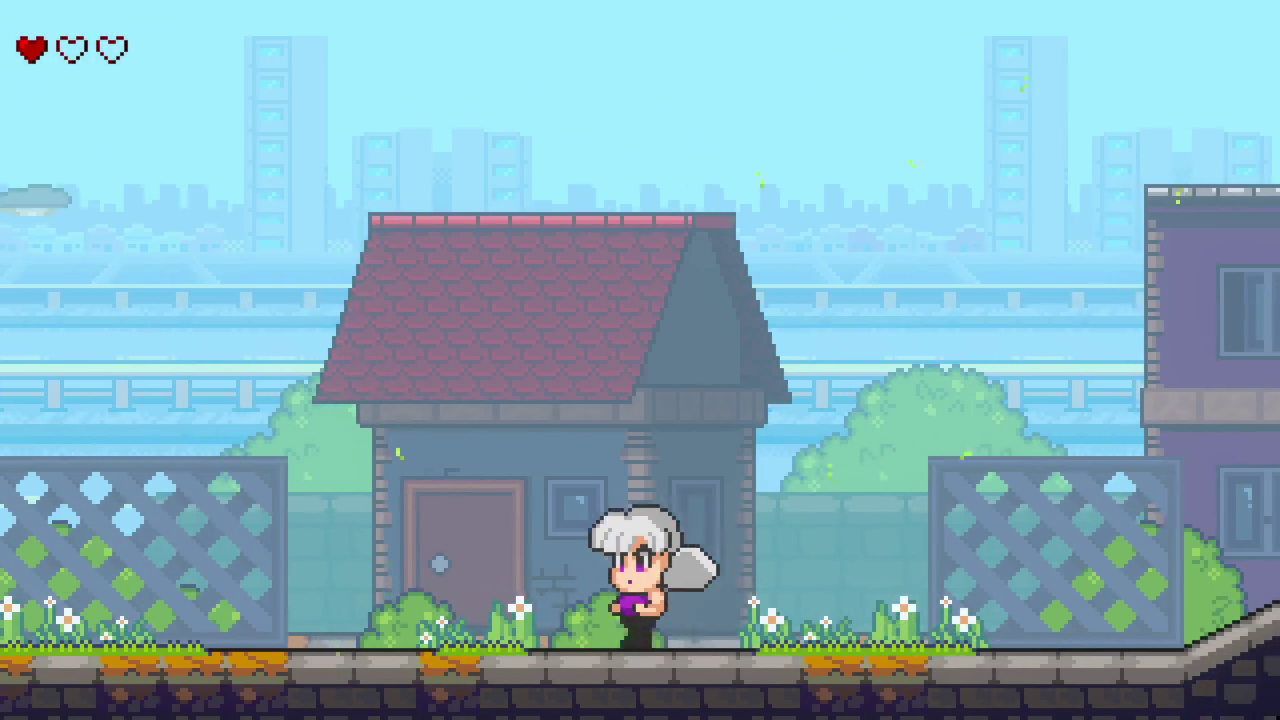
Step: Run back right to slash the balloon cow, then jump from the wooden platform up the stone wall
{"action": "key", "text": "Right"}
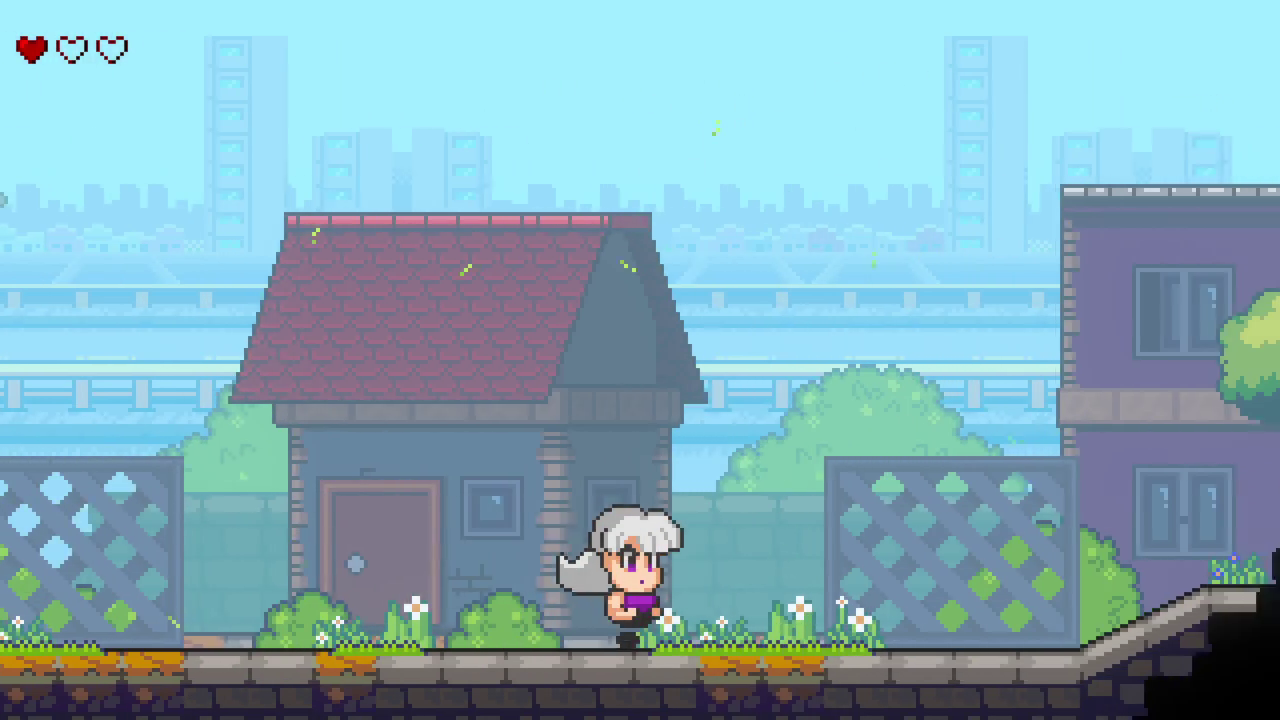
{"action": "key", "text": "Right"}
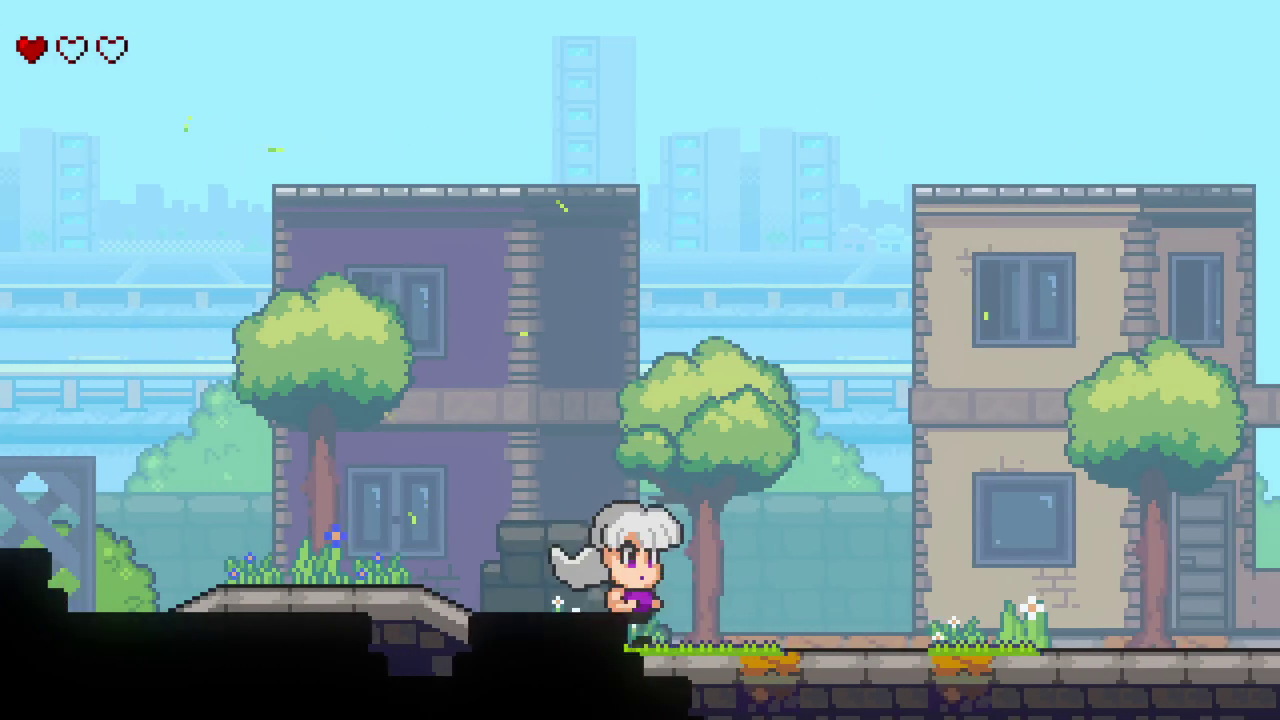
{"action": "key", "text": "Right"}
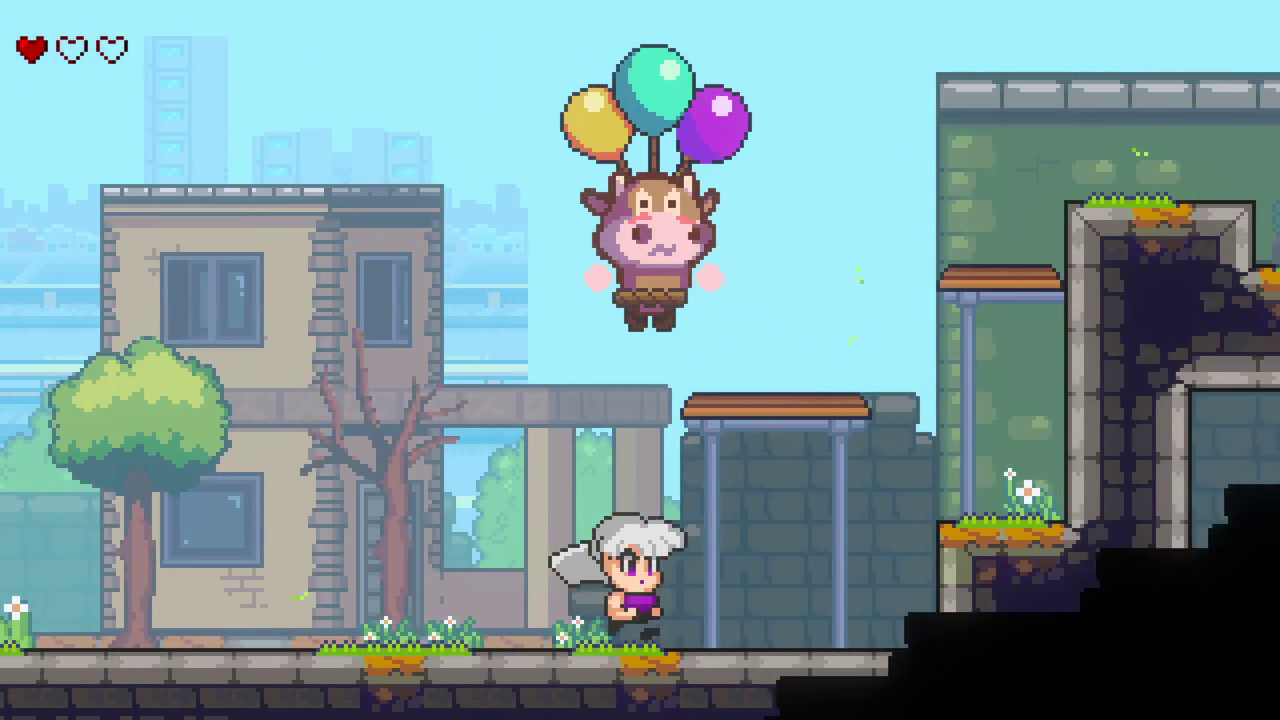
{"action": "key", "text": "space"}
{"action": "key", "text": "x"}
{"action": "key", "text": "Left"}
{"action": "key", "text": "space"}
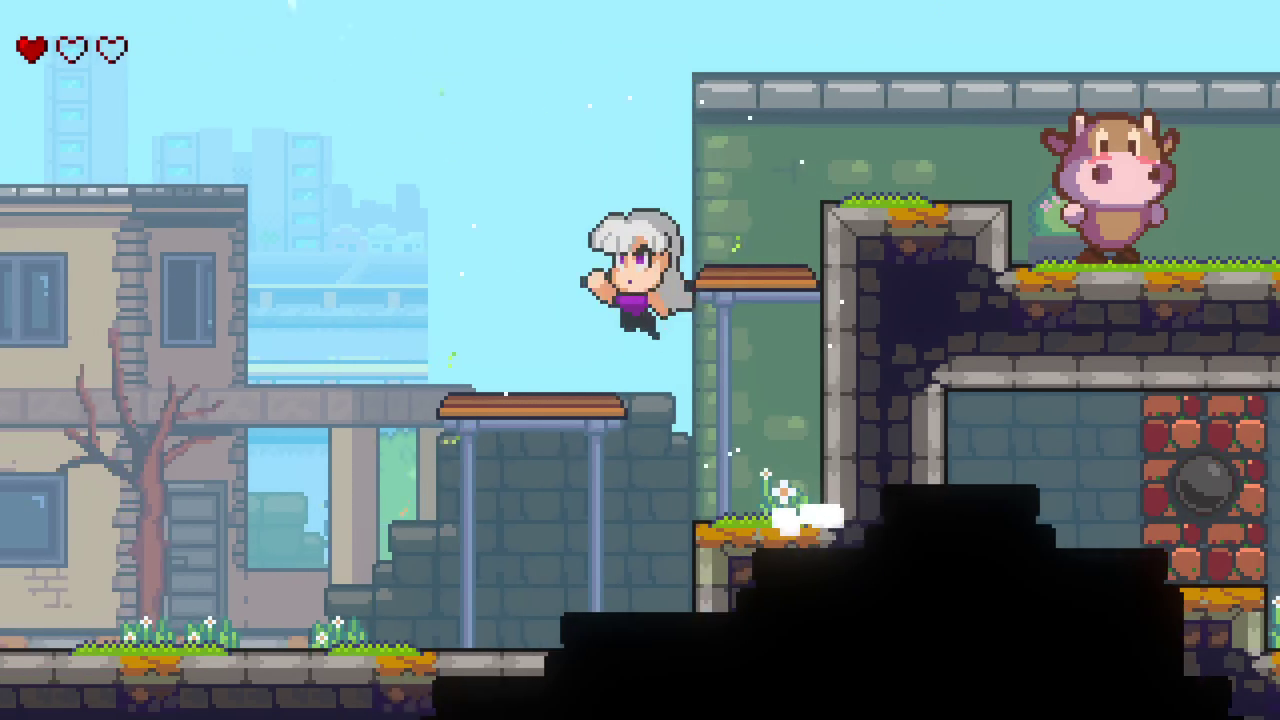
{"action": "key", "text": "space"}
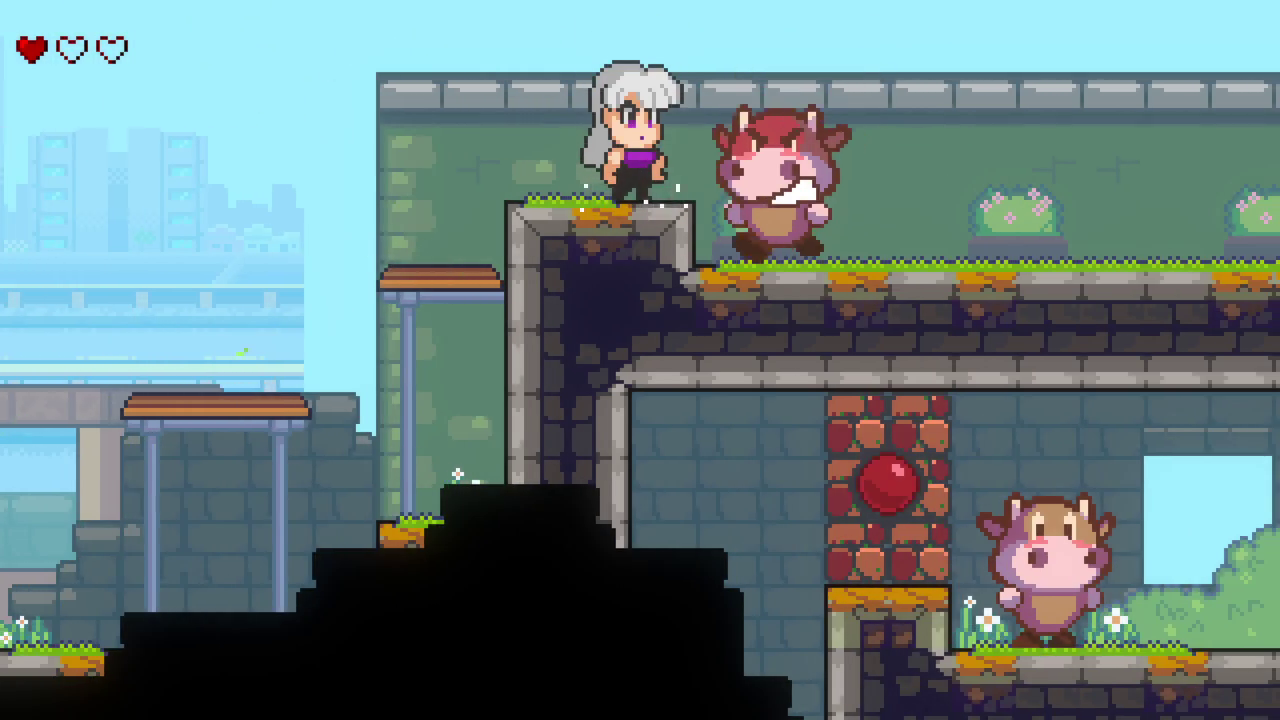
Step: Strike the stunned cow, run the upper ledge, and drop back to the wooden platform
{"action": "key", "text": "Right"}
{"action": "key", "text": "x"}
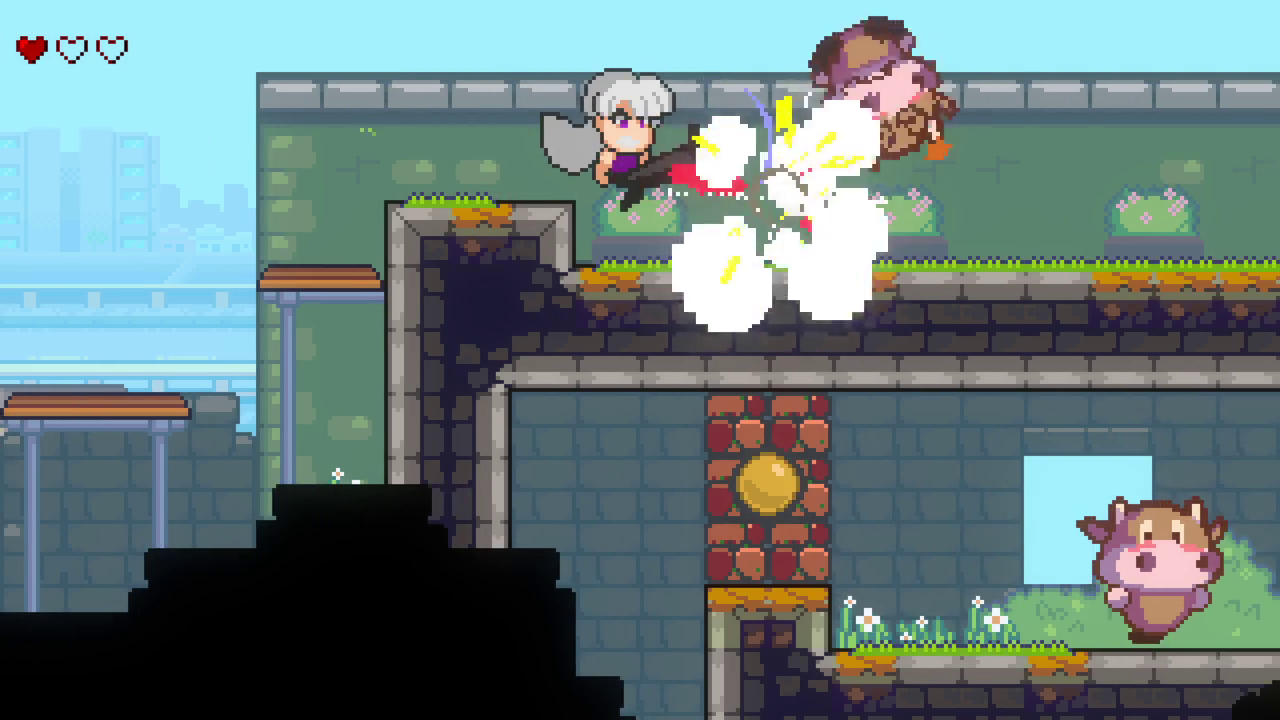
{"action": "key", "text": "Right"}
{"action": "key", "text": "space"}
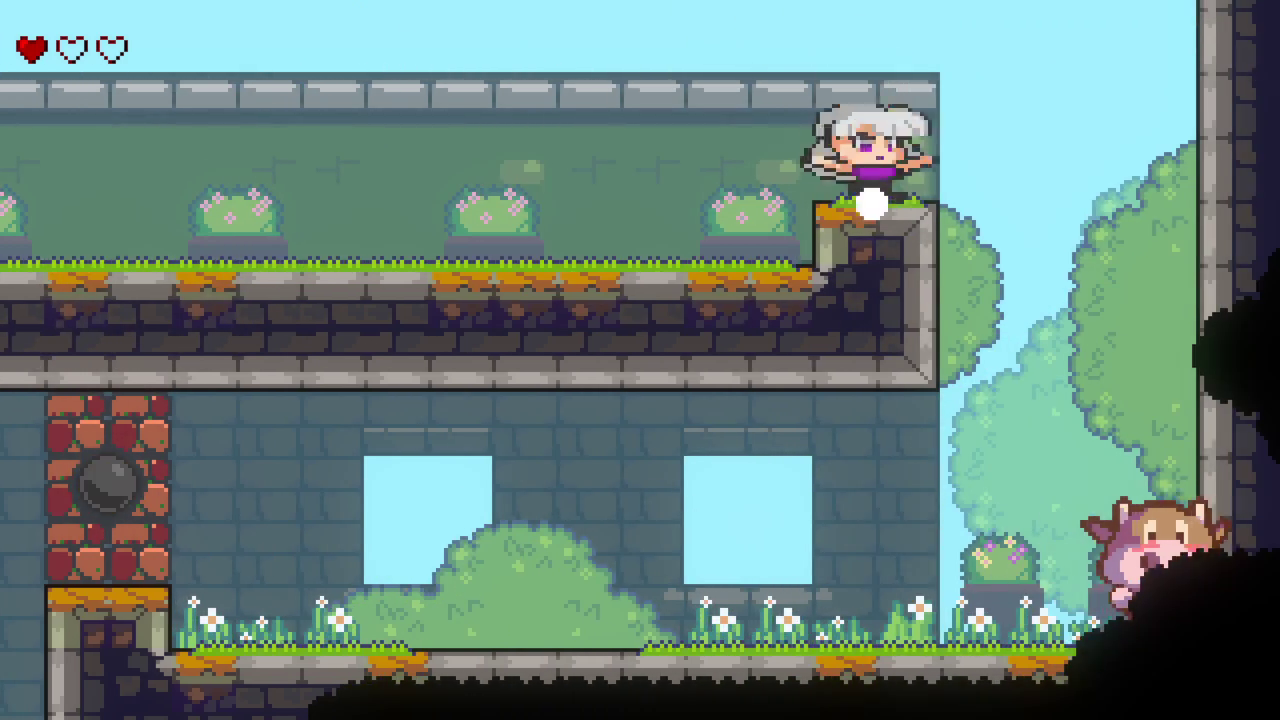
{"action": "key", "text": "Left"}
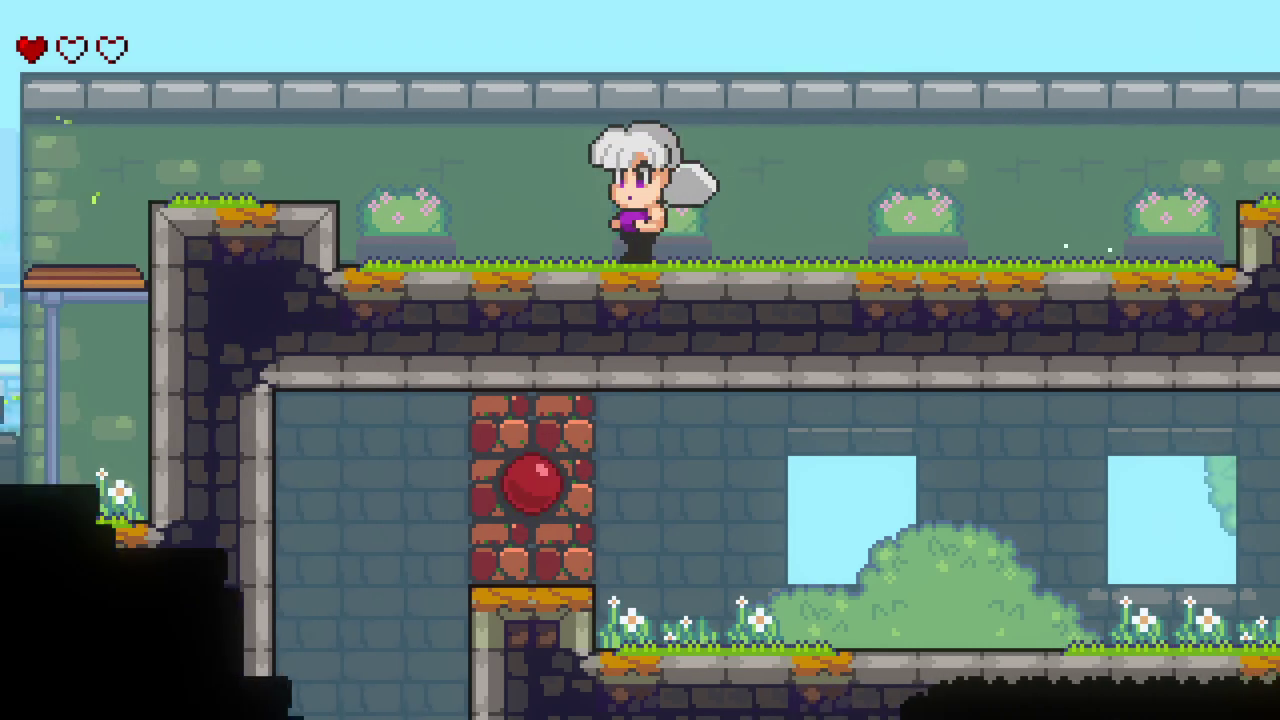
{"action": "key", "text": "space"}
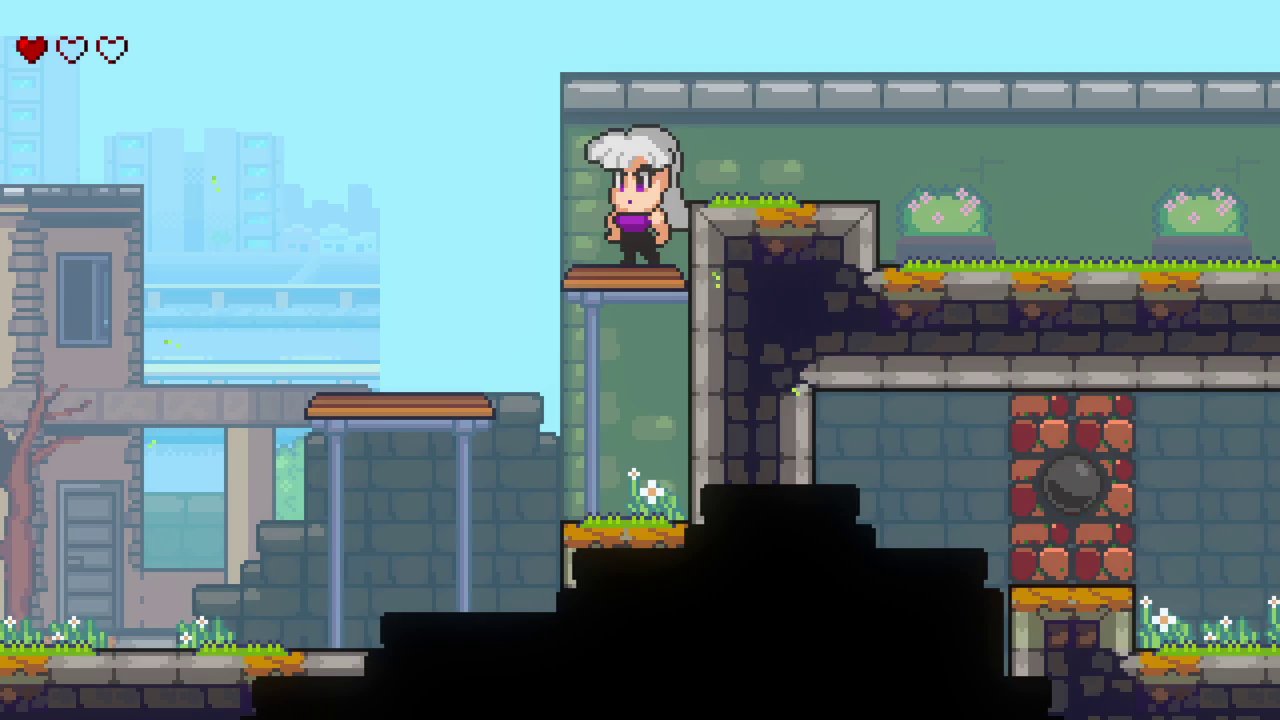
Step: Climb the wall again, knock the cow off the ledge, and smash the orb block
{"action": "key", "text": "Right"}
{"action": "key", "text": "space"}
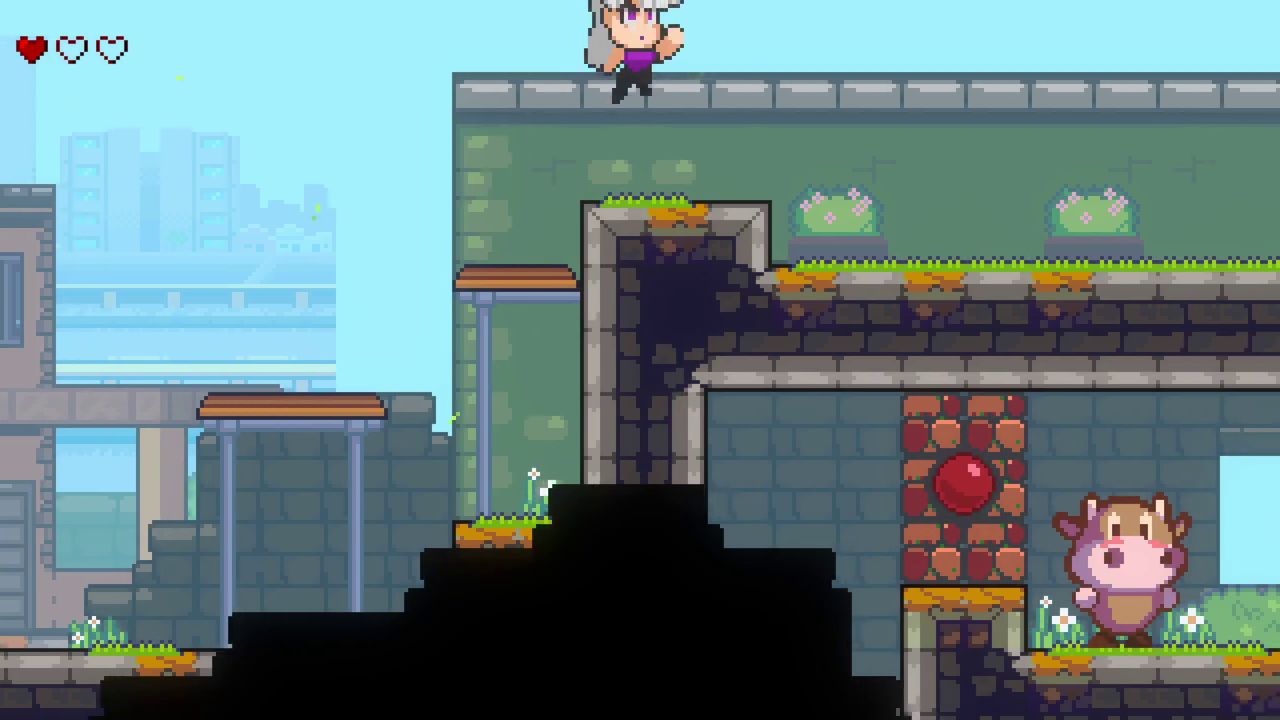
{"action": "key", "text": "Right"}
{"action": "key", "text": "space"}
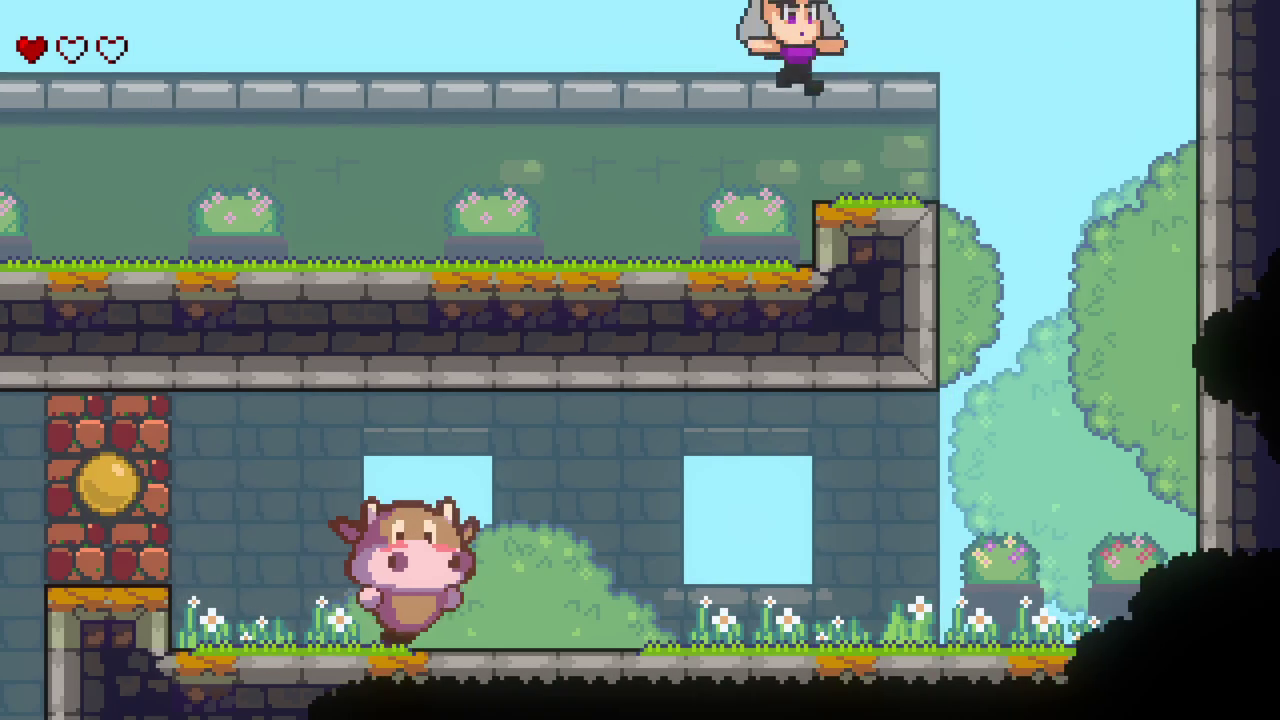
{"action": "key", "text": "Left"}
{"action": "key", "text": "x"}
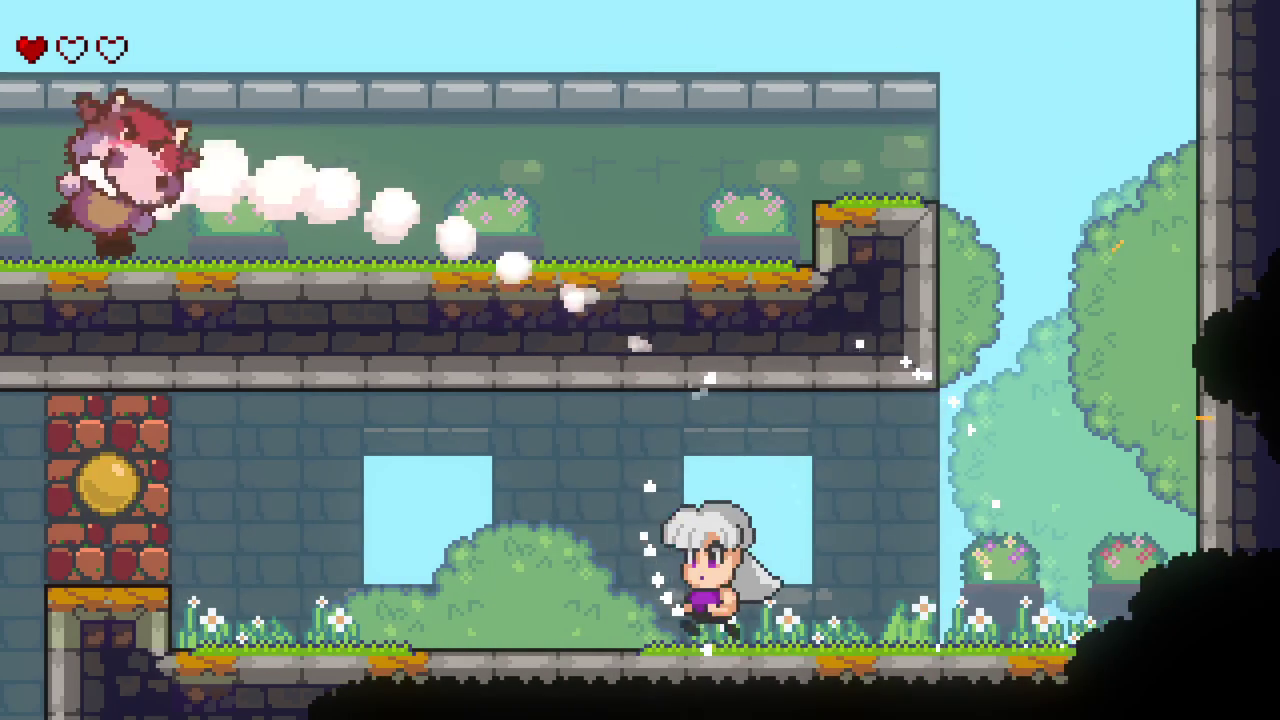
{"action": "key", "text": "space"}
{"action": "key", "text": "Left"}
{"action": "key", "text": "x"}
{"action": "key", "text": "space"}
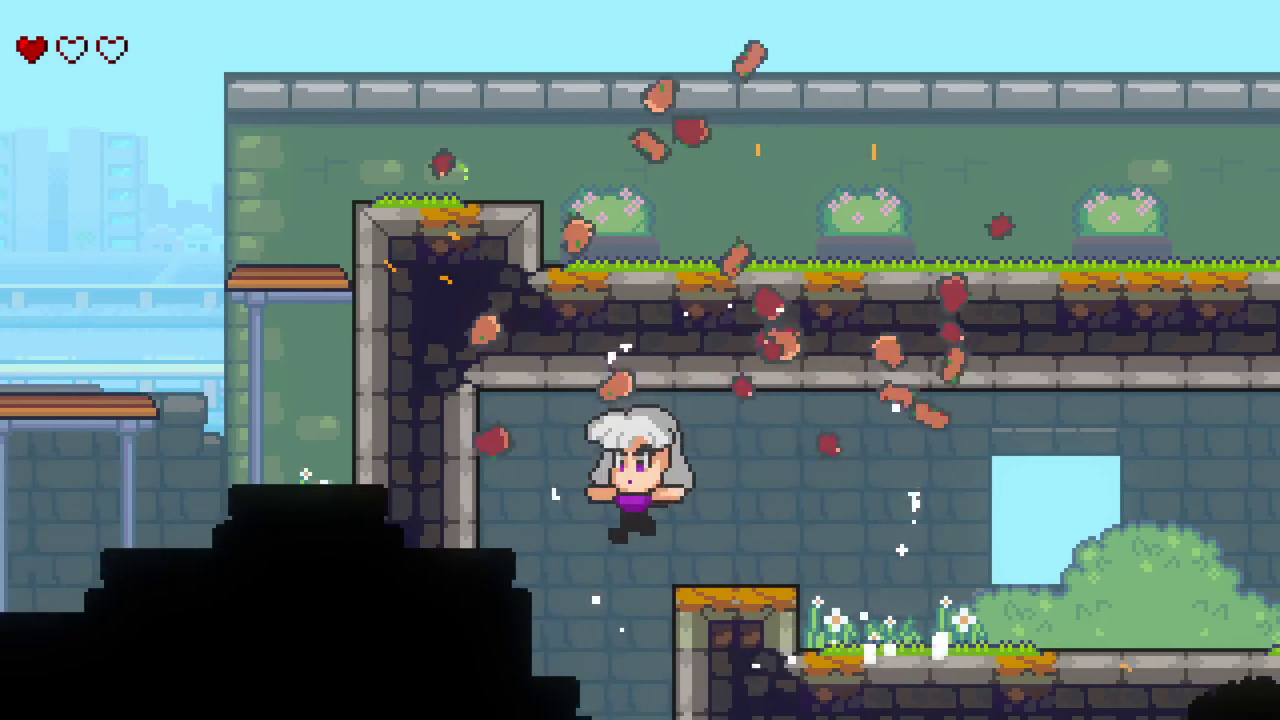
Step: Jump between the left ledge and middle platform to defeat the bottle-holding cow and charging cow
{"action": "key", "text": "space"}
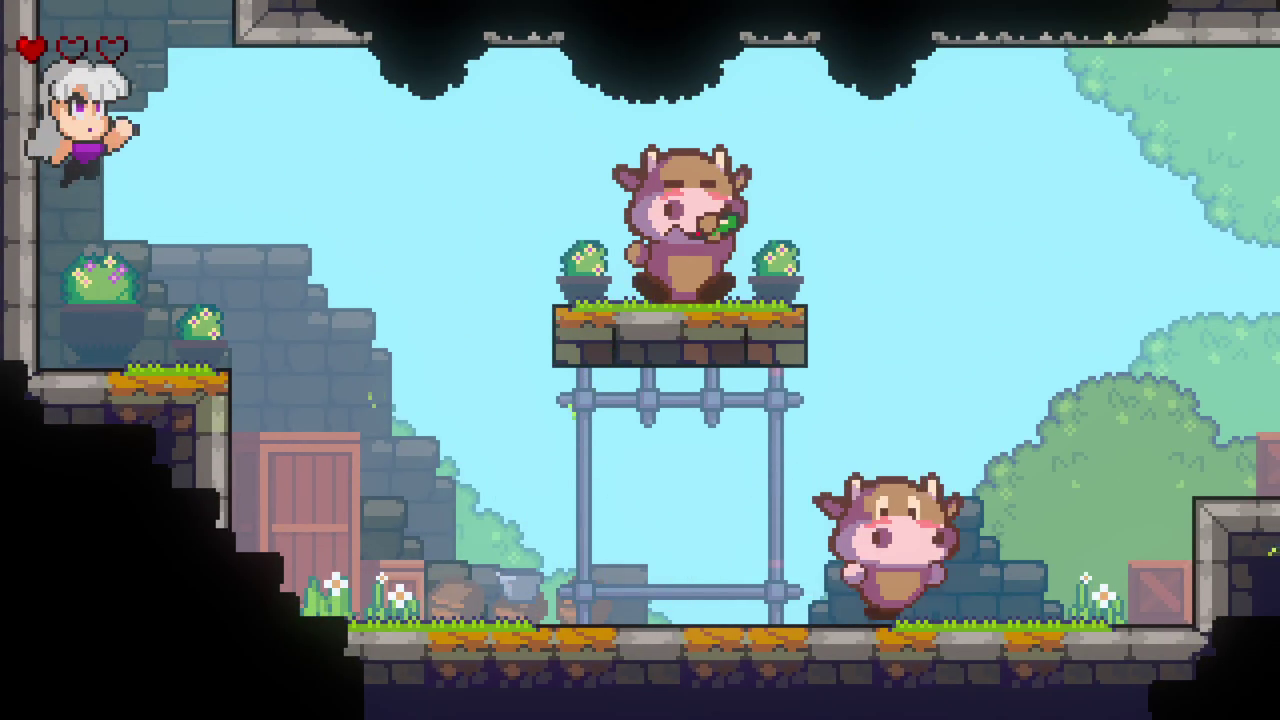
{"action": "key", "text": "space"}
{"action": "key", "text": "space"}
{"action": "key", "text": "Right"}
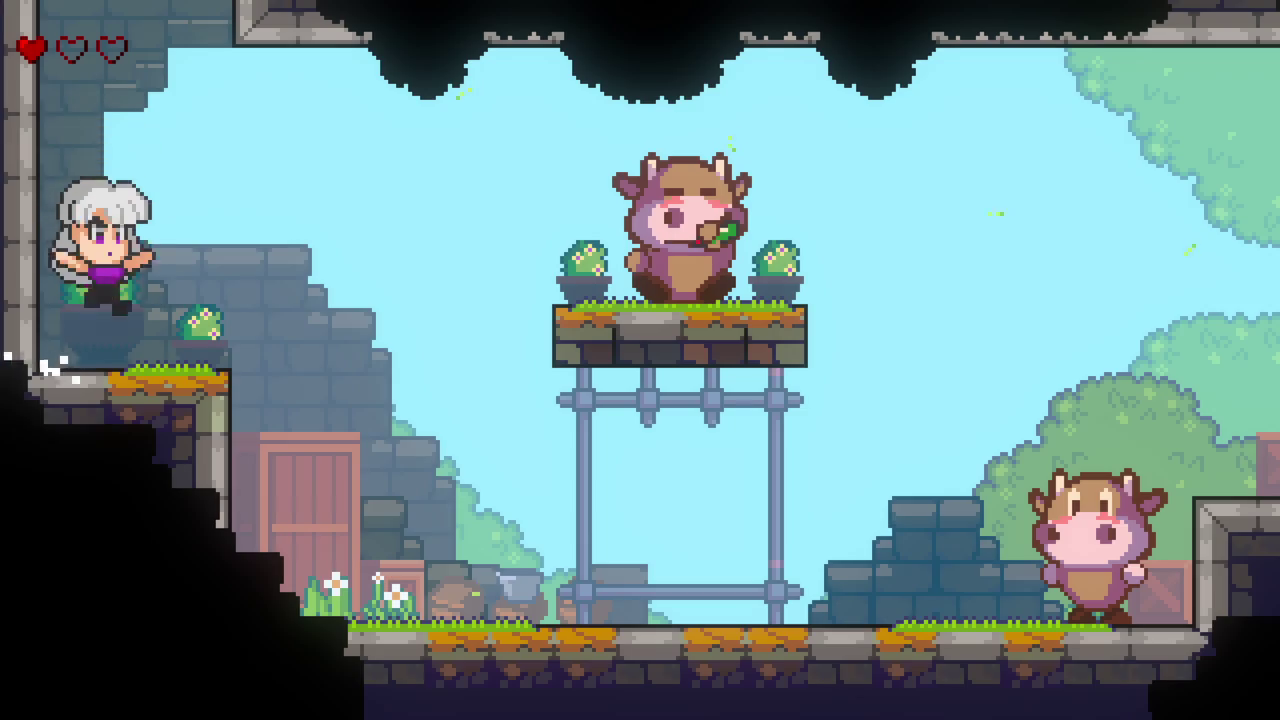
{"action": "key", "text": "x"}
{"action": "key", "text": "space"}
{"action": "key", "text": "Left"}
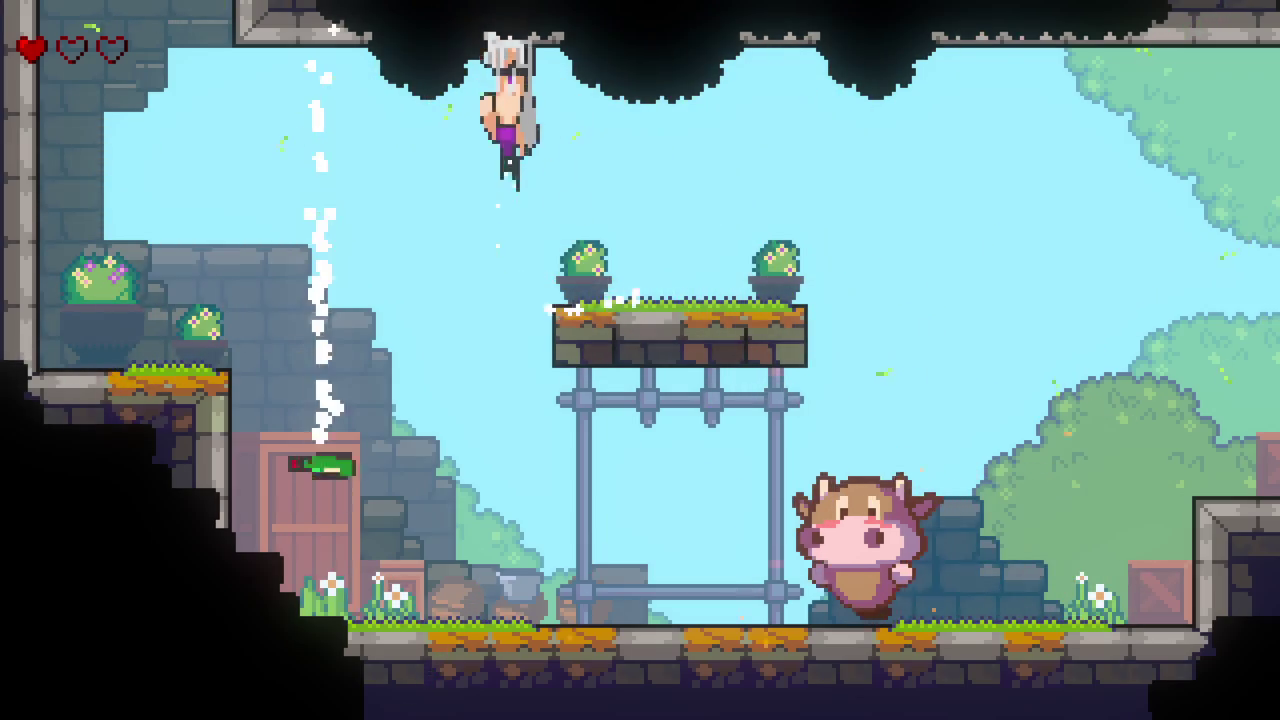
{"action": "key", "text": "space"}
{"action": "key", "text": "x"}
{"action": "key", "text": "Left"}
{"action": "key", "text": "space"}
{"action": "key", "text": "Right"}
{"action": "key", "text": "space"}
{"action": "key", "text": "Left"}
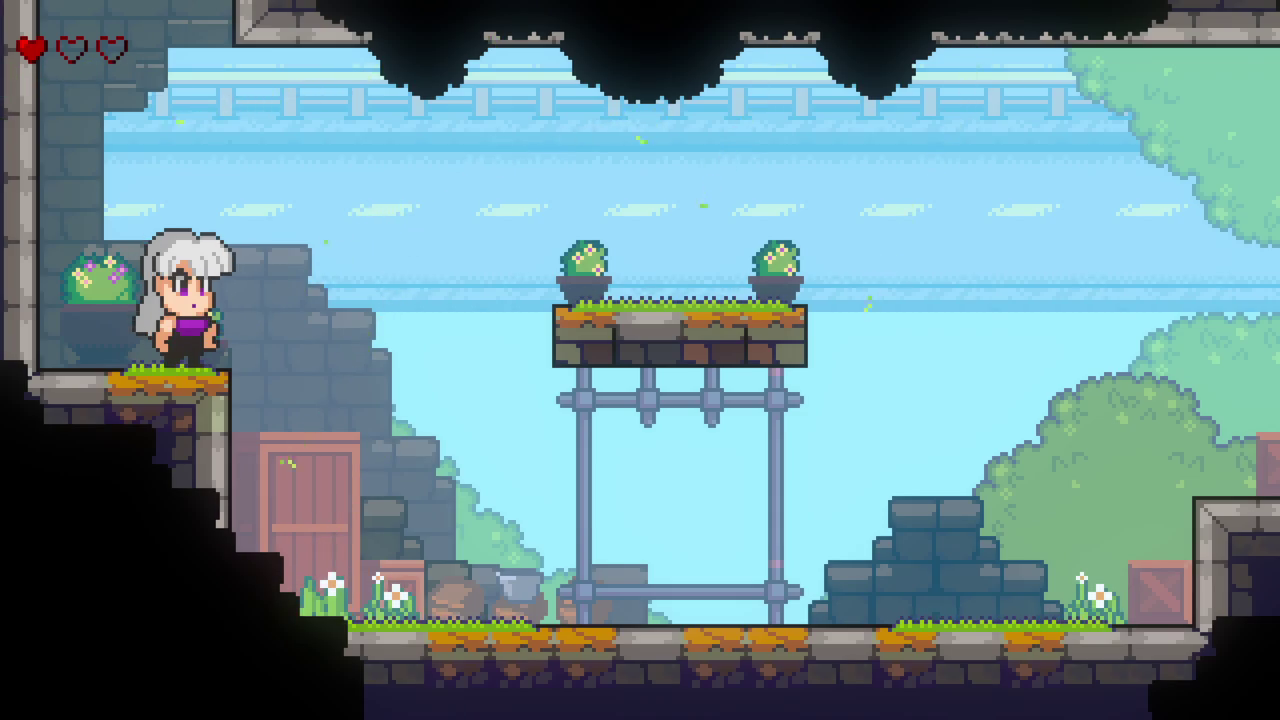
Step: Explore right past the pillar platform, hopping over the stone steps toward another cow
{"action": "key", "text": "Right"}
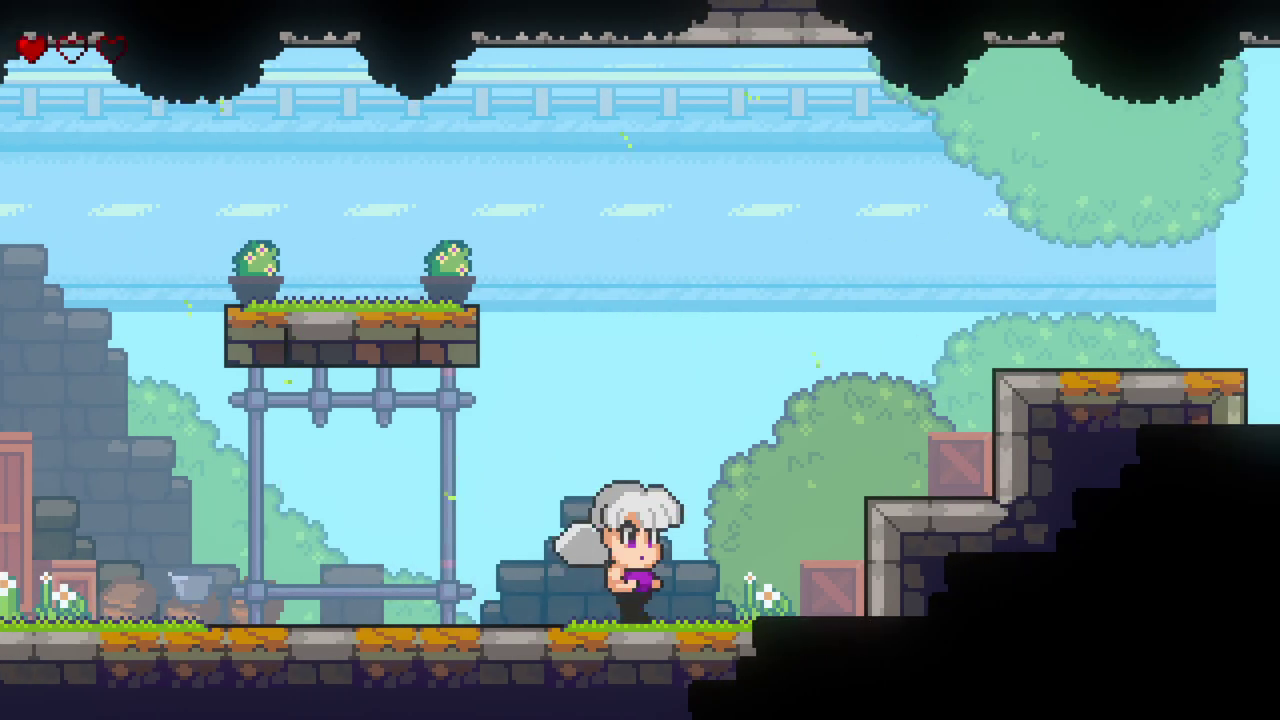
{"action": "key", "text": "Left"}
{"action": "key", "text": "space"}
{"action": "key", "text": "Right"}
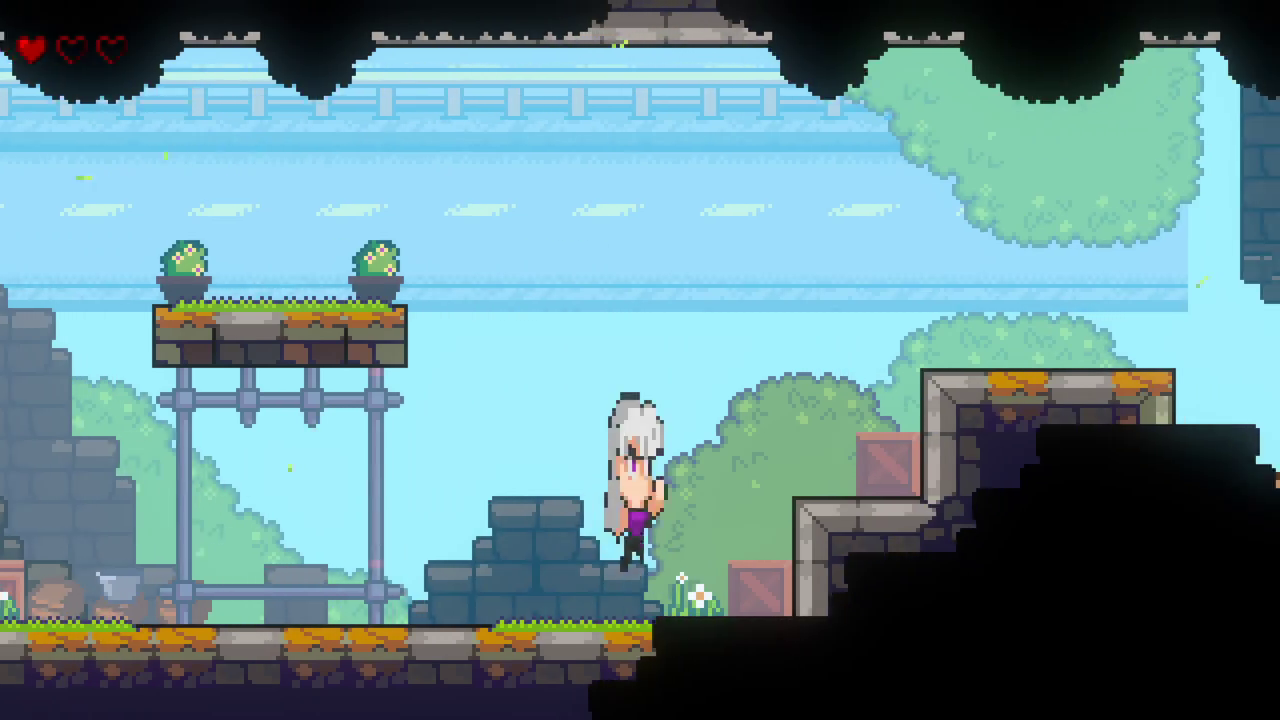
{"action": "key", "text": "Left"}
{"action": "key", "text": "space"}
{"action": "key", "text": "Right"}
{"action": "key", "text": "space"}
{"action": "key", "text": "Left"}
{"action": "key", "text": "space"}
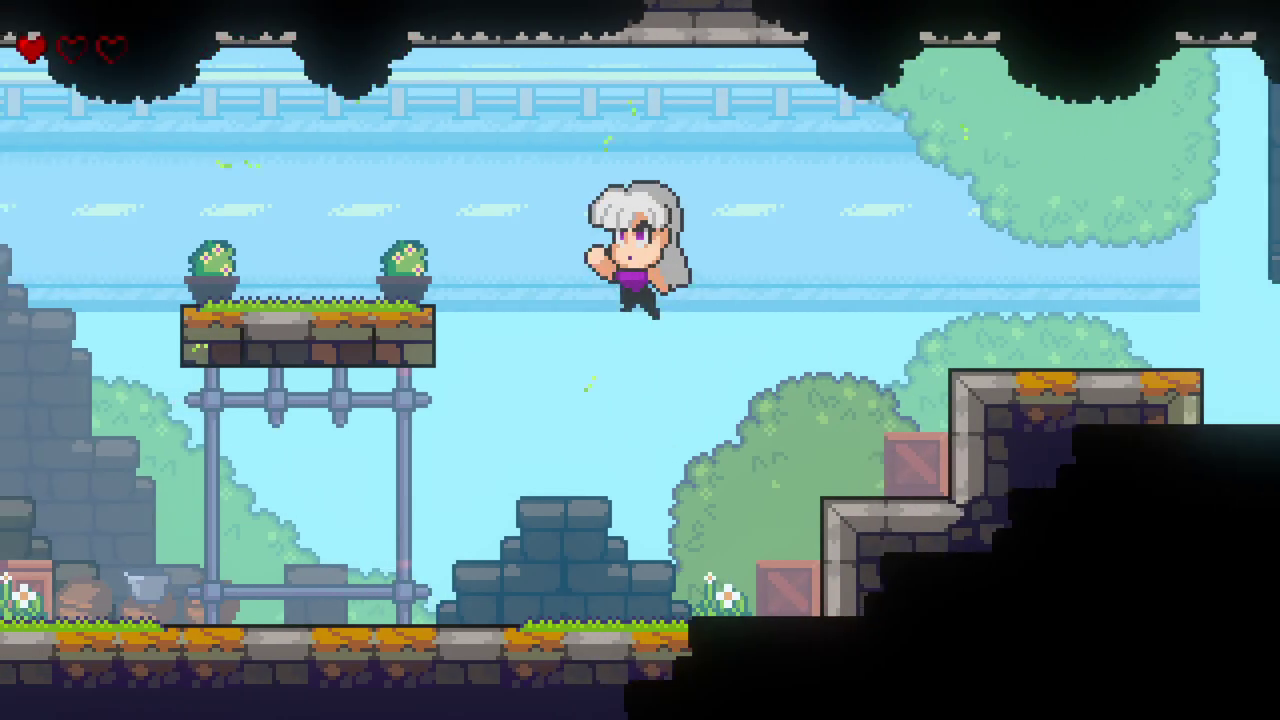
{"action": "key", "text": "Right"}
{"action": "key", "text": "space"}
{"action": "key", "text": "space"}
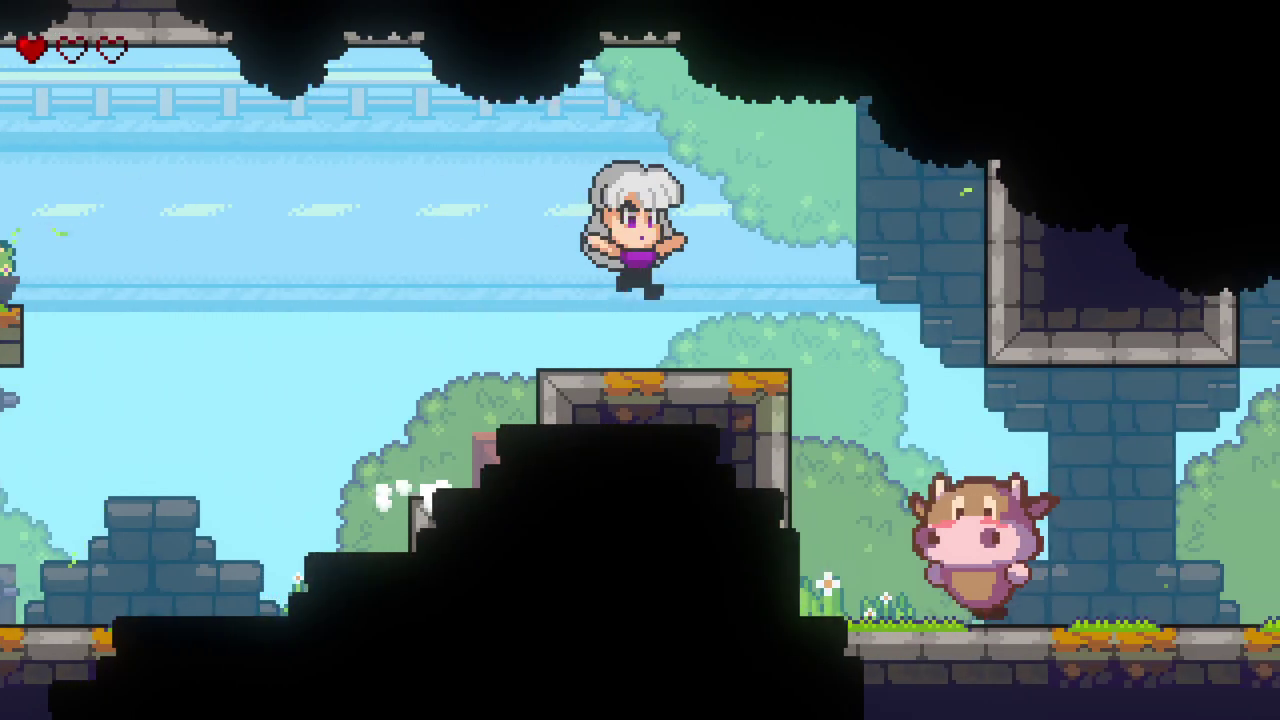
{"action": "key", "text": "space"}
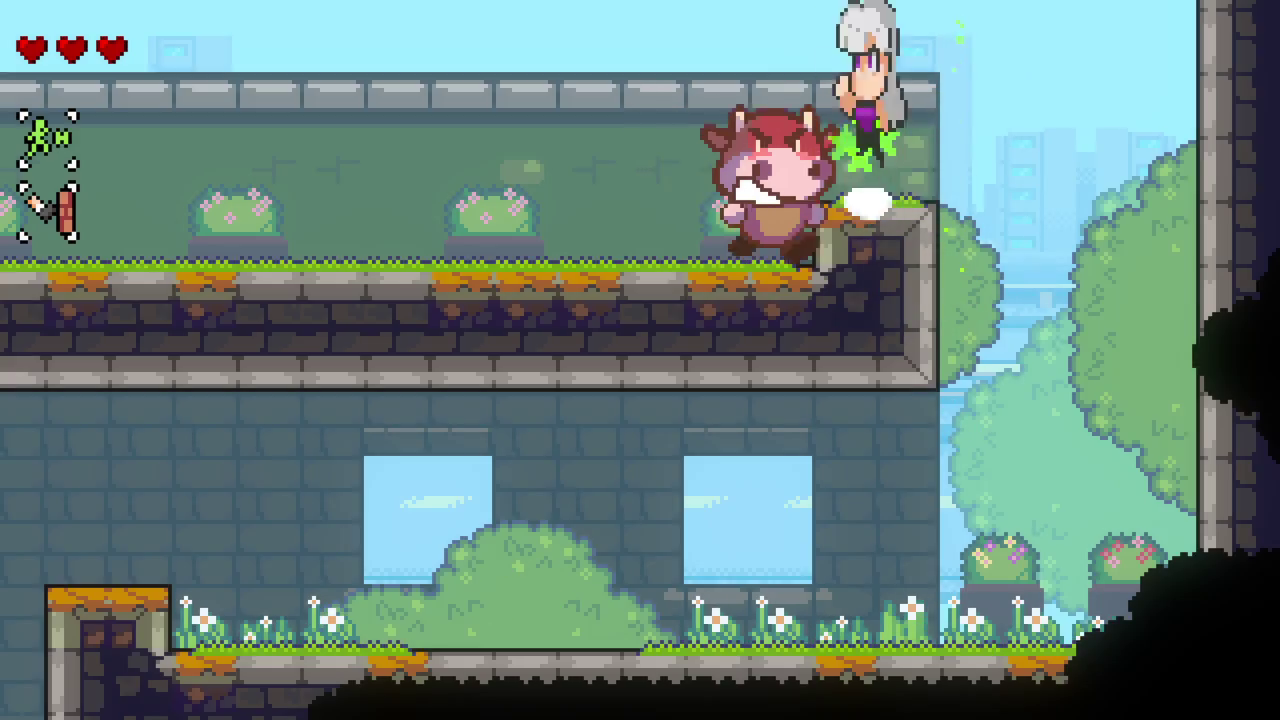
Step: Leap off the top ledge over the balloon cow and hit the cows below twice
{"action": "key", "text": "Left"}
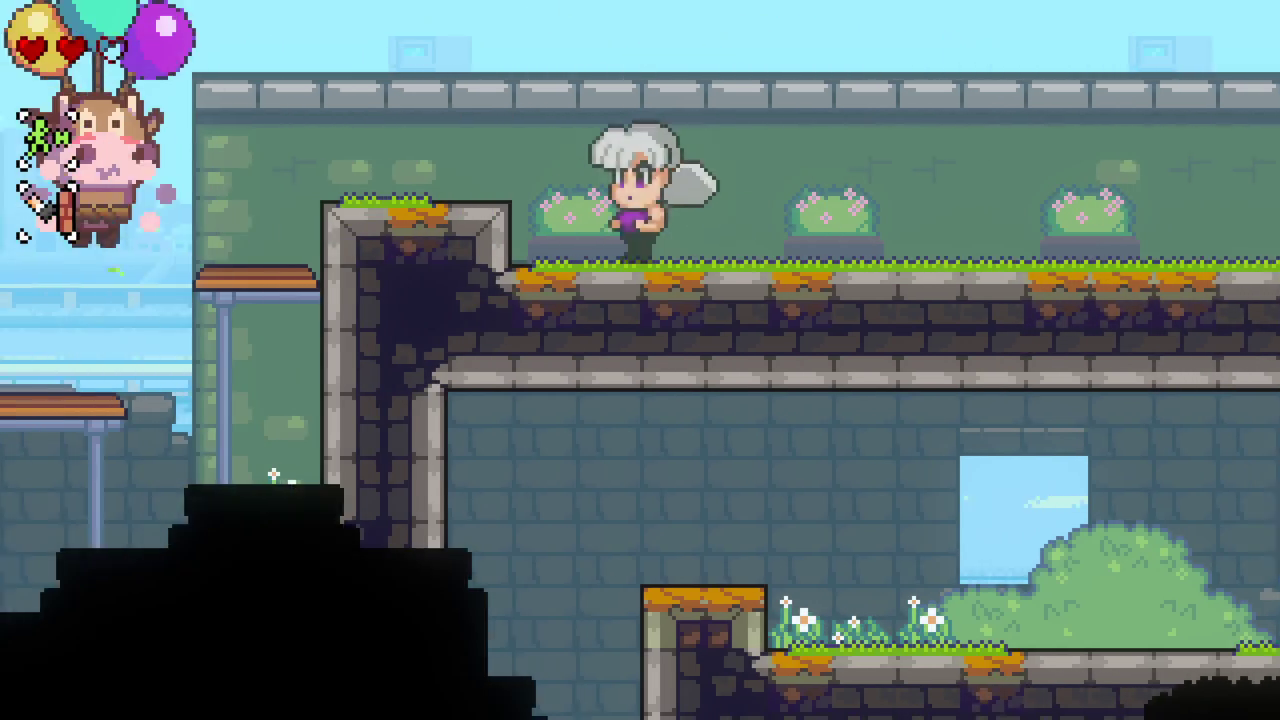
{"action": "key", "text": "space"}
{"action": "key", "text": "Left"}
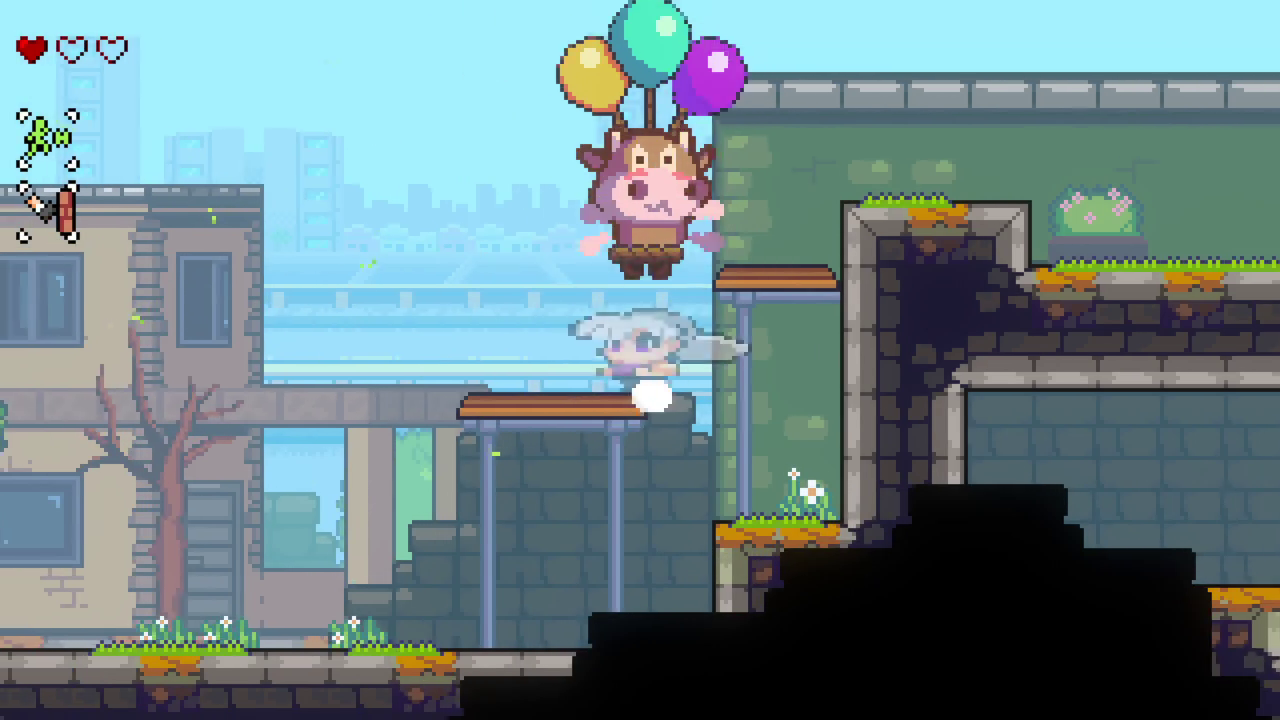
{"action": "key", "text": "space"}
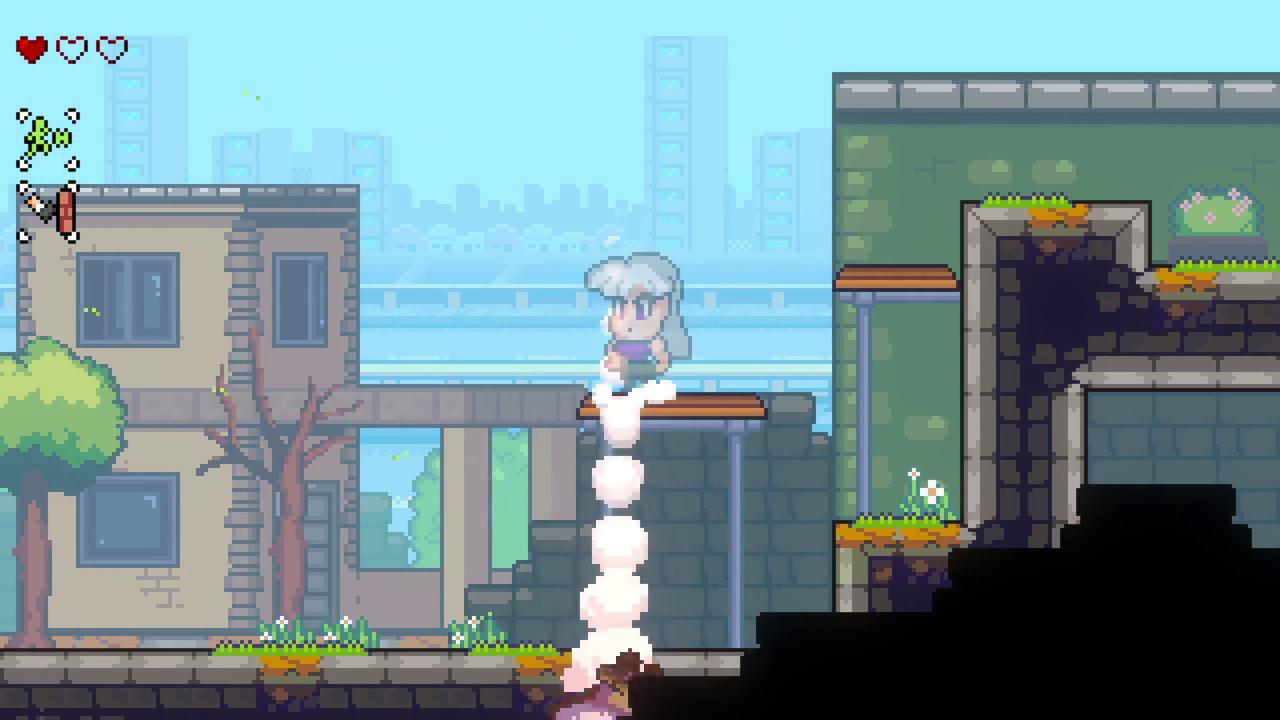
{"action": "key", "text": "Left"}
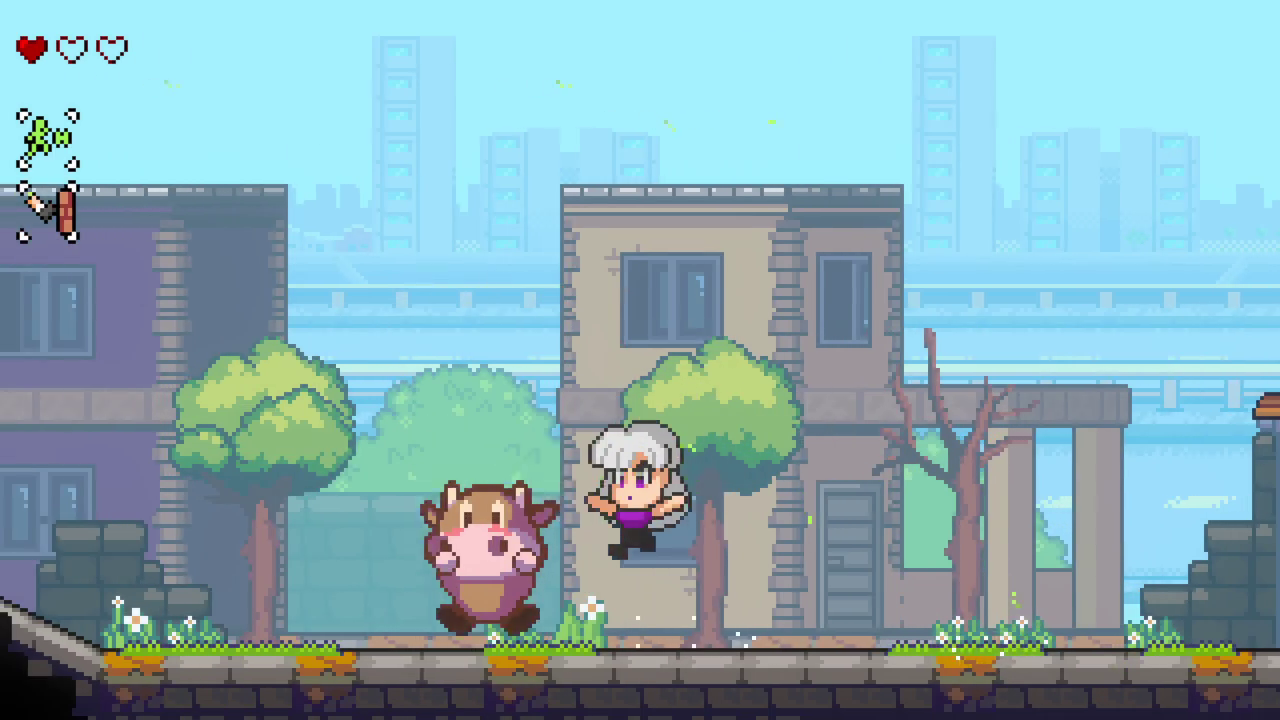
{"action": "key", "text": "x"}
{"action": "key", "text": "Right"}
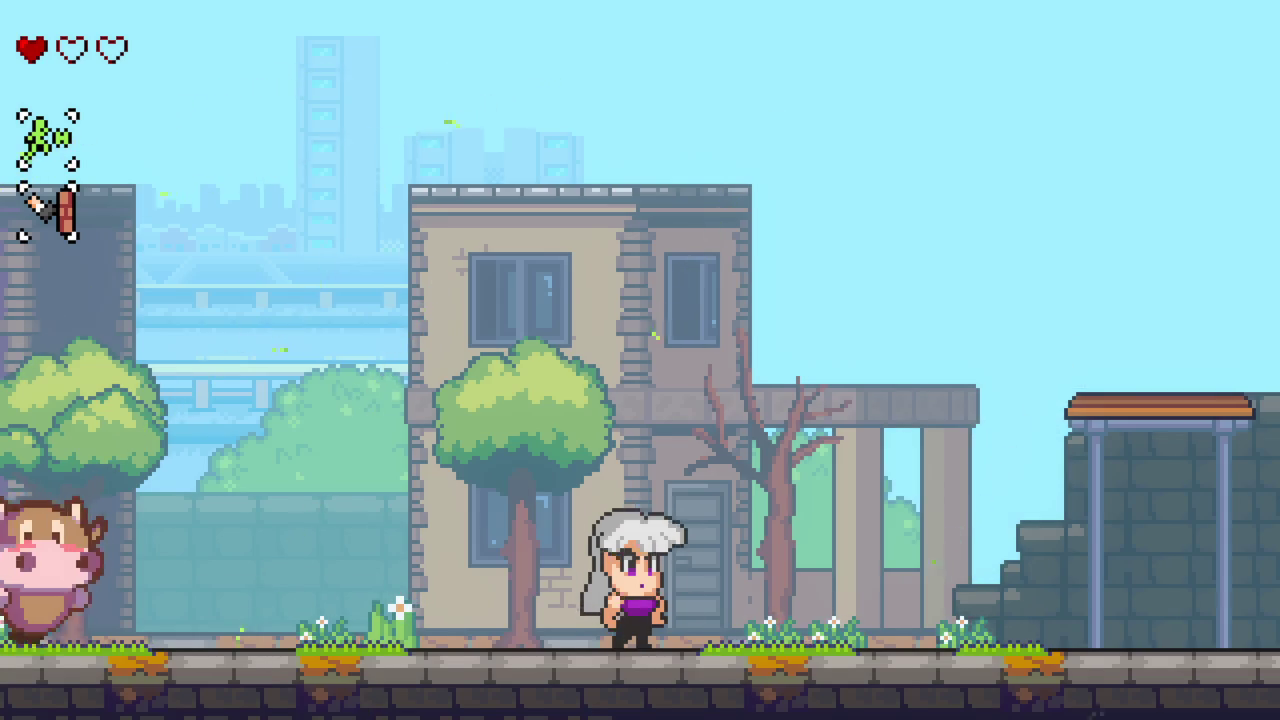
{"action": "key", "text": "Left"}
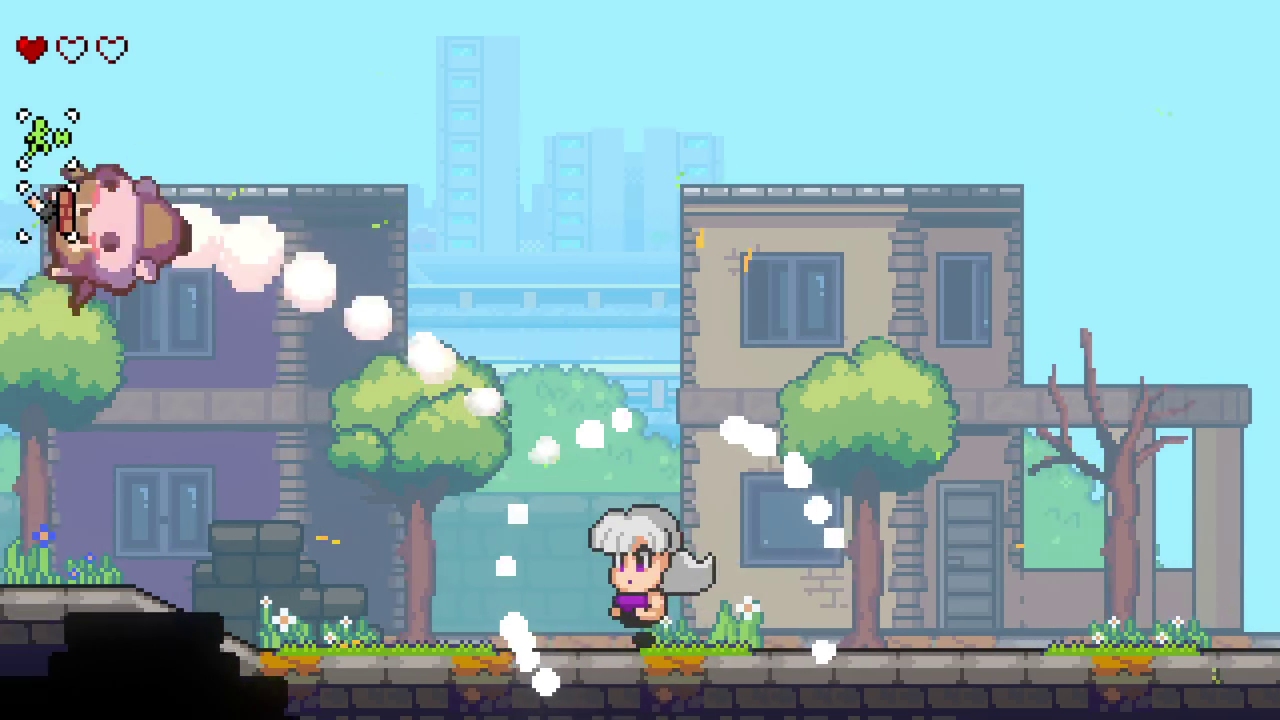
{"action": "key", "text": "Left"}
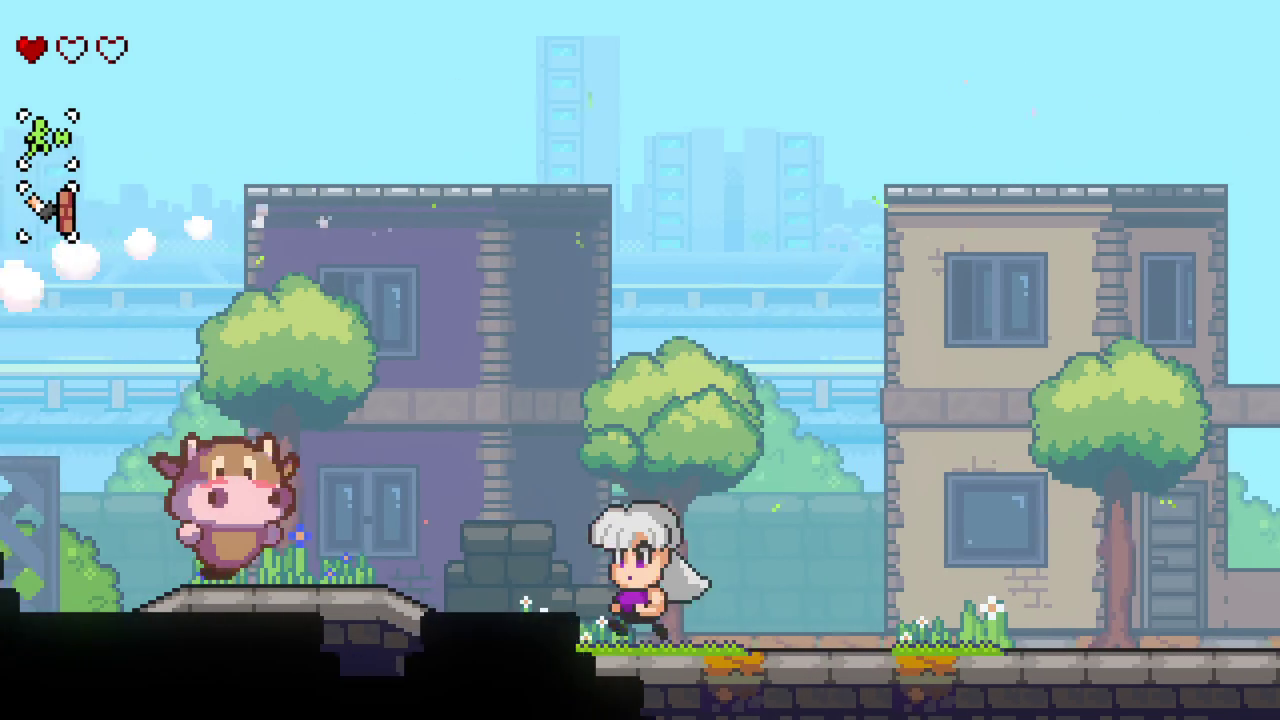
{"action": "key", "text": "x"}
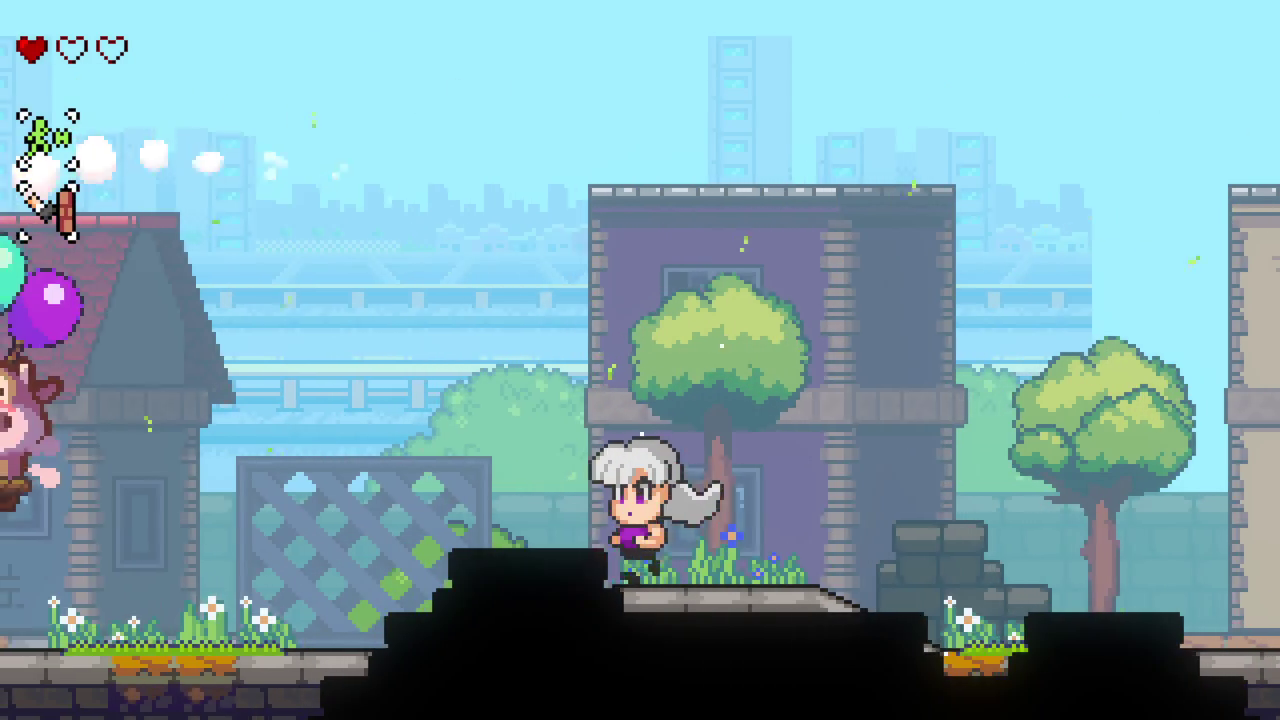
Step: Run the street between the stone ruin and balloon cow, then jump the gap down beside a cow
{"action": "key", "text": "Right"}
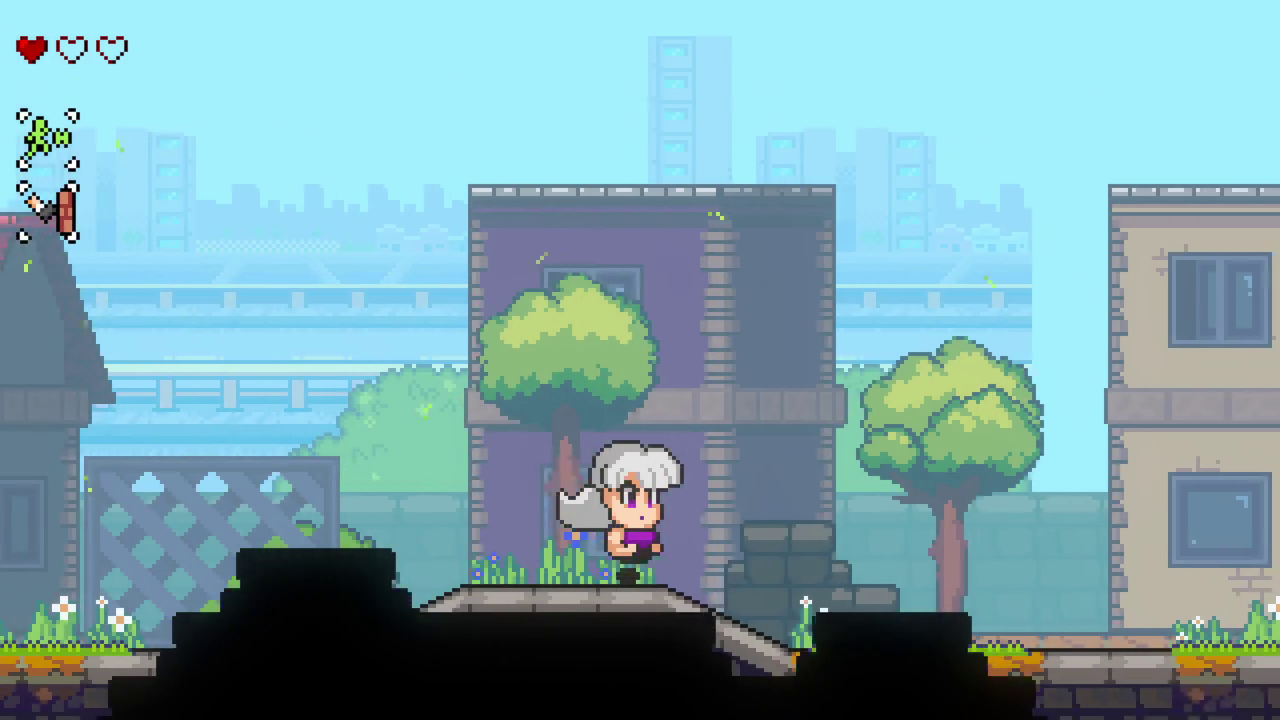
{"action": "key", "text": "Right"}
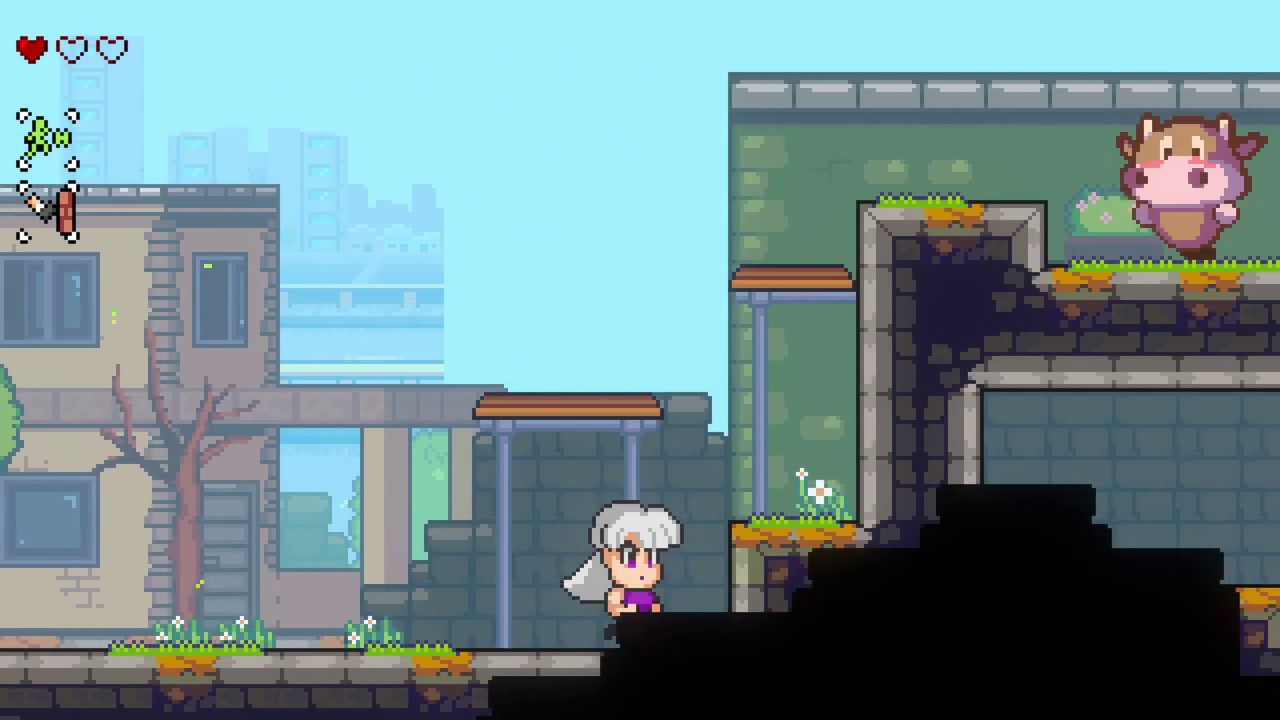
{"action": "key", "text": "Left"}
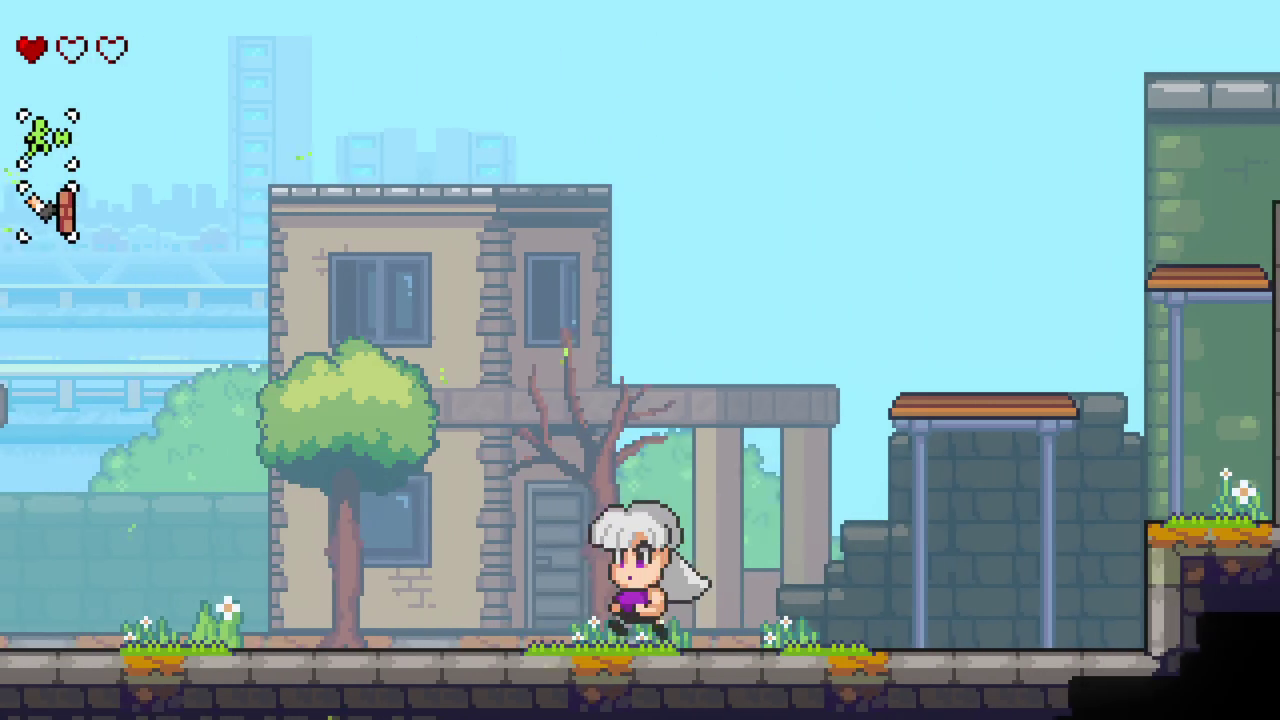
{"action": "key", "text": "Left"}
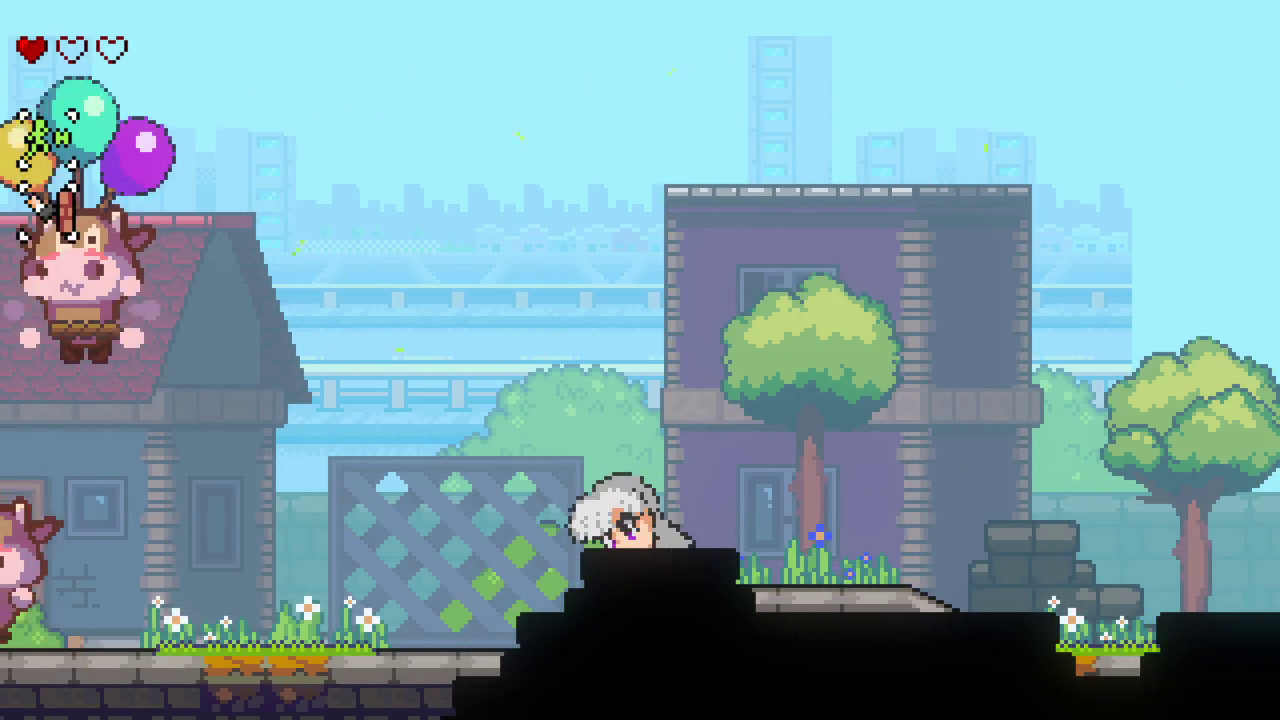
{"action": "key", "text": "Right"}
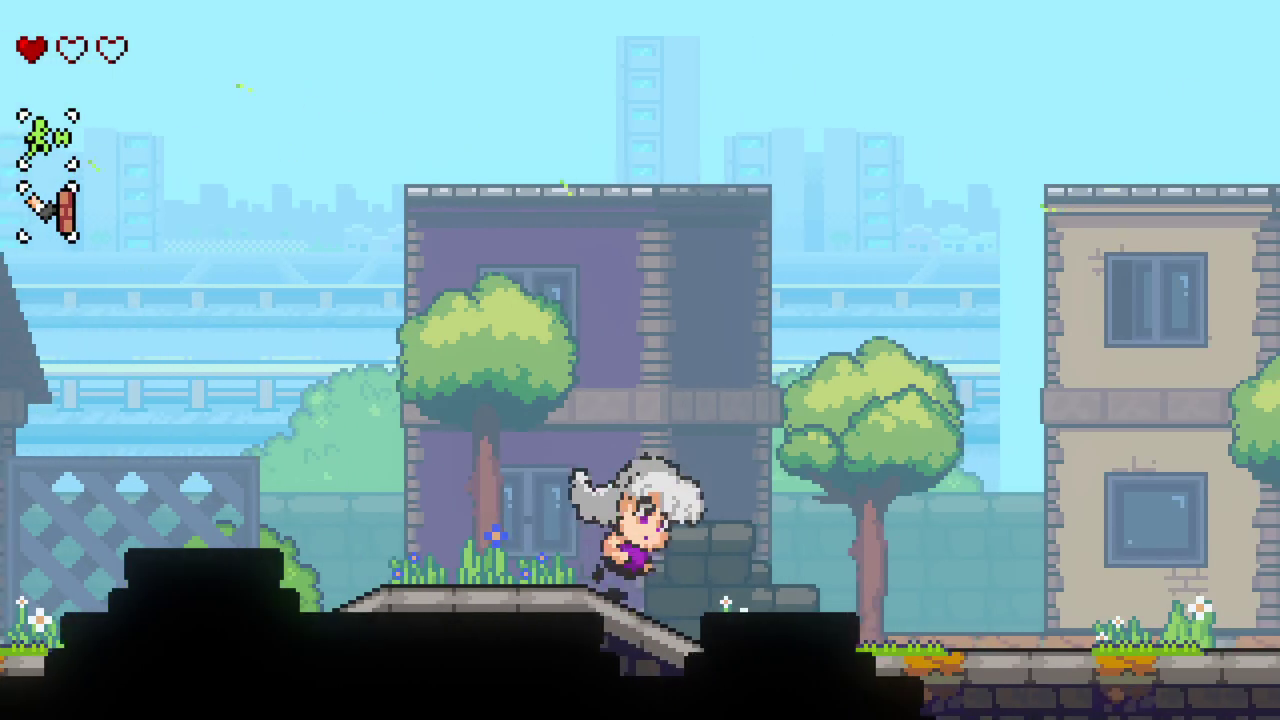
{"action": "key", "text": "Right"}
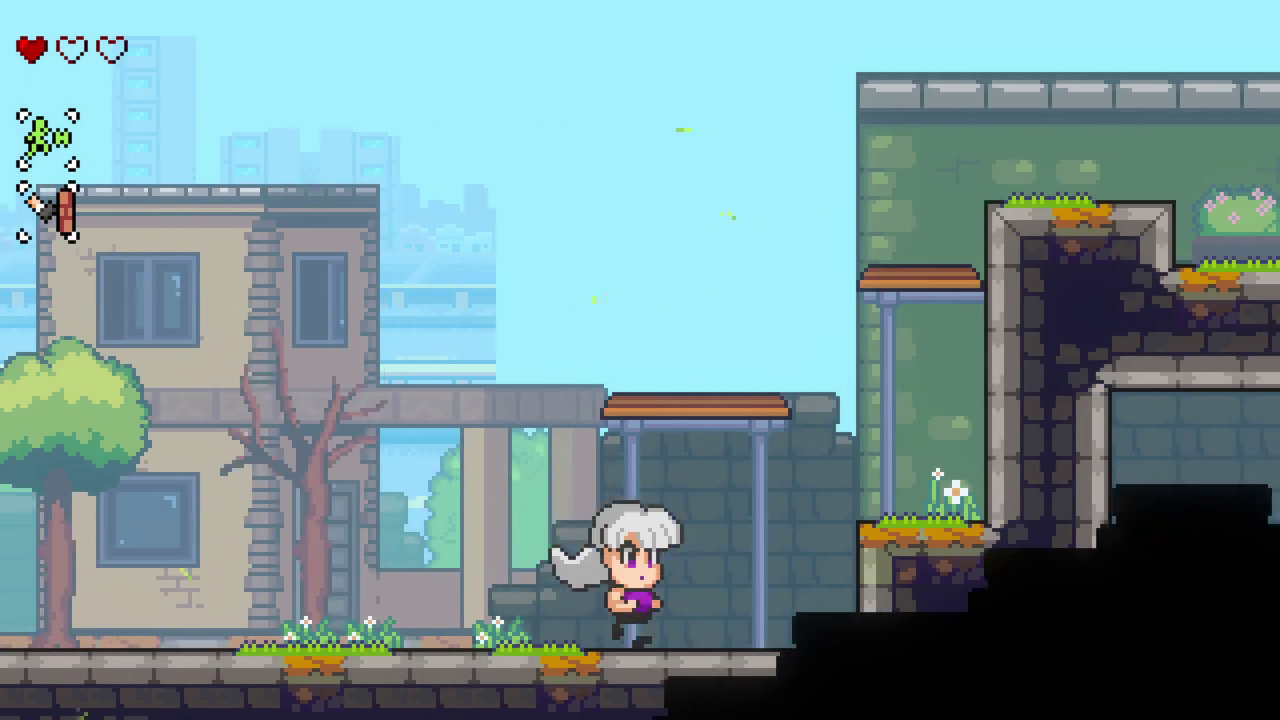
{"action": "key", "text": "space"}
{"action": "key", "text": "Left"}
{"action": "key", "text": "space"}
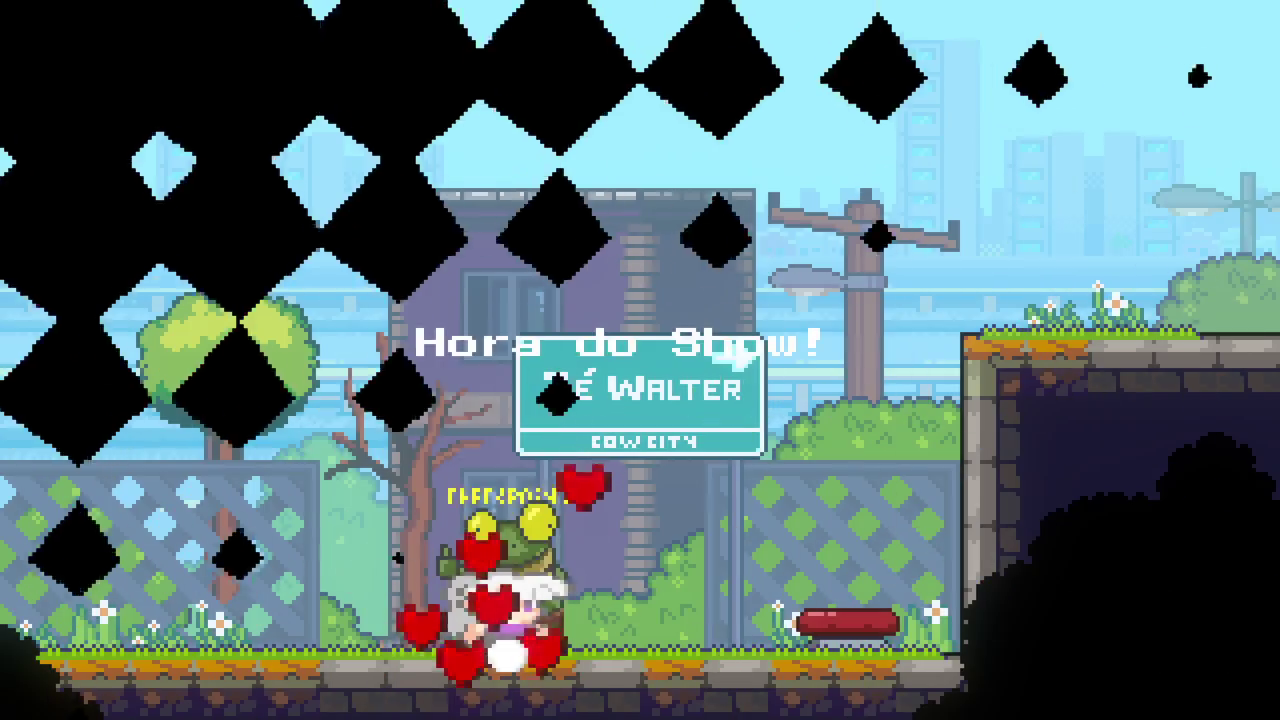
Step: Spring into the next room, dive onto the cow, hit the balloon cows, and slash the street cow
{"action": "key", "text": "Right"}
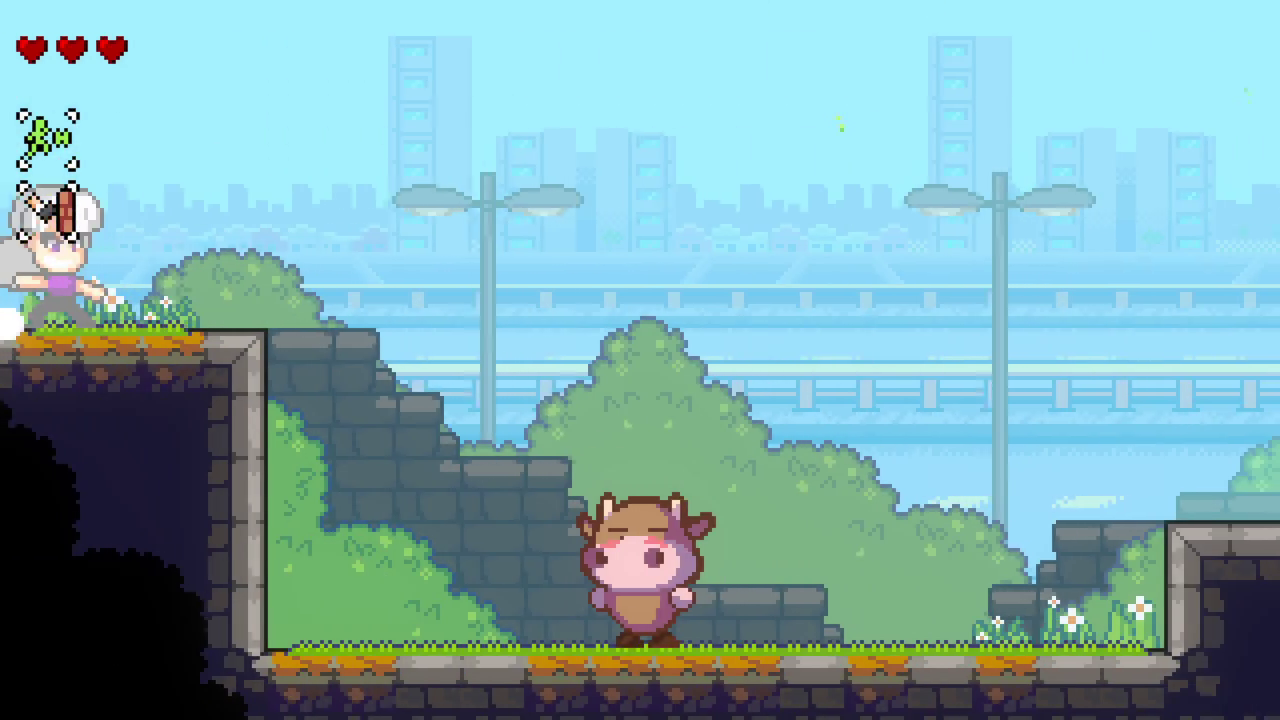
{"action": "key", "text": "Right"}
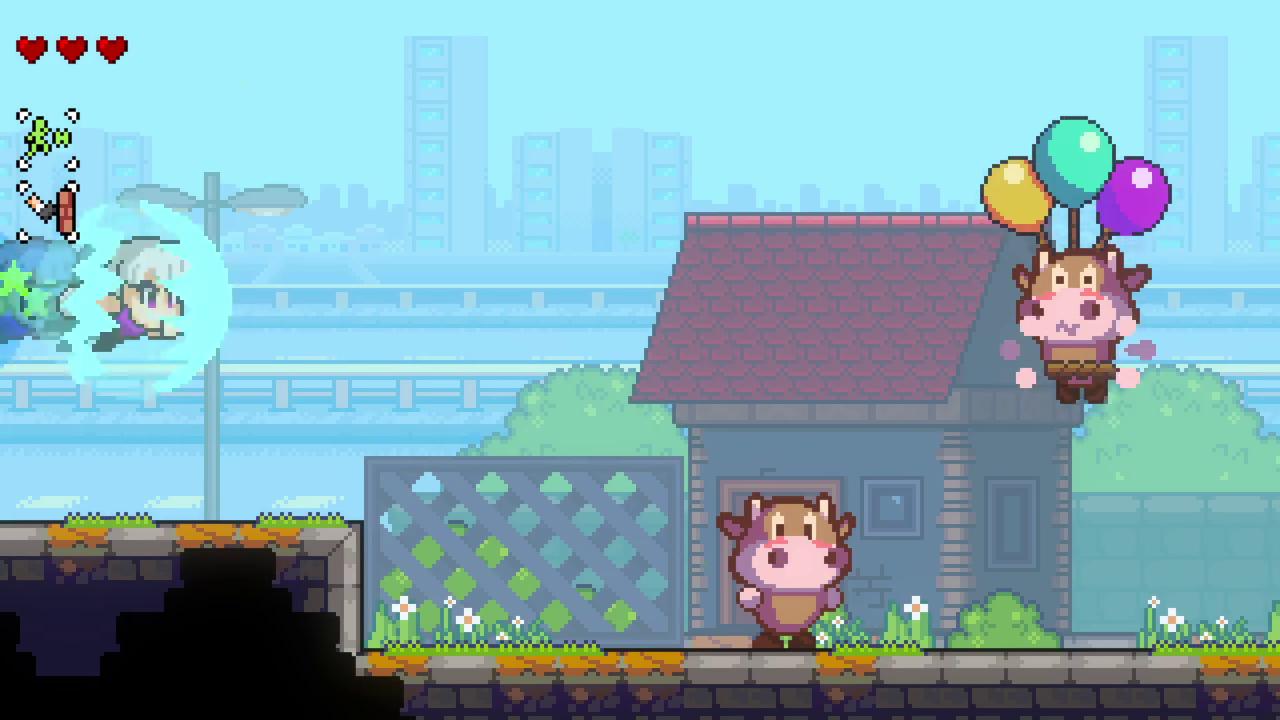
{"action": "key", "text": "Right"}
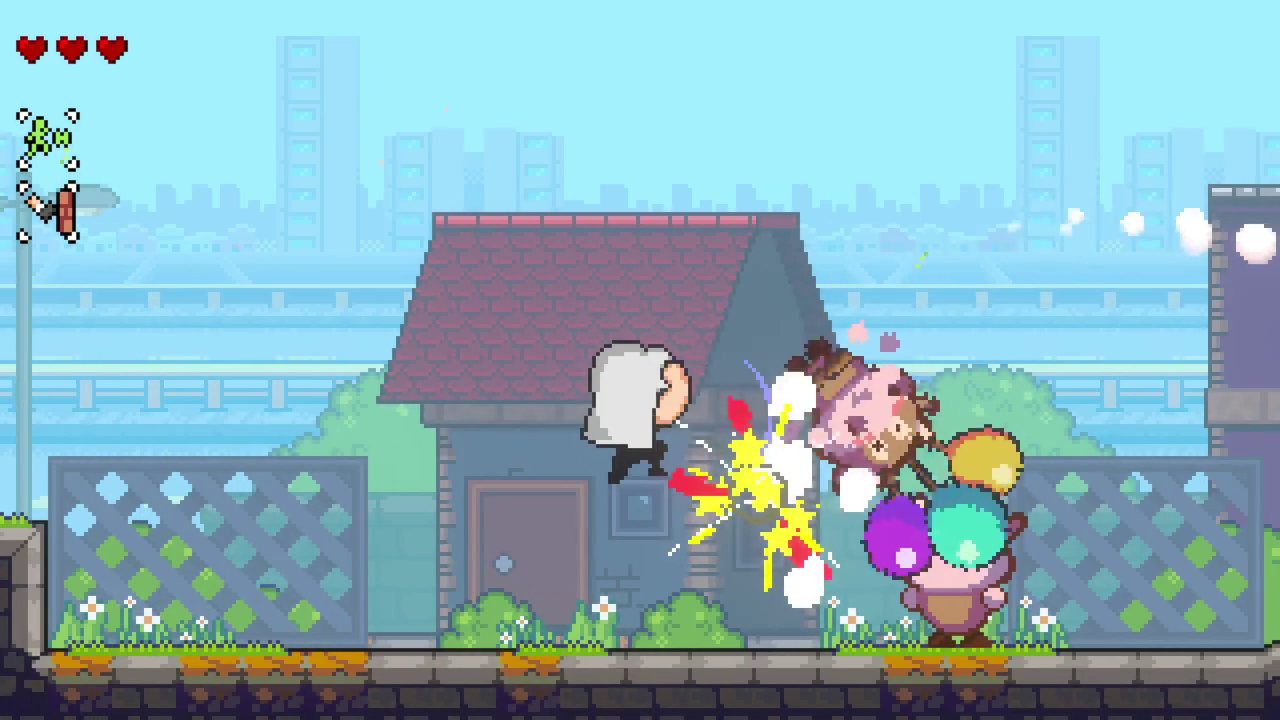
{"action": "key", "text": "Right"}
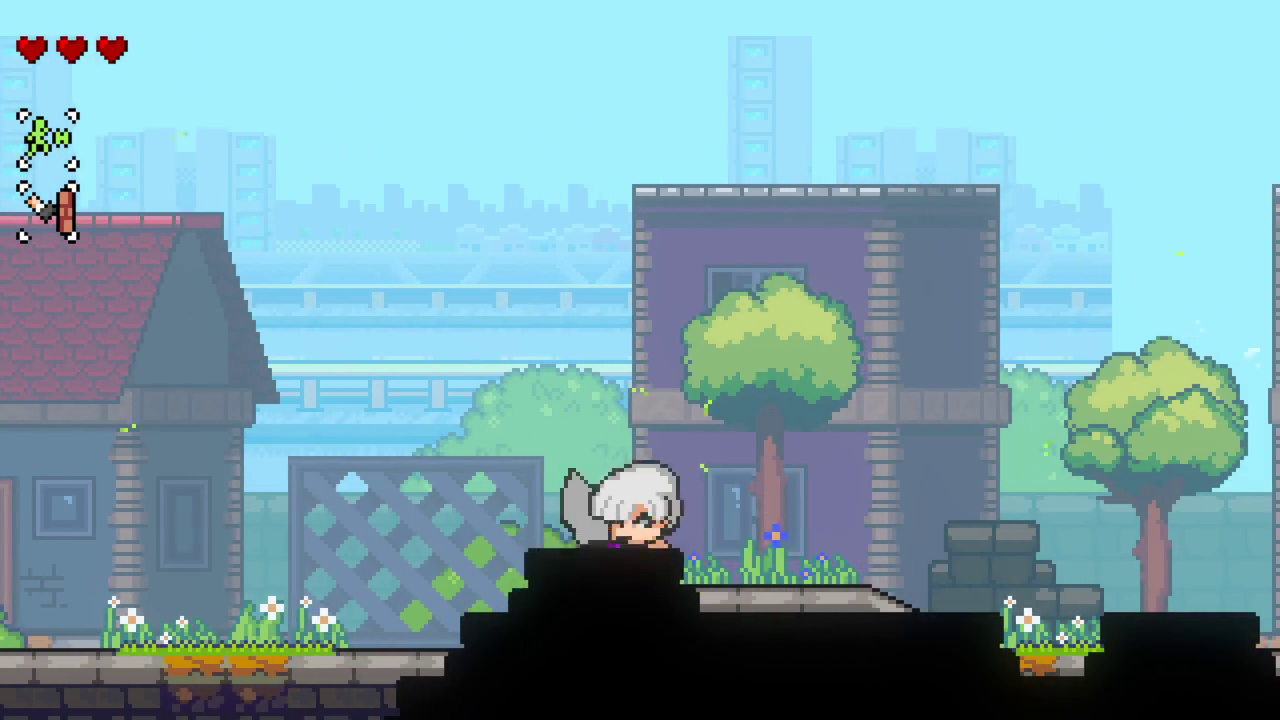
{"action": "key", "text": "x"}
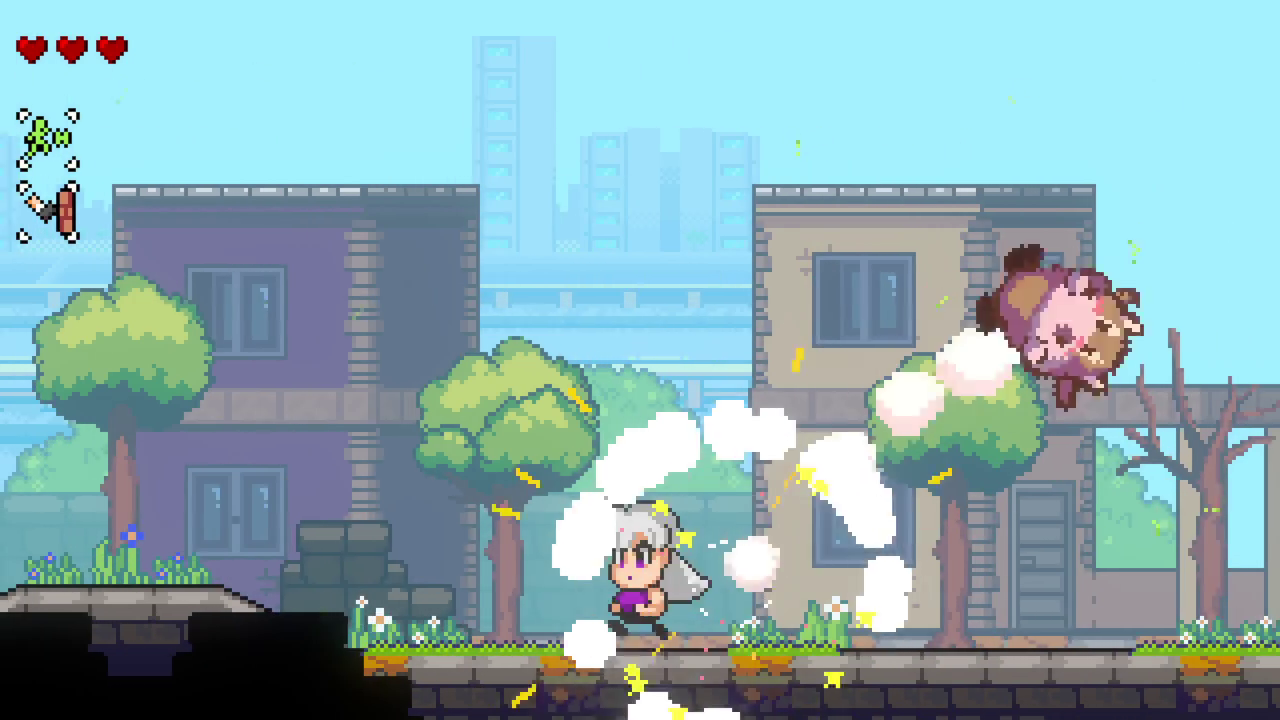
{"action": "key", "text": "Left"}
{"action": "key", "text": "Left"}
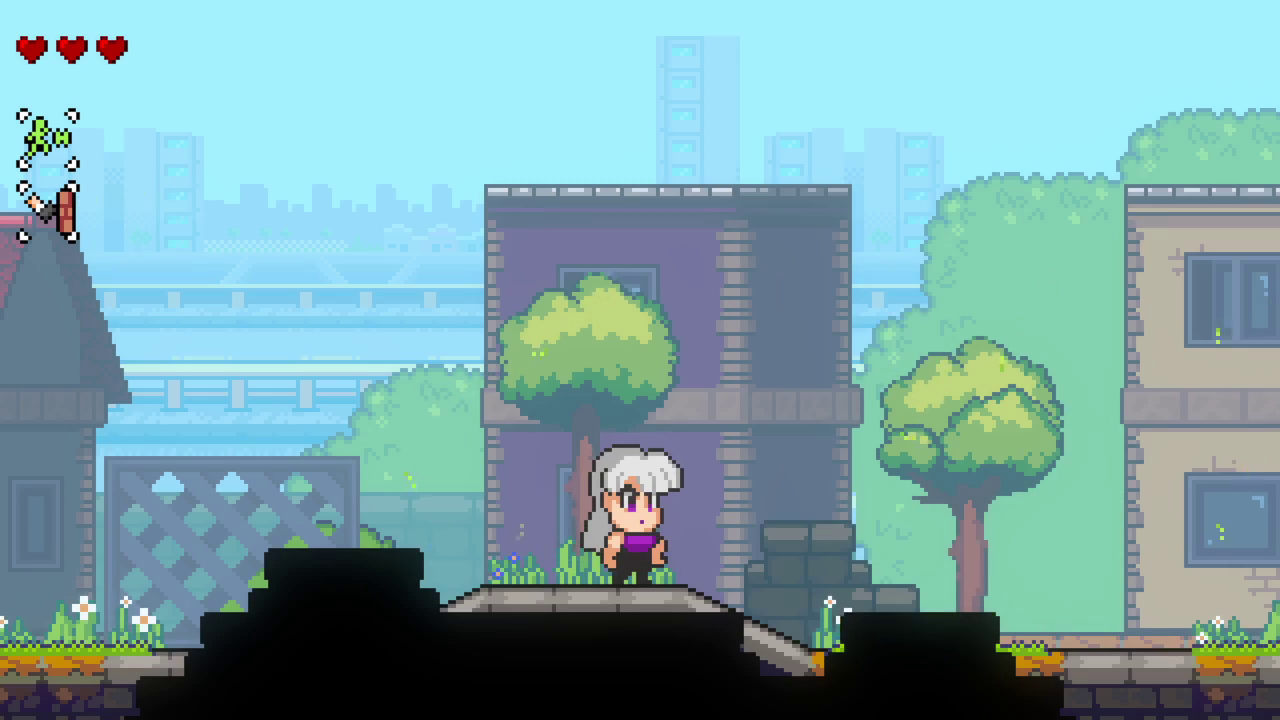
Step: Run between the red-roofed house and balloon cow, then ground-pound the approaching cow by the purple building
{"action": "key", "text": "Left"}
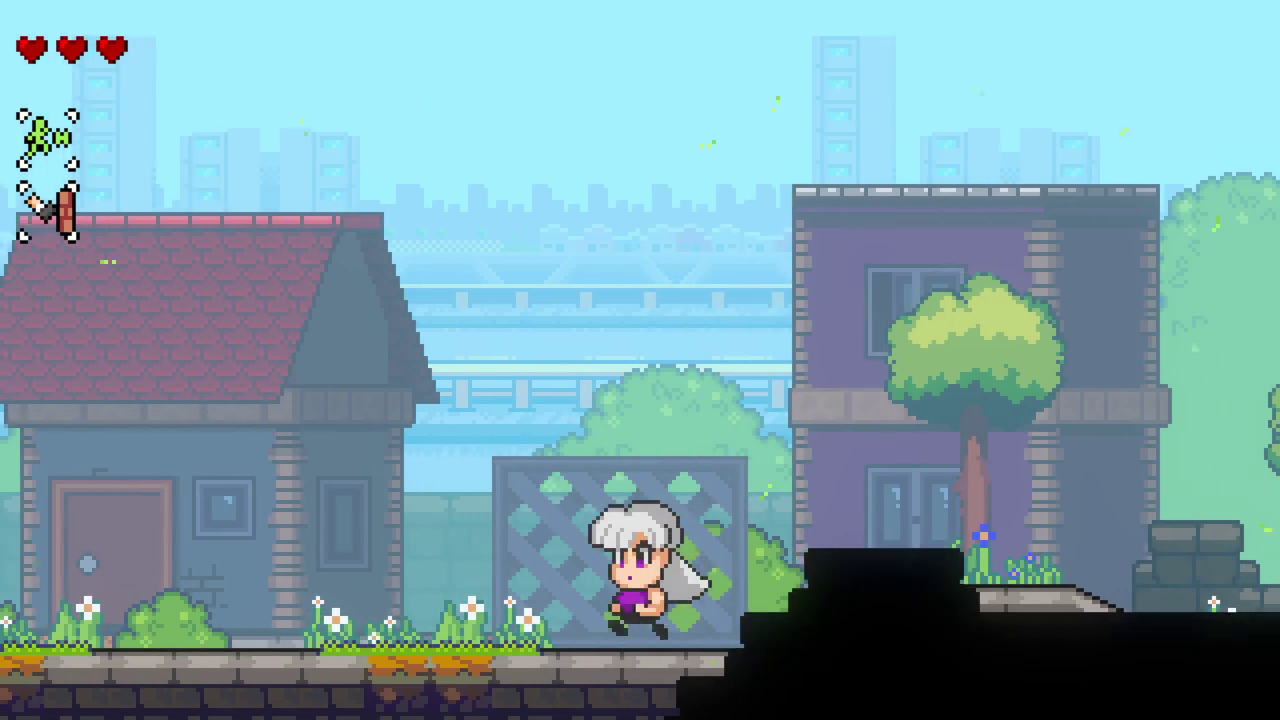
{"action": "key", "text": "Right"}
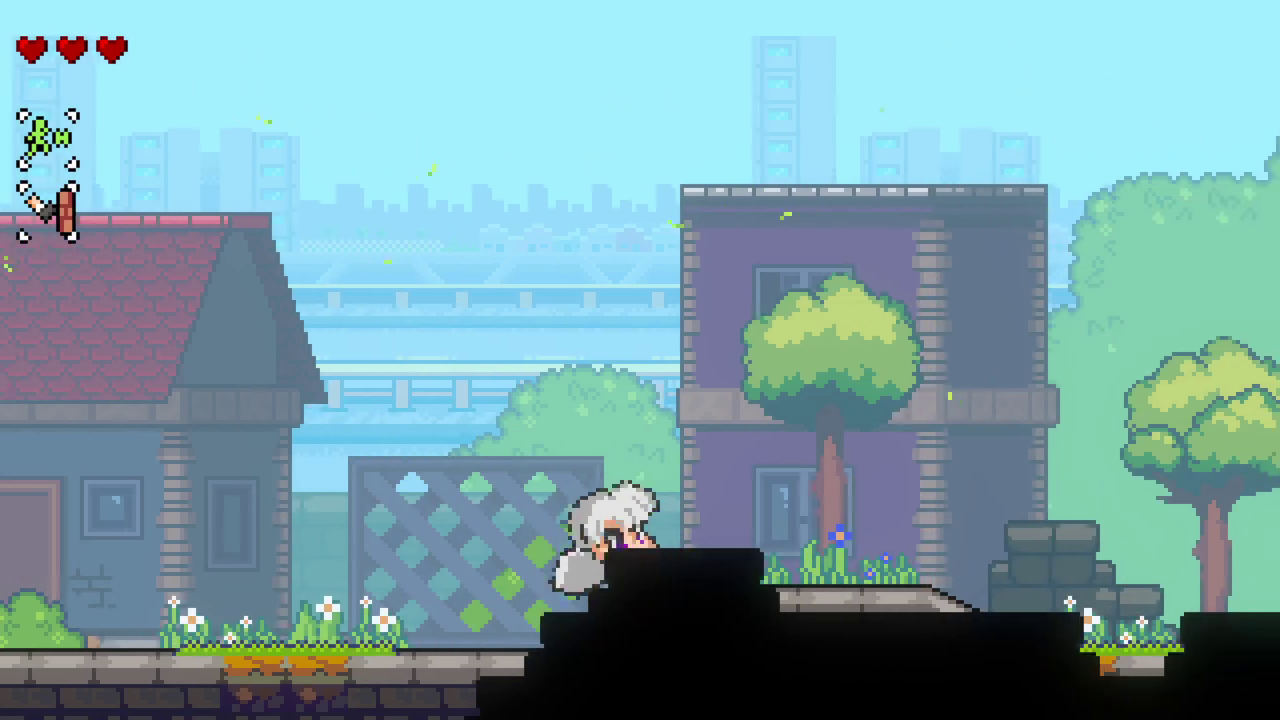
{"action": "key", "text": "Right"}
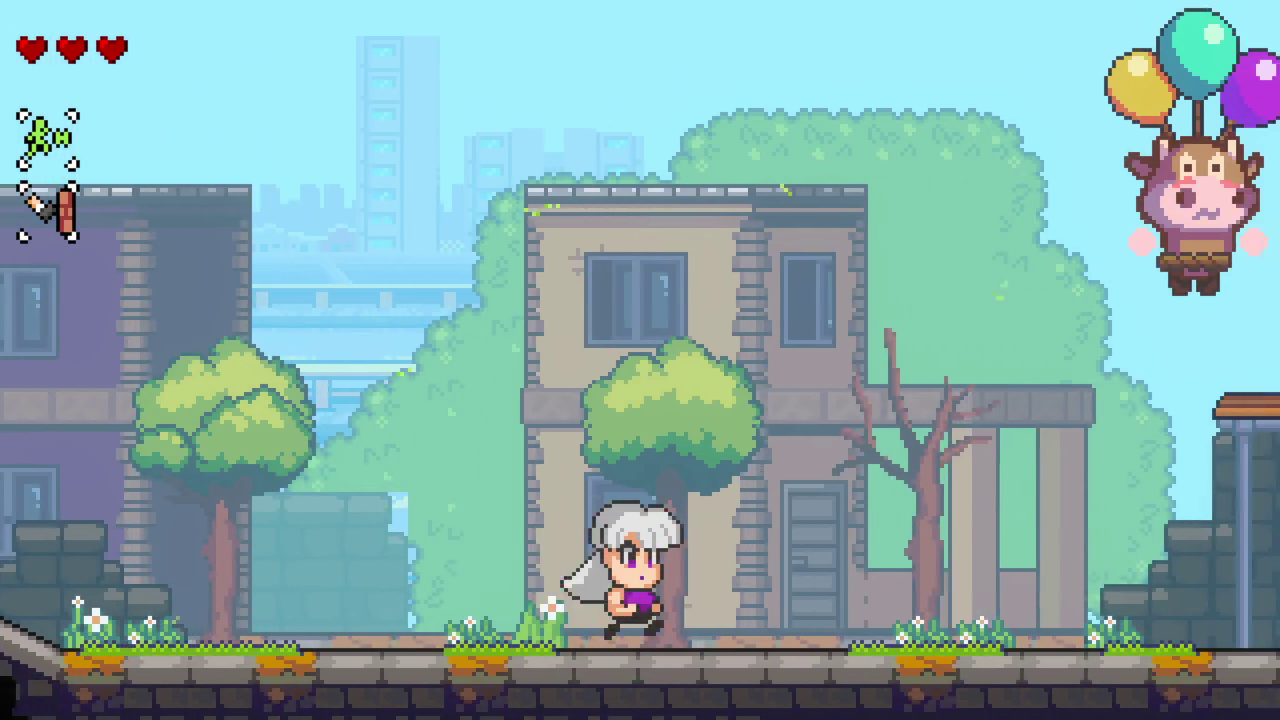
{"action": "key", "text": "Left"}
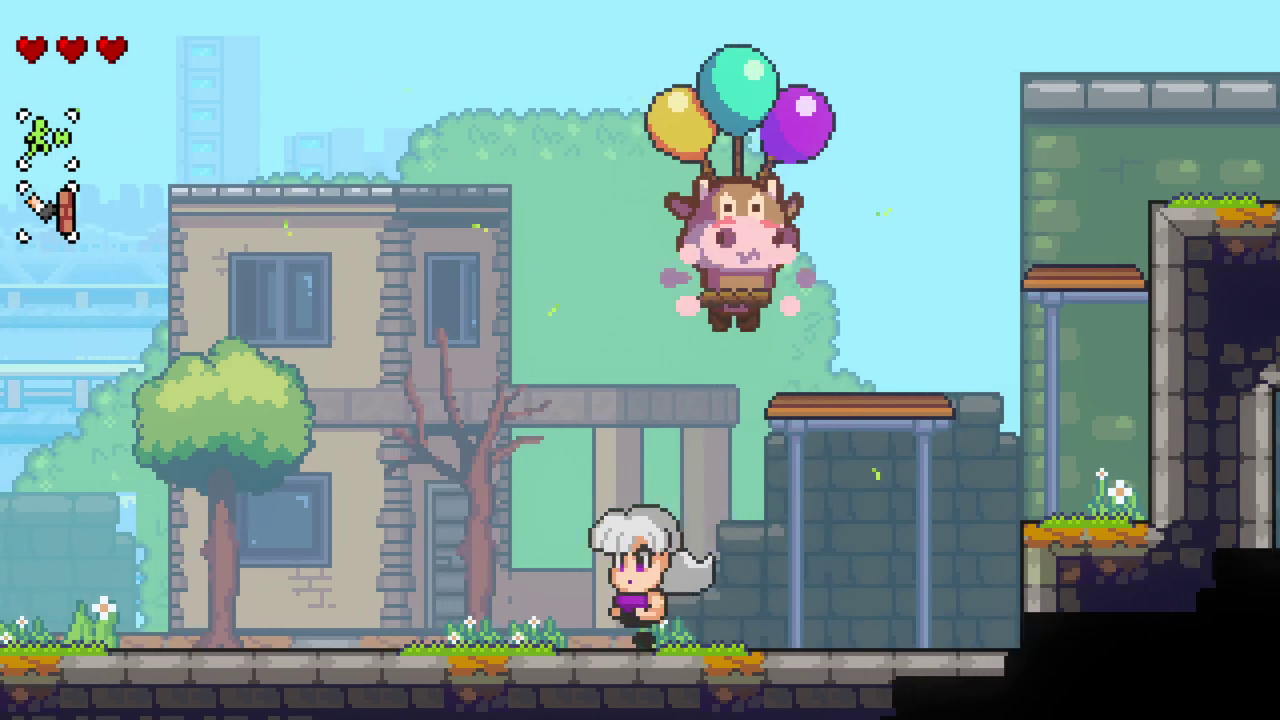
{"action": "key", "text": "Left"}
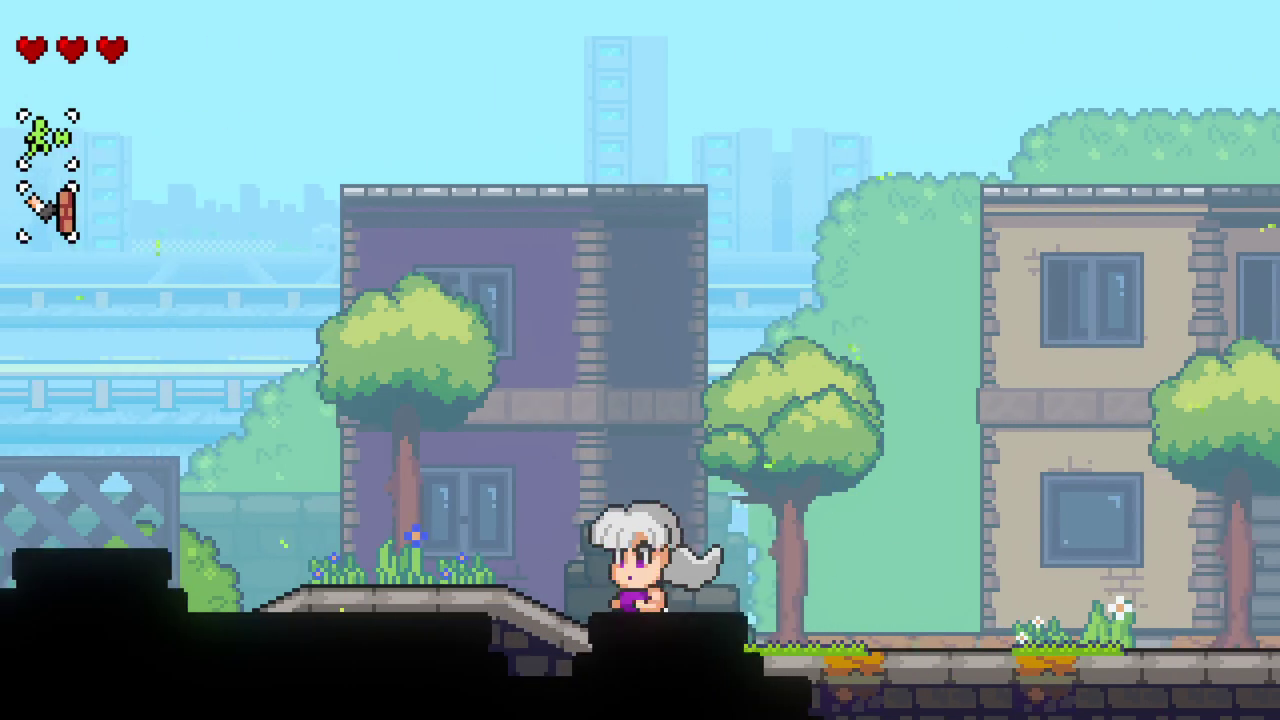
{"action": "key", "text": "Right"}
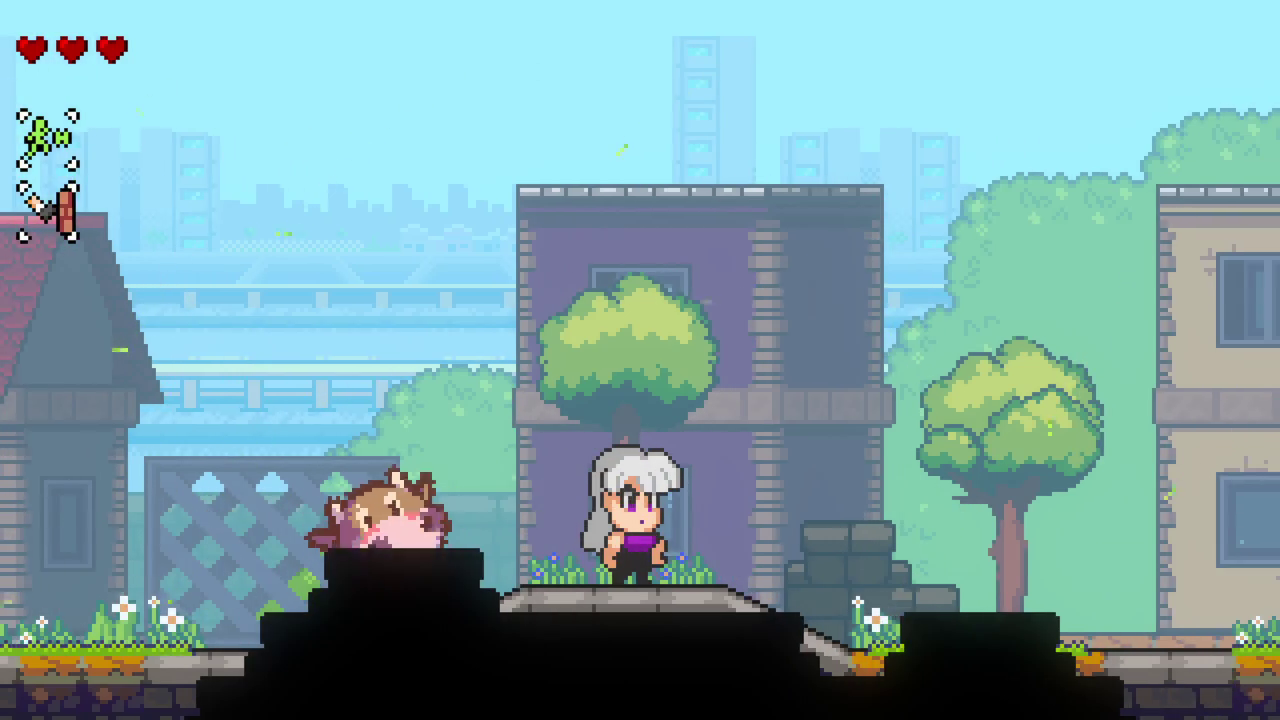
{"action": "key", "text": "space"}
{"action": "key", "text": "Down"}
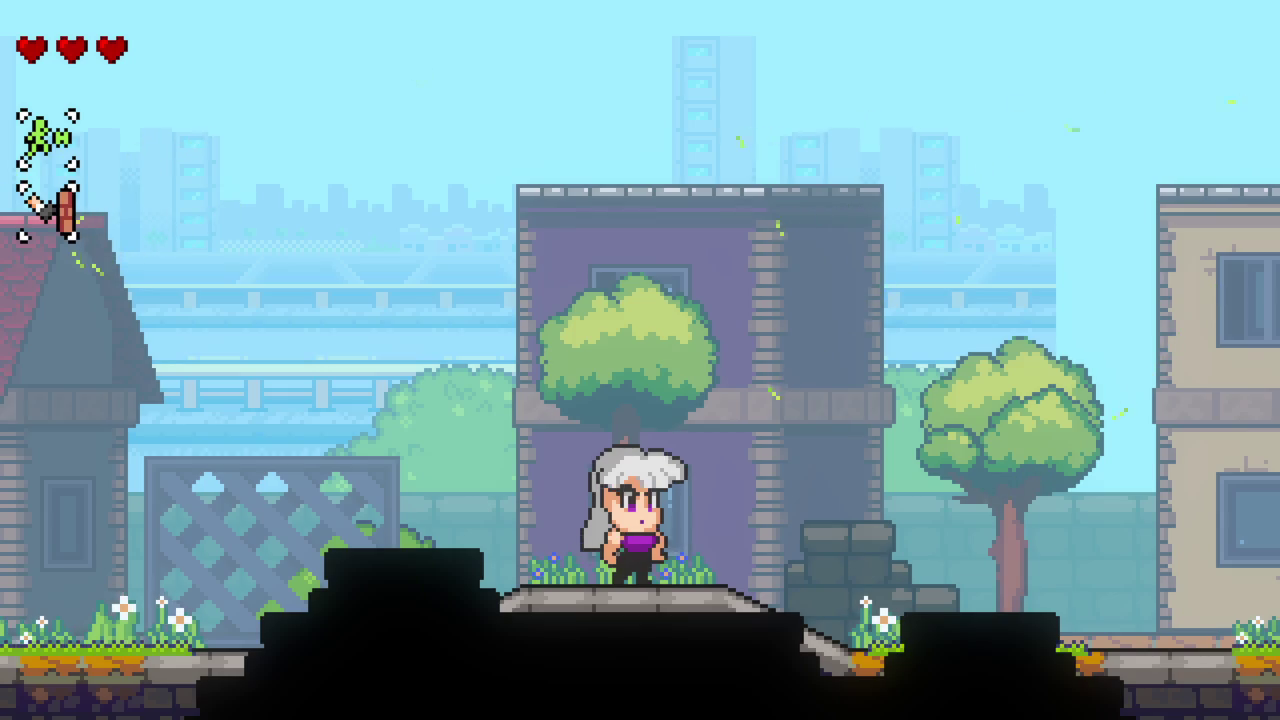
Step: Run Ceres right to the stone ruin and back left up the steps, jumping at the balloon cow
{"action": "key", "text": "Left"}
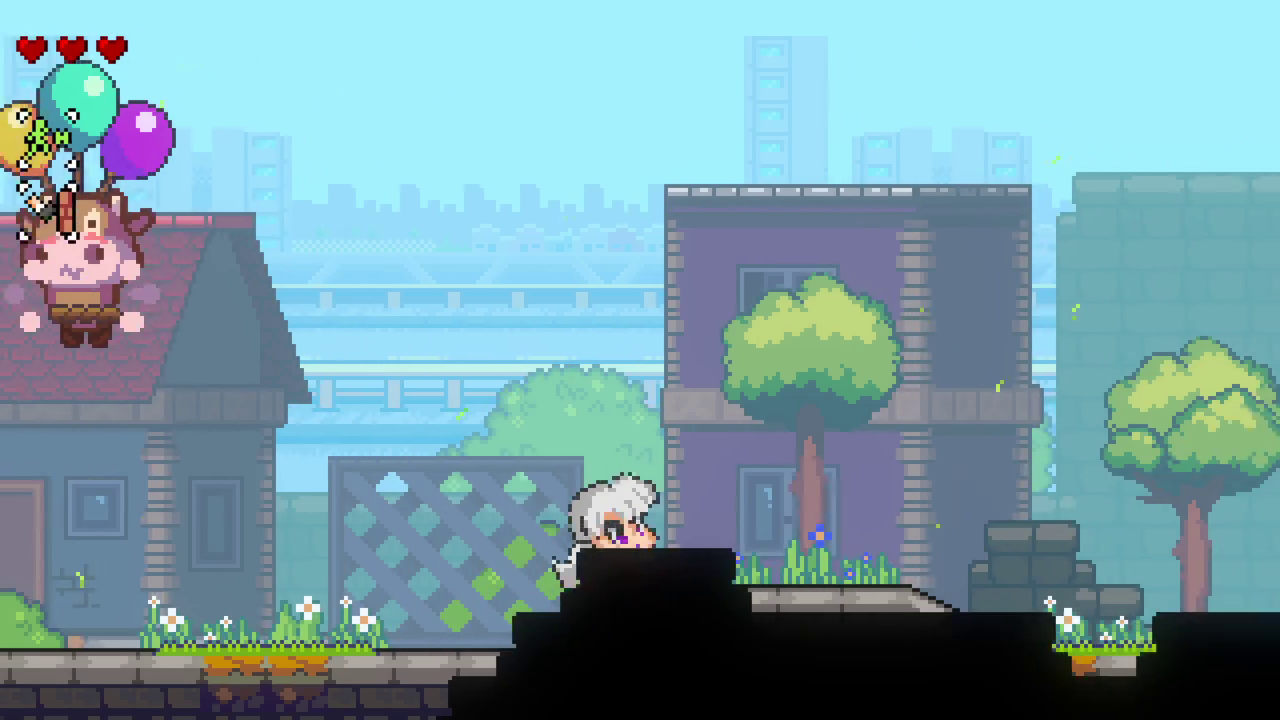
{"action": "key", "text": "Right"}
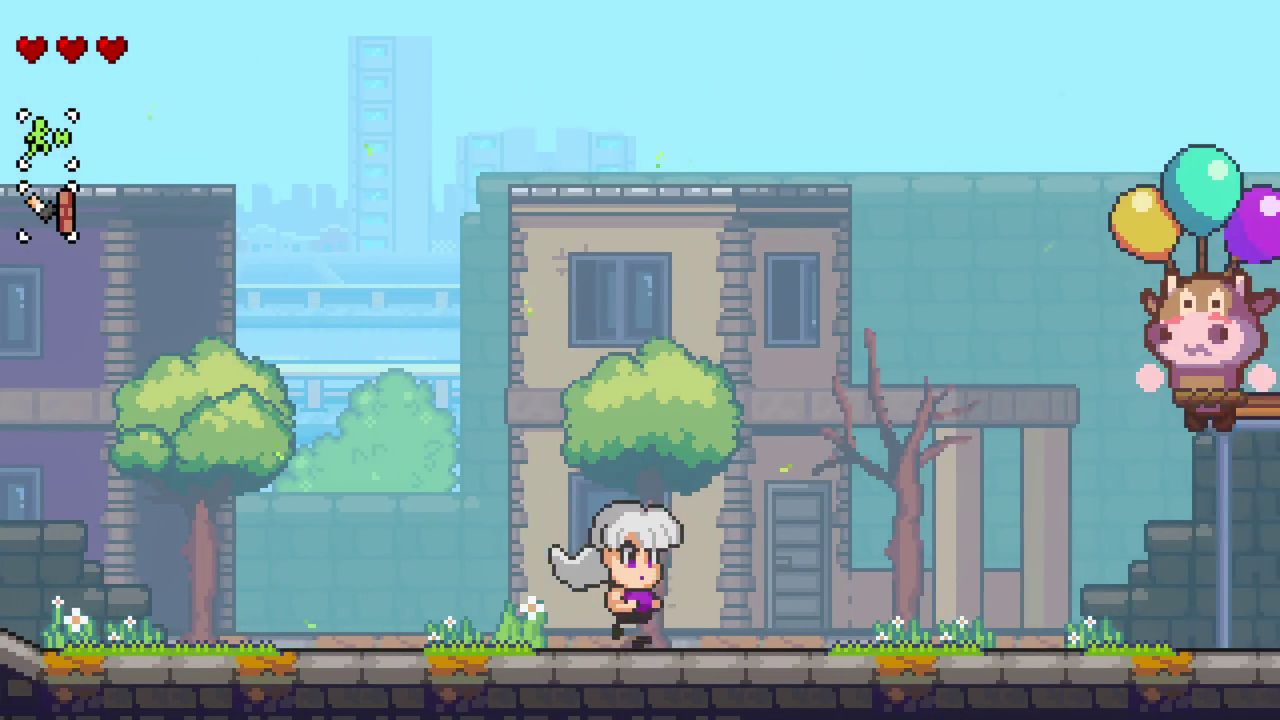
{"action": "key", "text": "Right"}
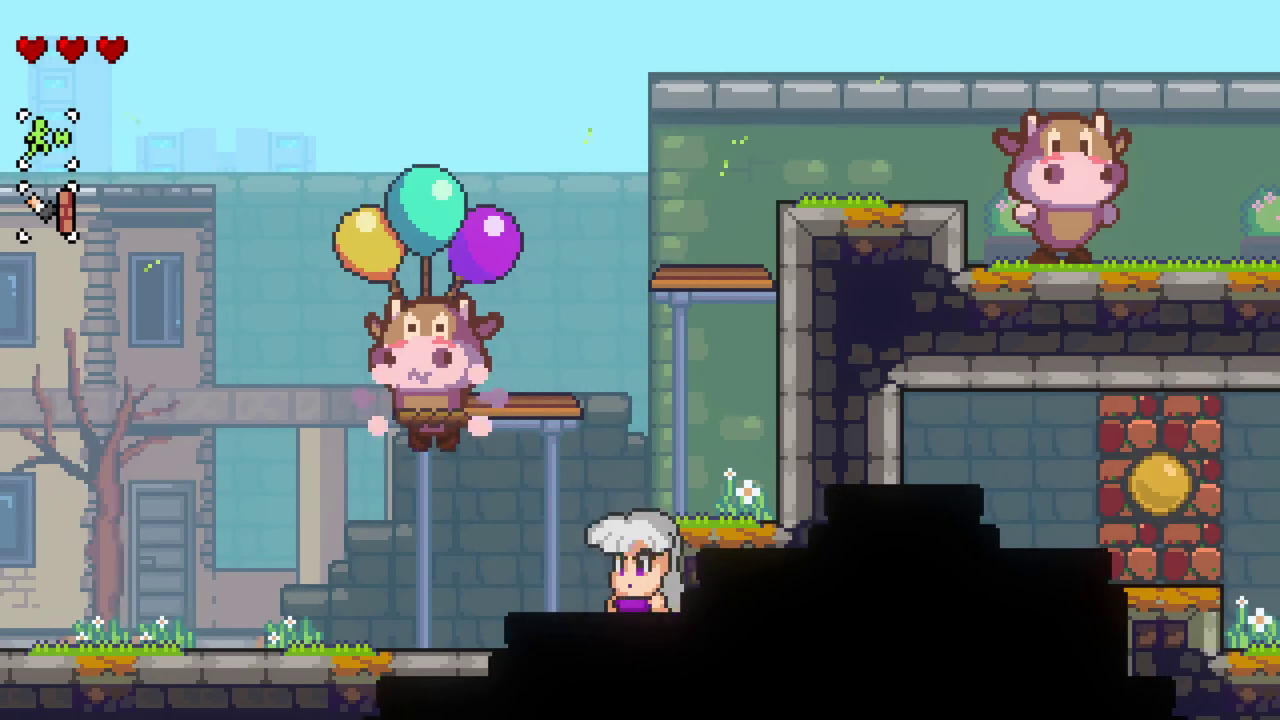
{"action": "key", "text": "Left"}
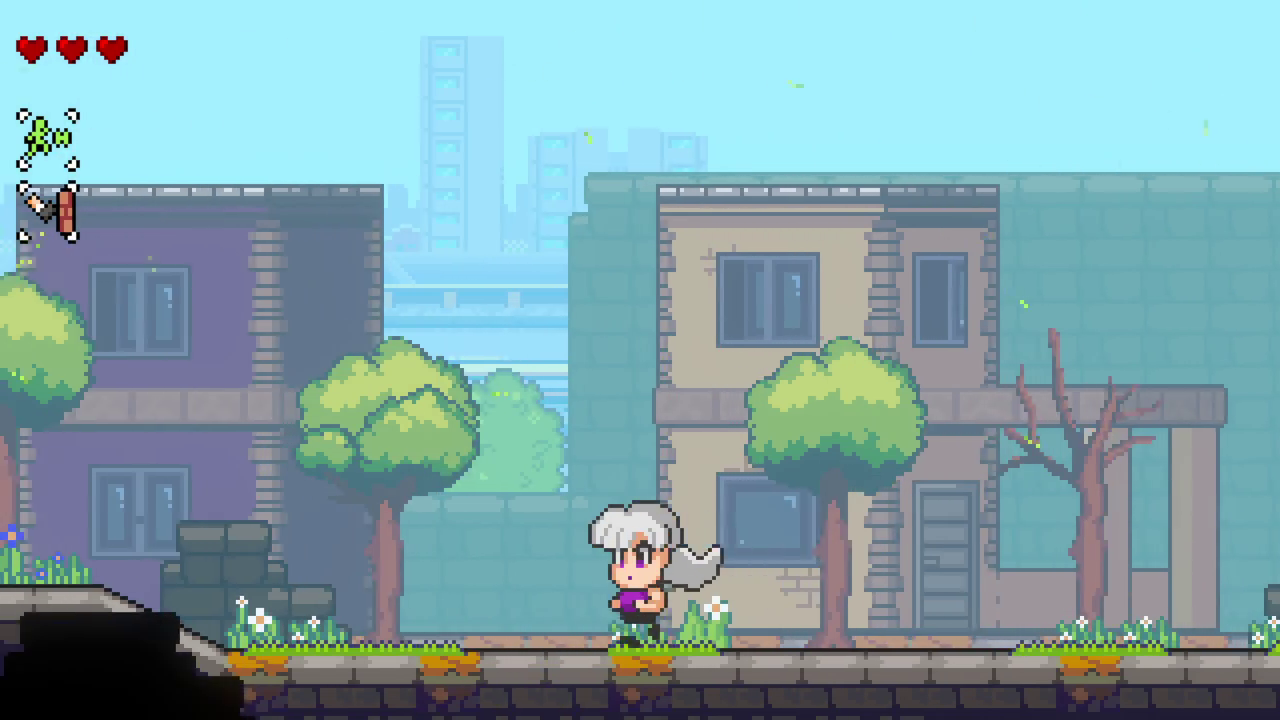
{"action": "key", "text": "Left"}
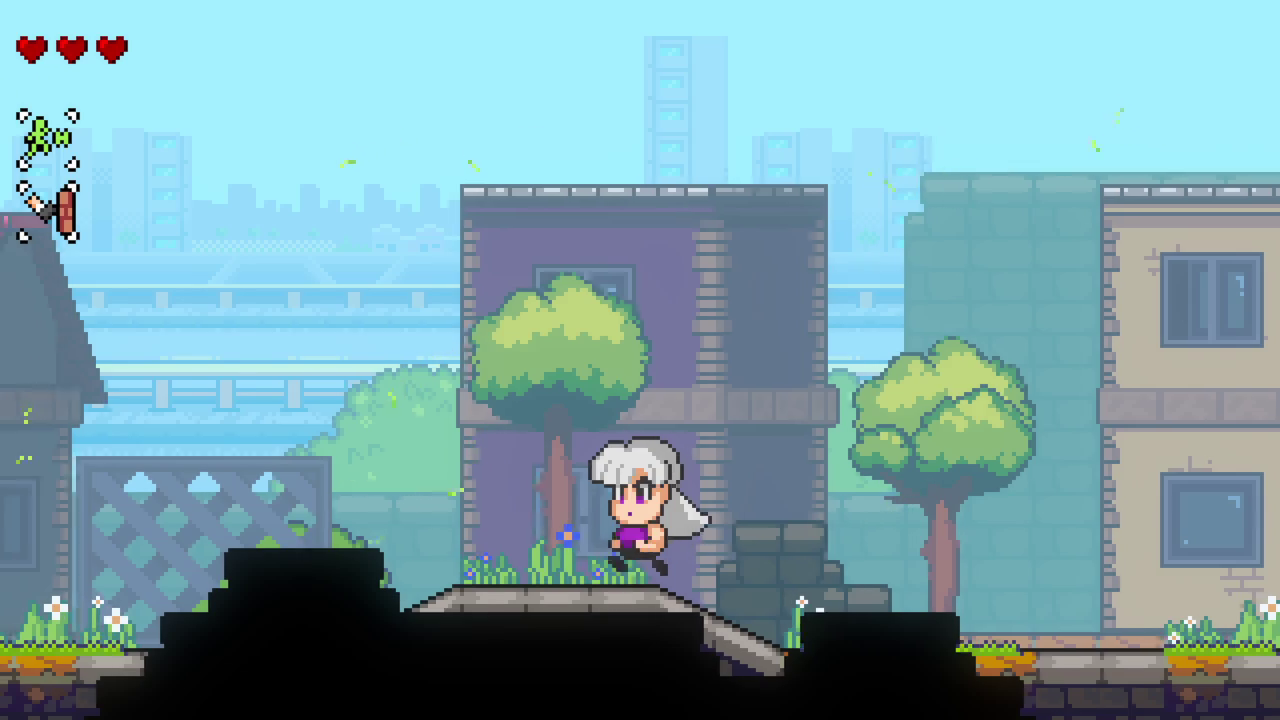
{"action": "key", "text": "Left"}
{"action": "key", "text": "space"}
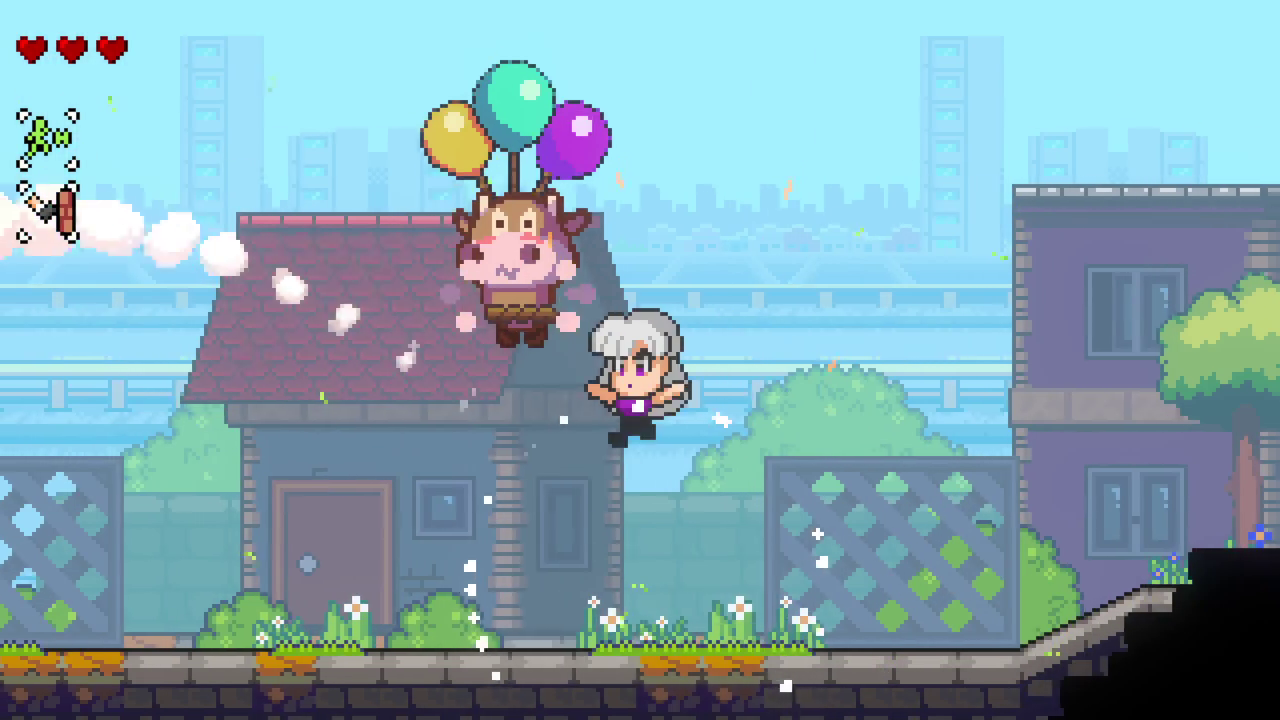
Step: Run right past the house, then jump and slide-slash the pink cow before heading right toward the ledge
{"action": "key", "text": "Right"}
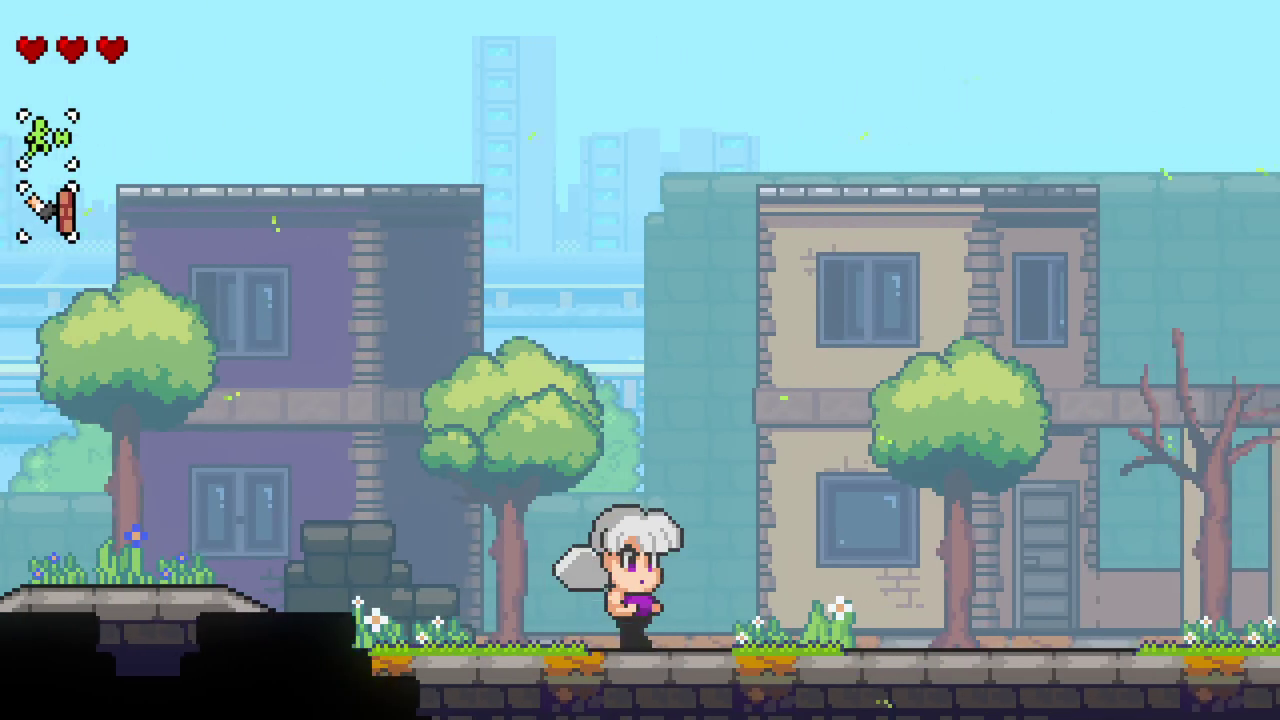
{"action": "key", "text": "Right"}
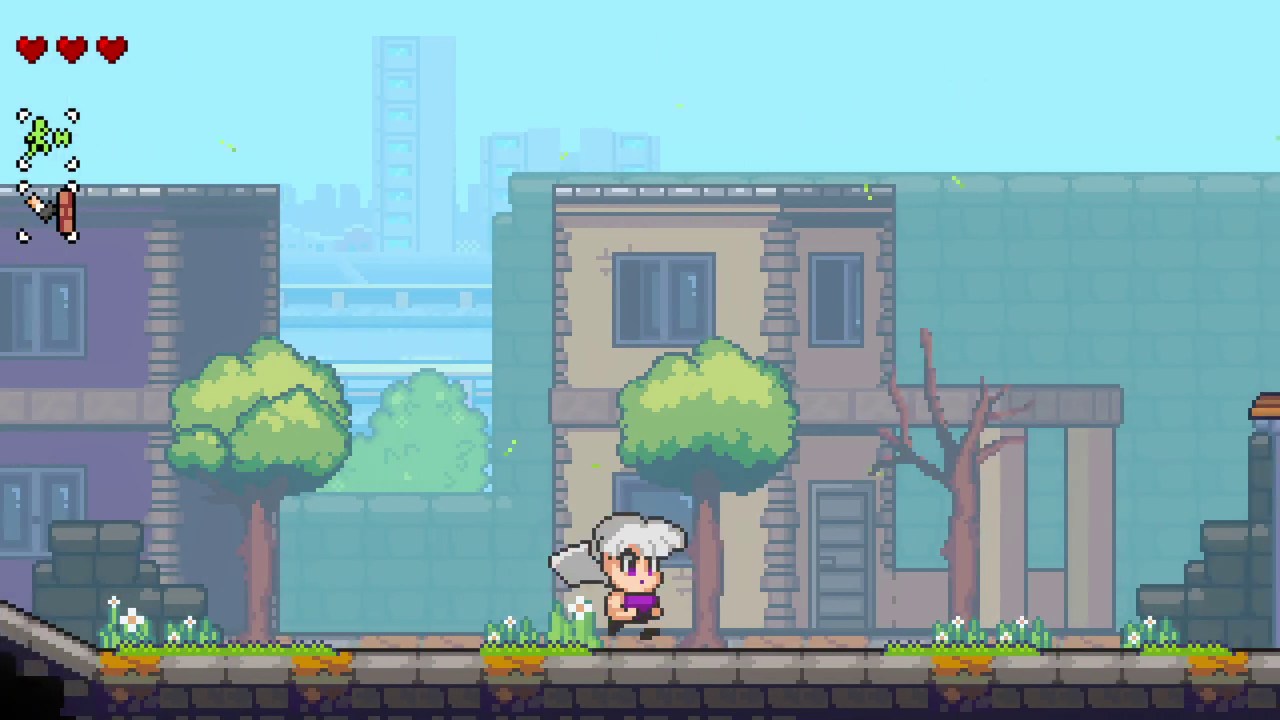
{"action": "key", "text": "Left"}
{"action": "key", "text": "Left"}
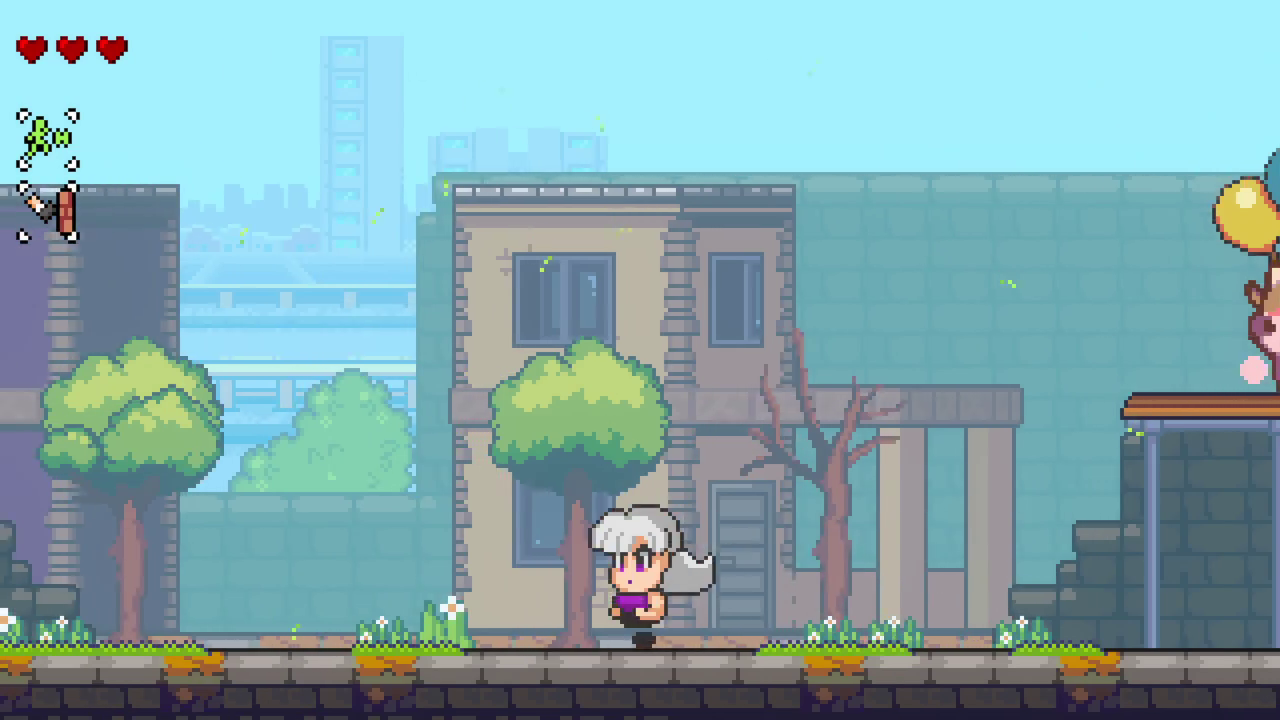
{"action": "key", "text": "space"}
{"action": "key", "text": "x"}
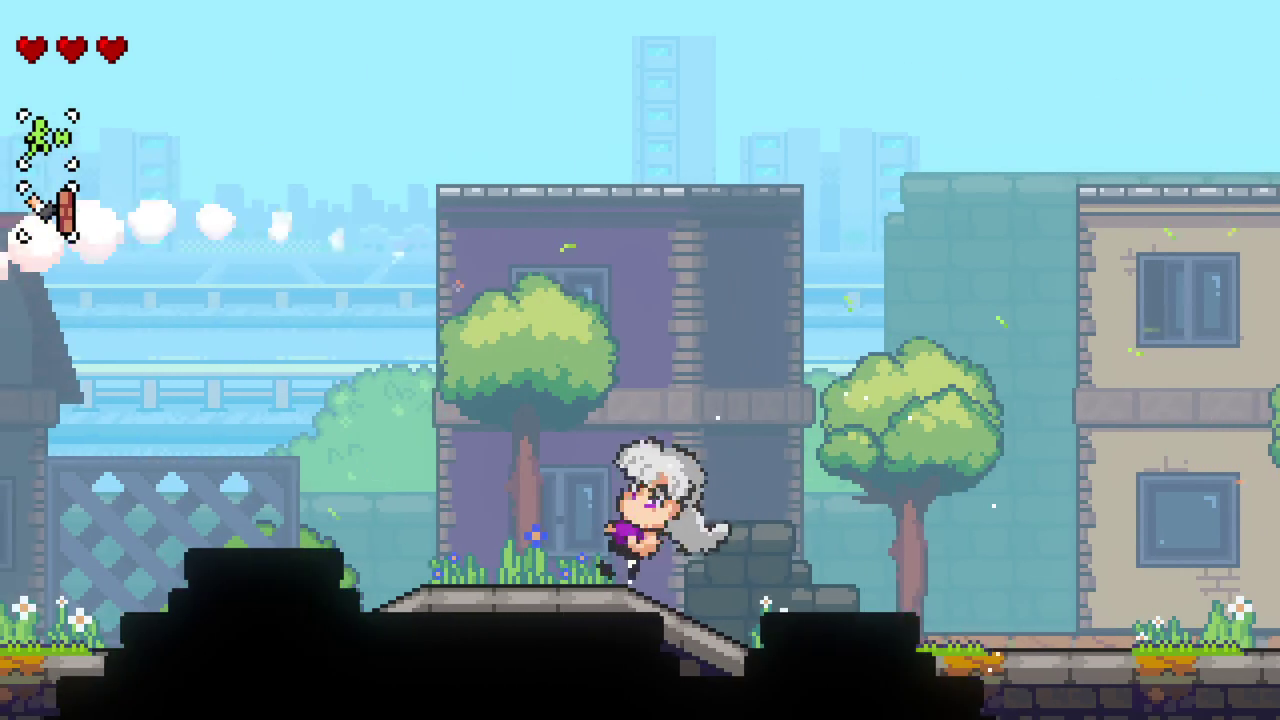
{"action": "key", "text": "Right"}
{"action": "key", "text": "Right"}
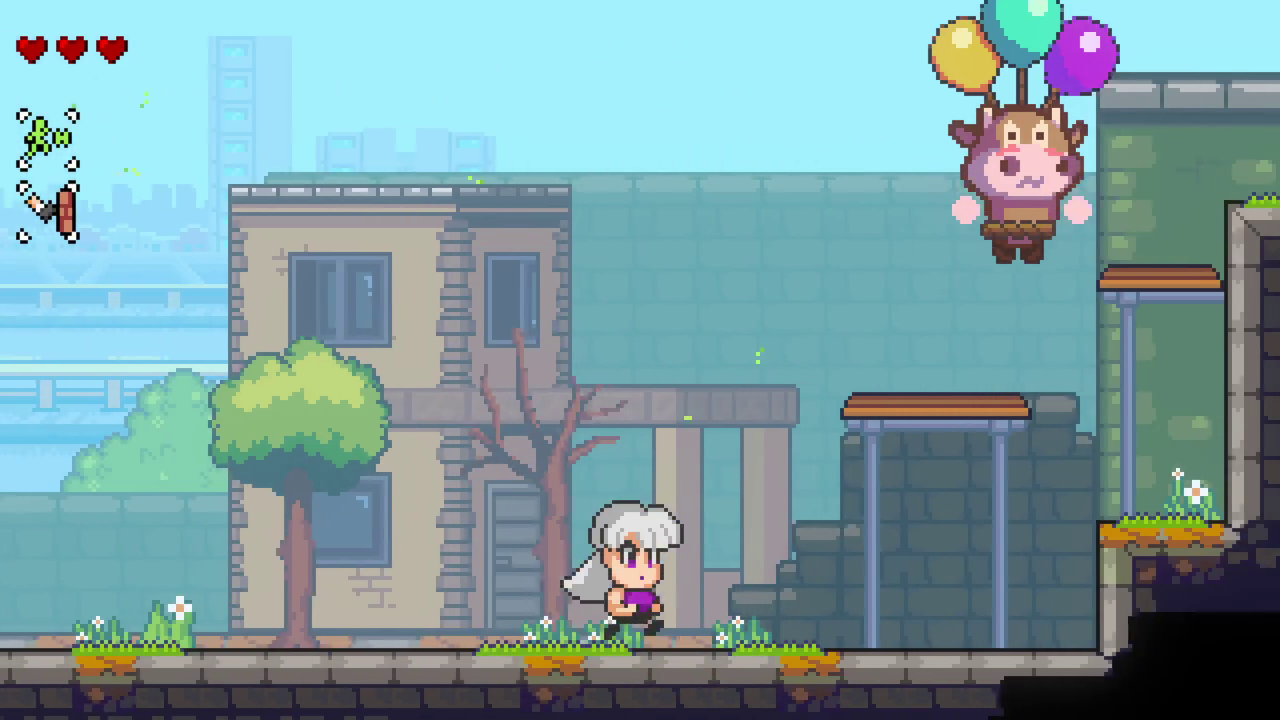
{"action": "key", "text": "Left"}
{"action": "key", "text": "Left"}
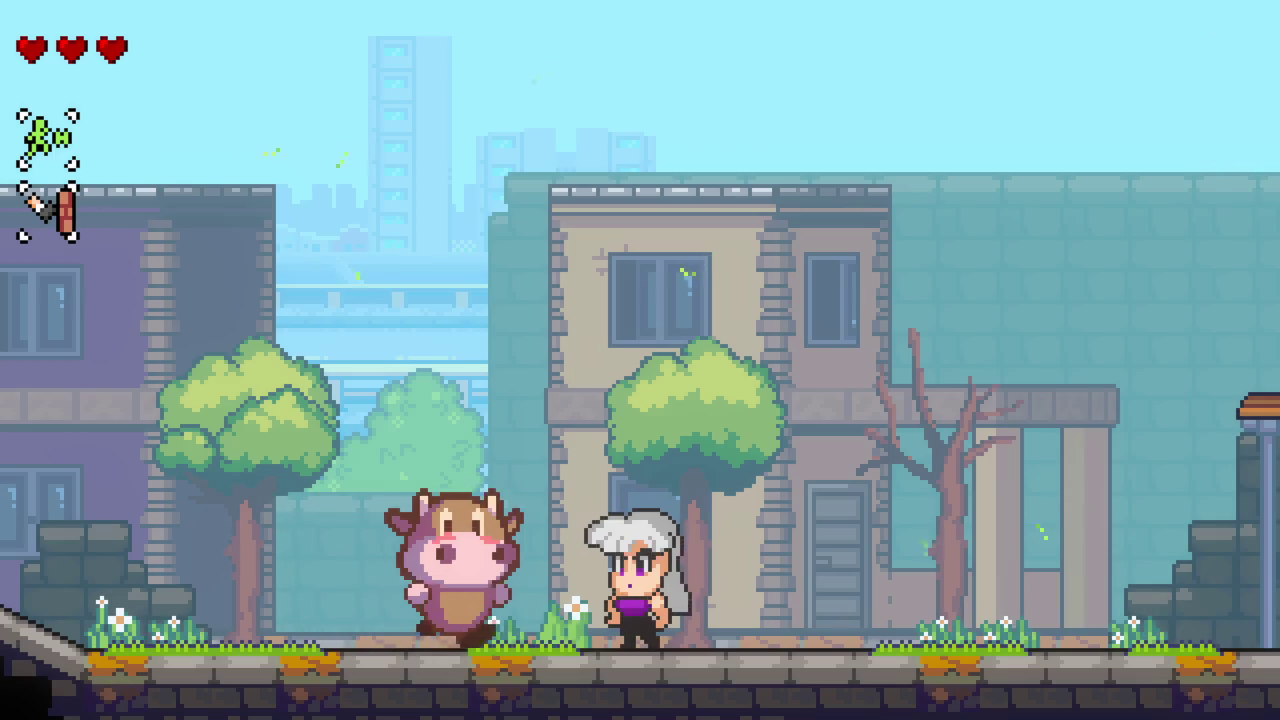
{"action": "key", "text": "Right"}
Step: Spin up off the ledge and dive-kick the balloon cow, then the cow on the upper ledge
{"action": "key", "text": "space"}
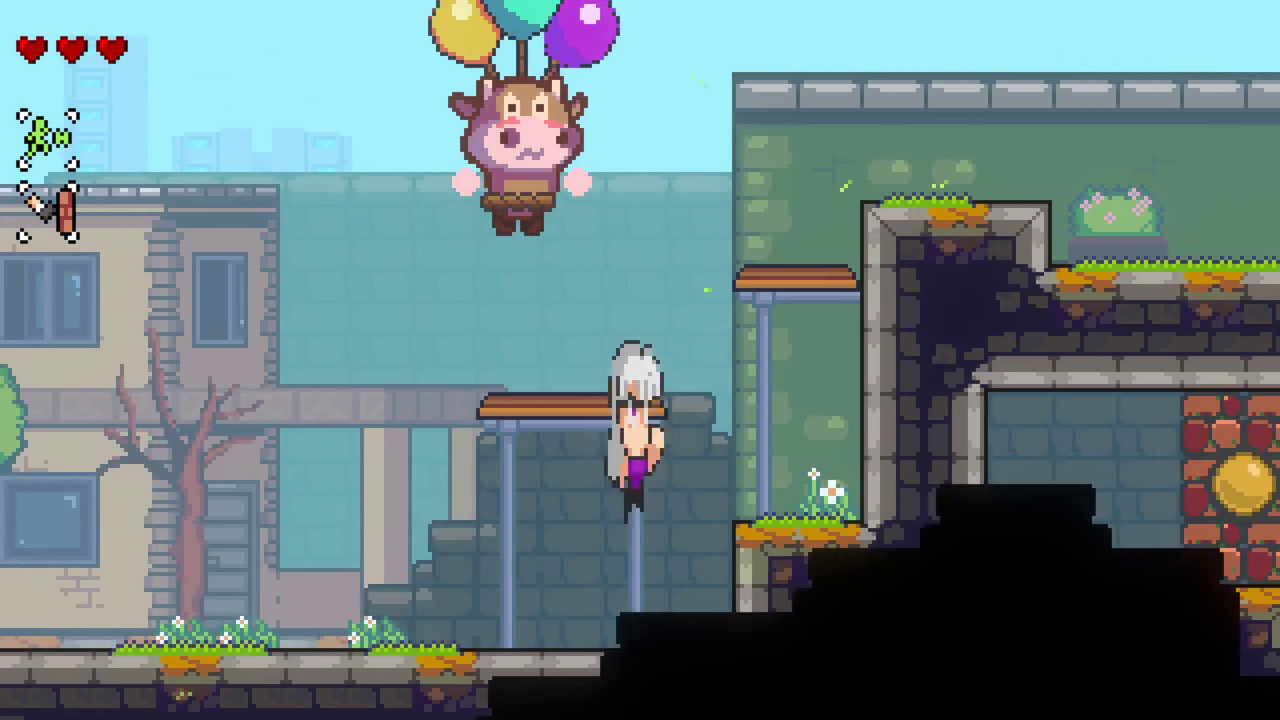
{"action": "key", "text": "space"}
{"action": "key", "text": "Left"}
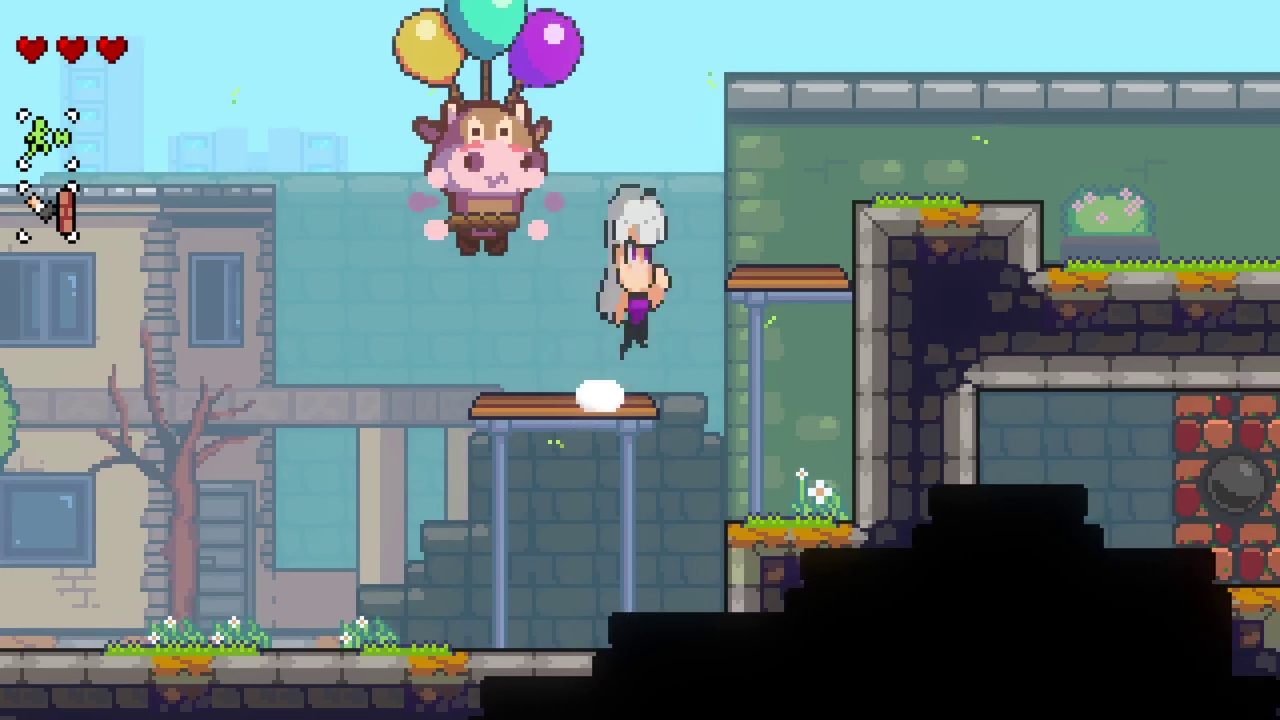
{"action": "key", "text": "x"}
{"action": "key", "text": "Right"}
{"action": "key", "text": "x"}
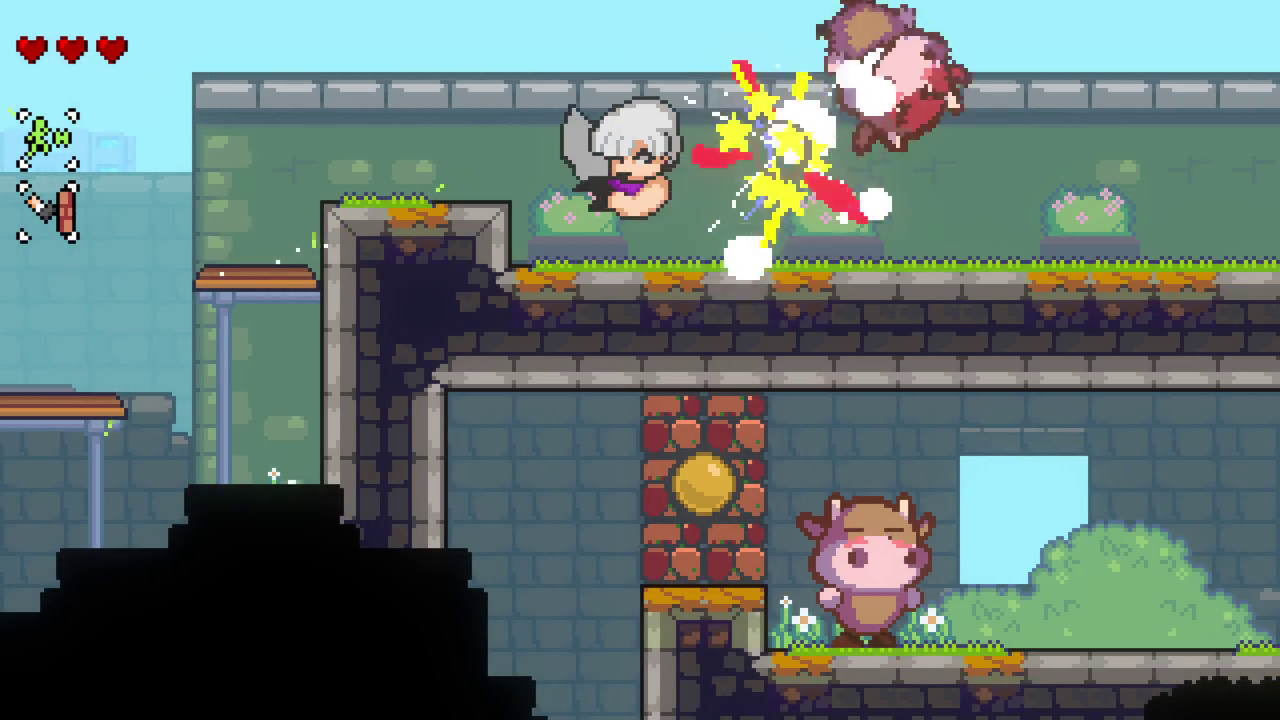
Step: Dive-kick the cow below, shatter the brick block, and climb left into the room with two cows
{"action": "key", "text": "Right"}
{"action": "key", "text": "space"}
{"action": "key", "text": "x"}
{"action": "key", "text": "Left"}
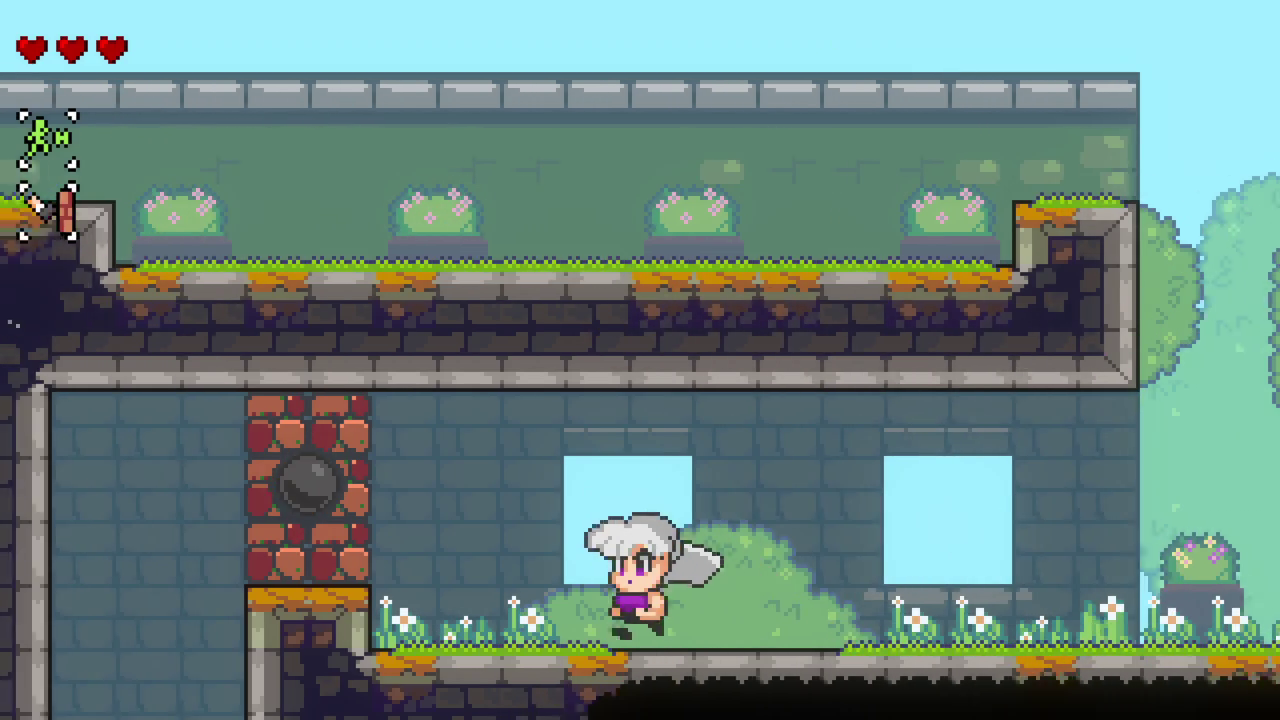
{"action": "key", "text": "space"}
{"action": "key", "text": "x"}
{"action": "key", "text": "Left"}
{"action": "key", "text": "space"}
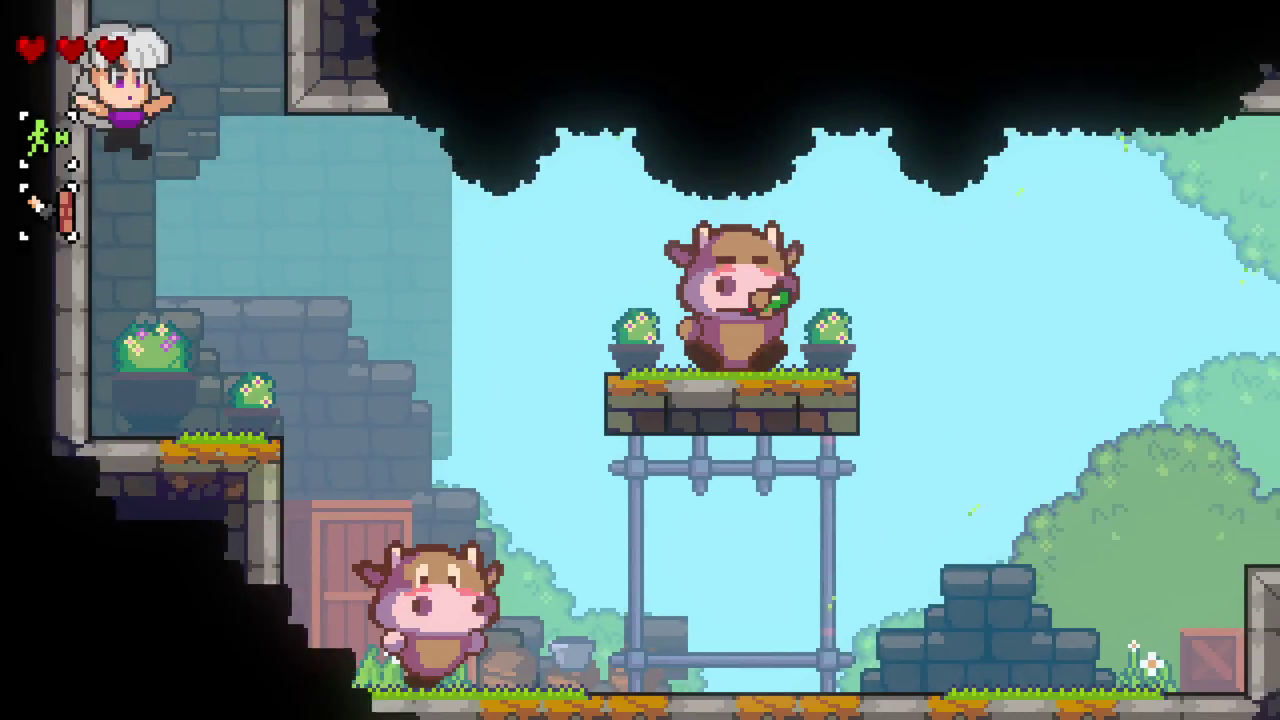
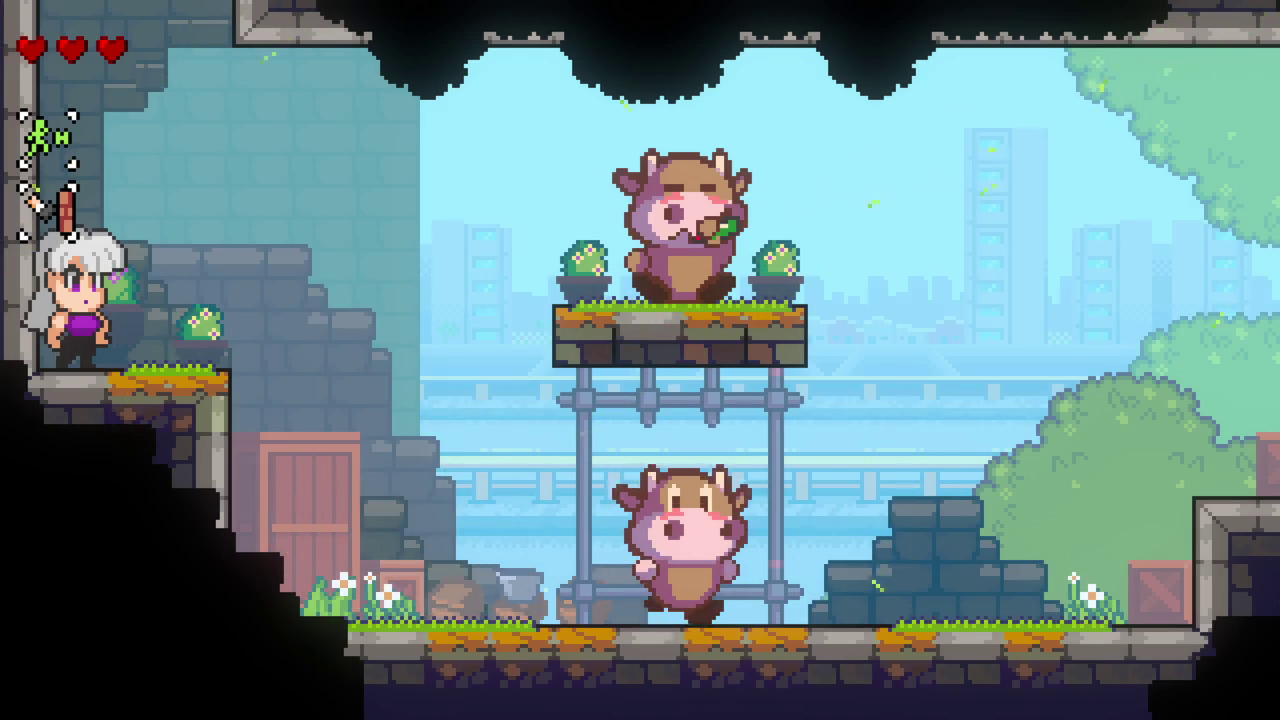
Step: Jump from the left ledge into the next room and dash along the upper wall
{"action": "key", "text": "space"}
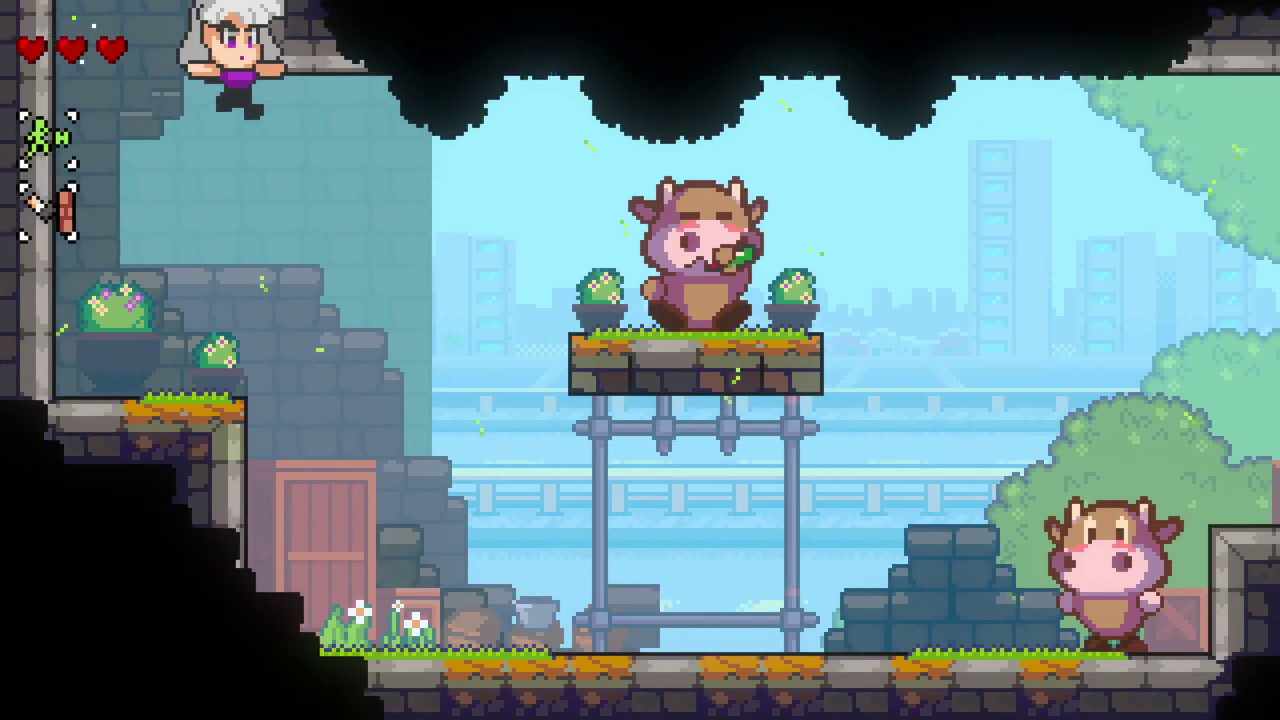
{"action": "key", "text": "space"}
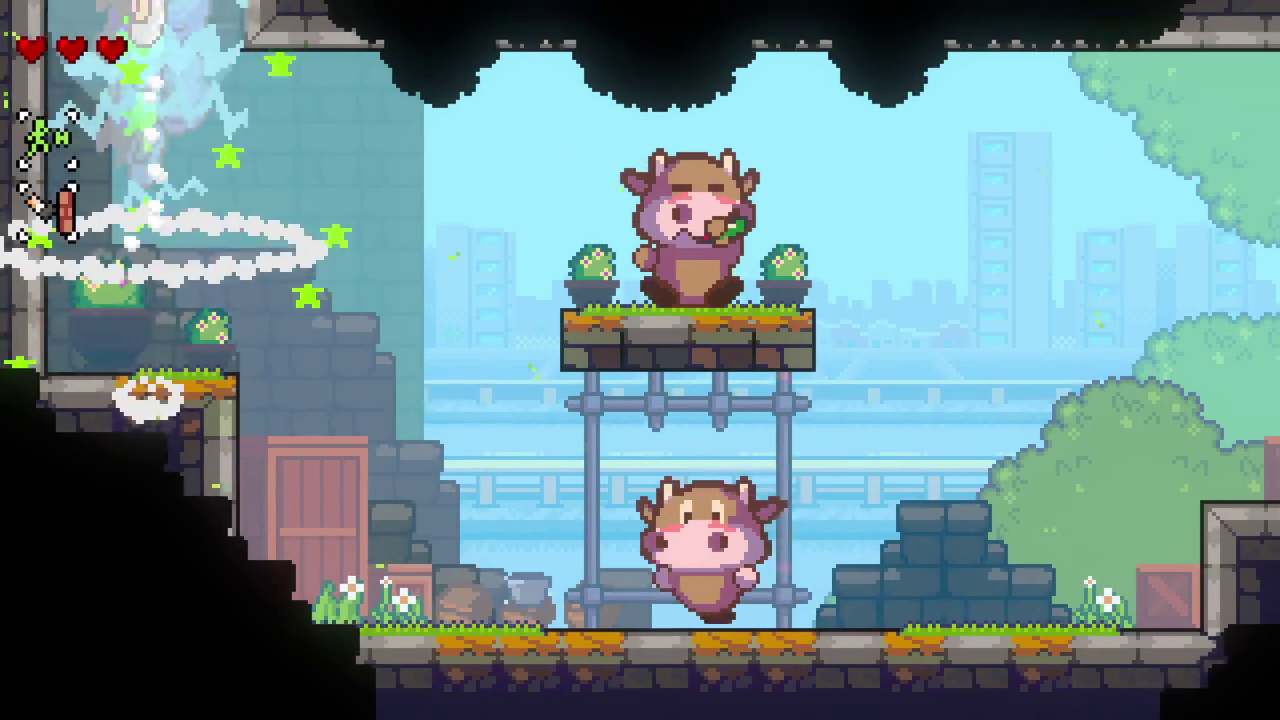
{"action": "key", "text": "space"}
{"action": "key", "text": "x"}
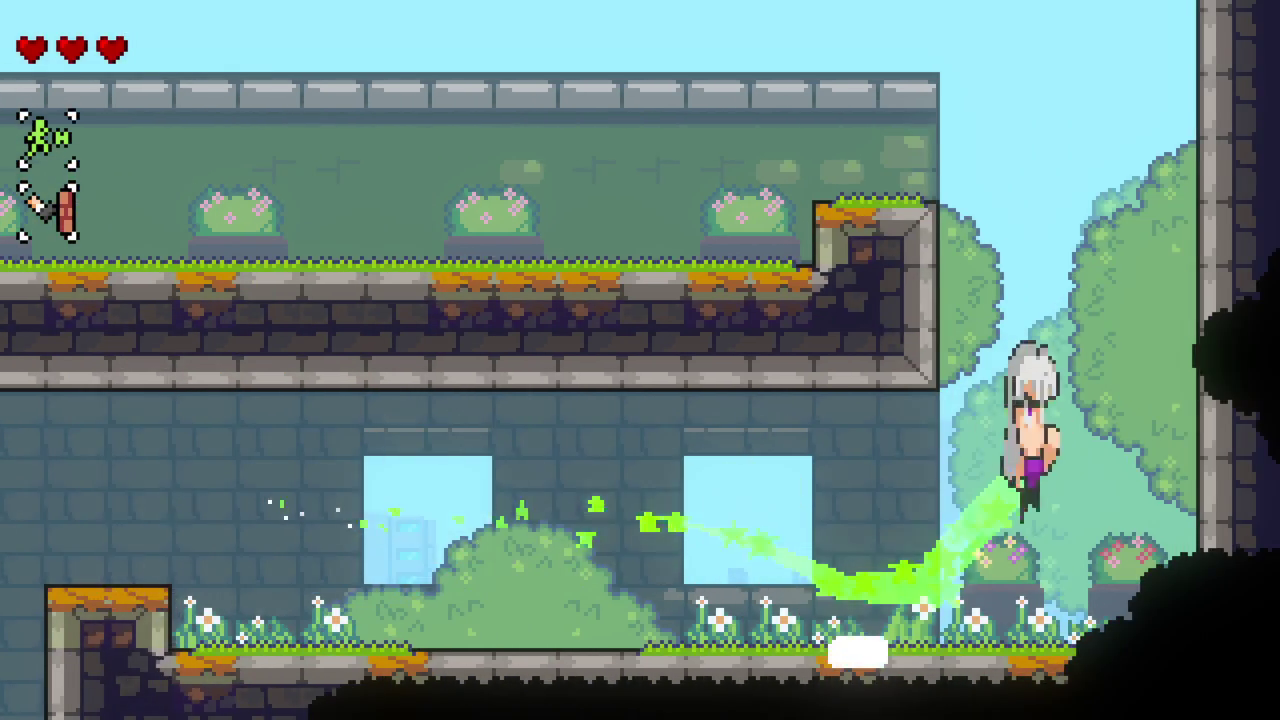
{"action": "key", "text": "space"}
{"action": "key", "text": "Left"}
{"action": "key", "text": "x"}
{"action": "key", "text": "x"}
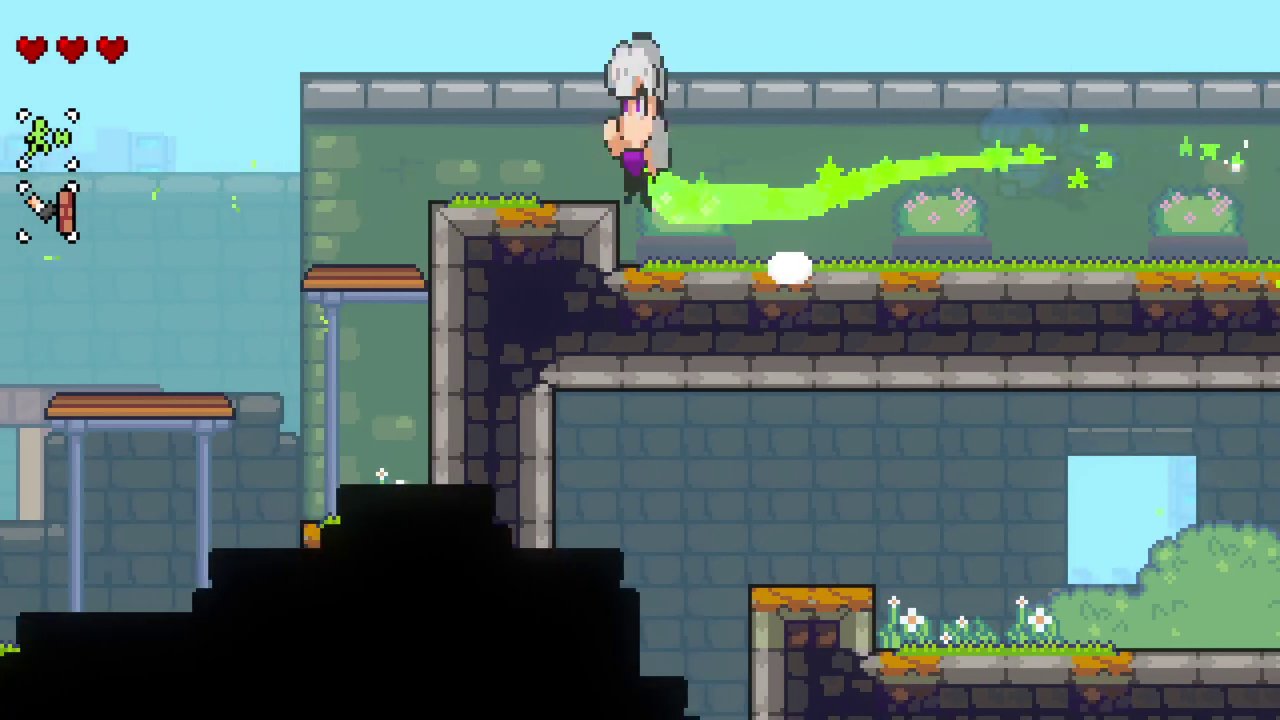
{"action": "key", "text": "space"}
{"action": "key", "text": "x"}
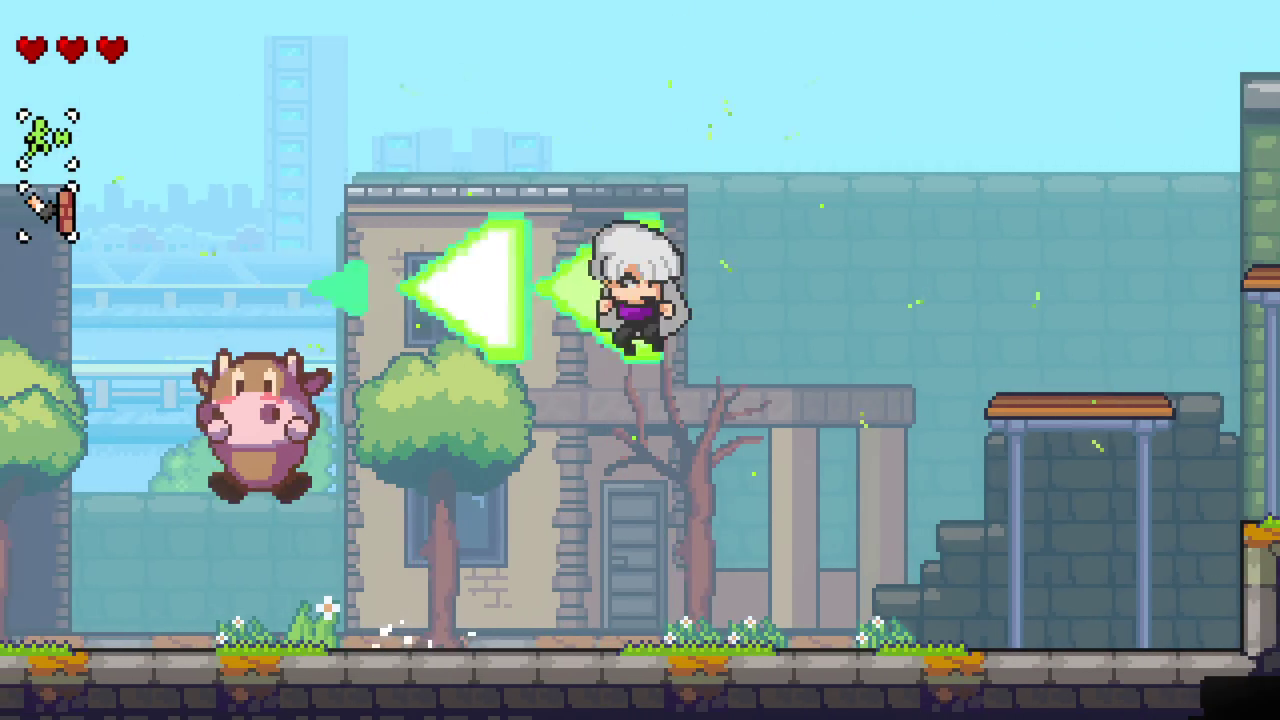
Step: Fight the cow, climb to the upper ledge and dash back and forth across the room
{"action": "key", "text": "space"}
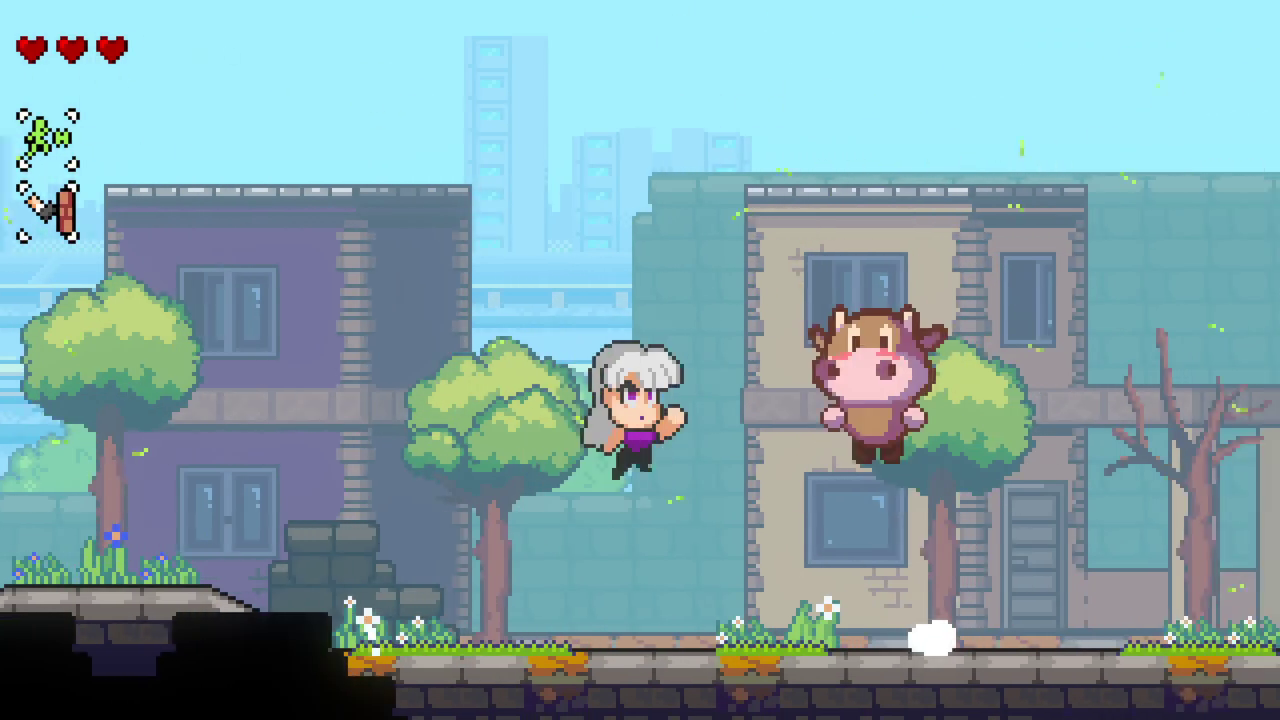
{"action": "key", "text": "x"}
{"action": "key", "text": "x"}
{"action": "key", "text": "space"}
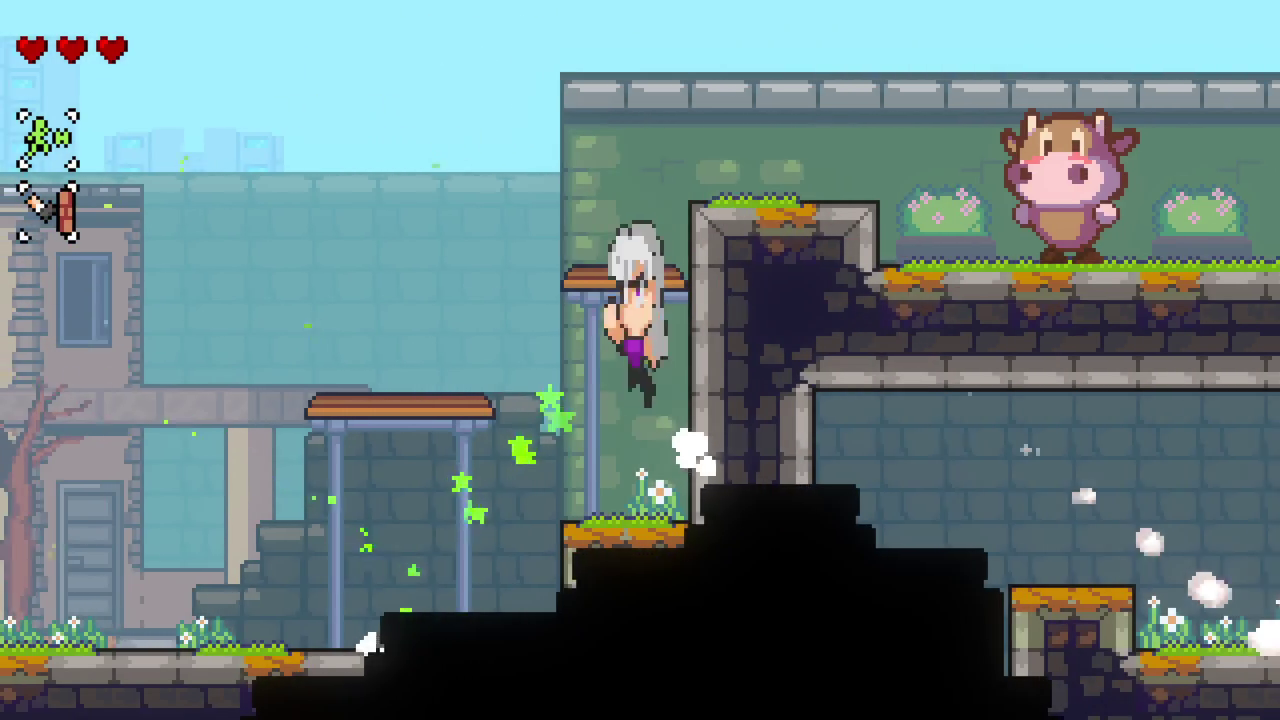
{"action": "key", "text": "x"}
{"action": "key", "text": "x"}
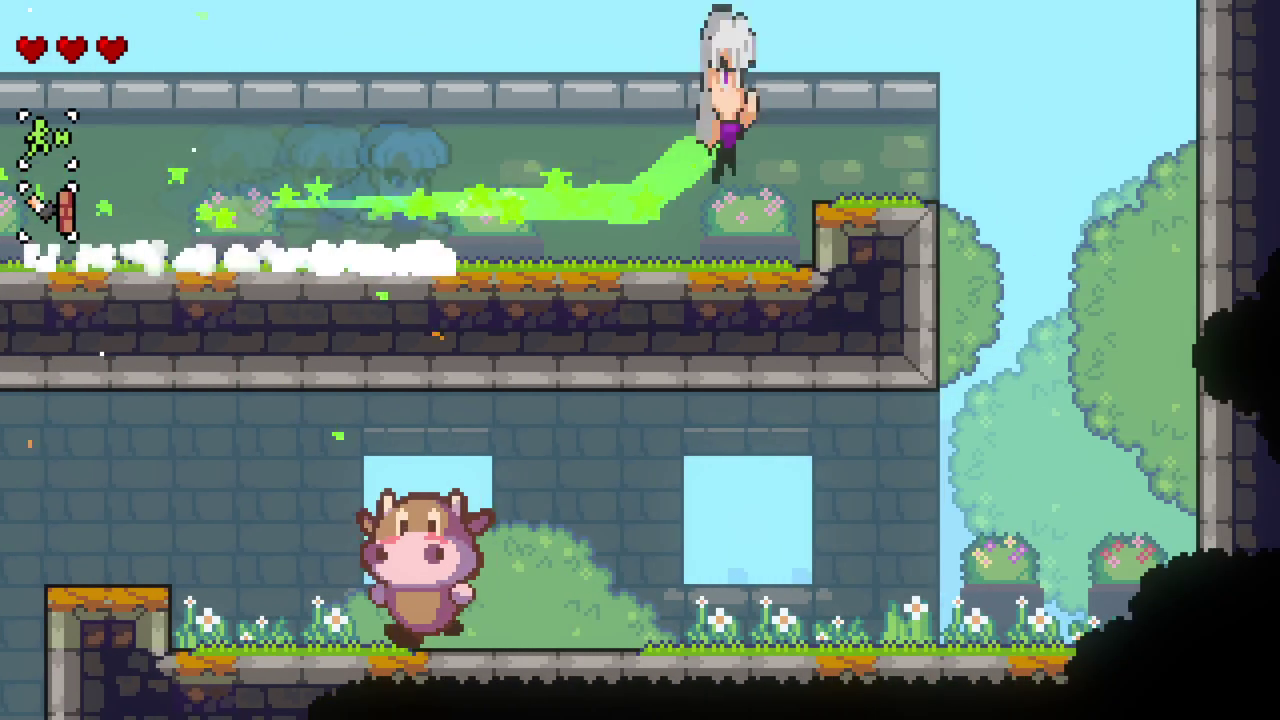
{"action": "key", "text": "x"}
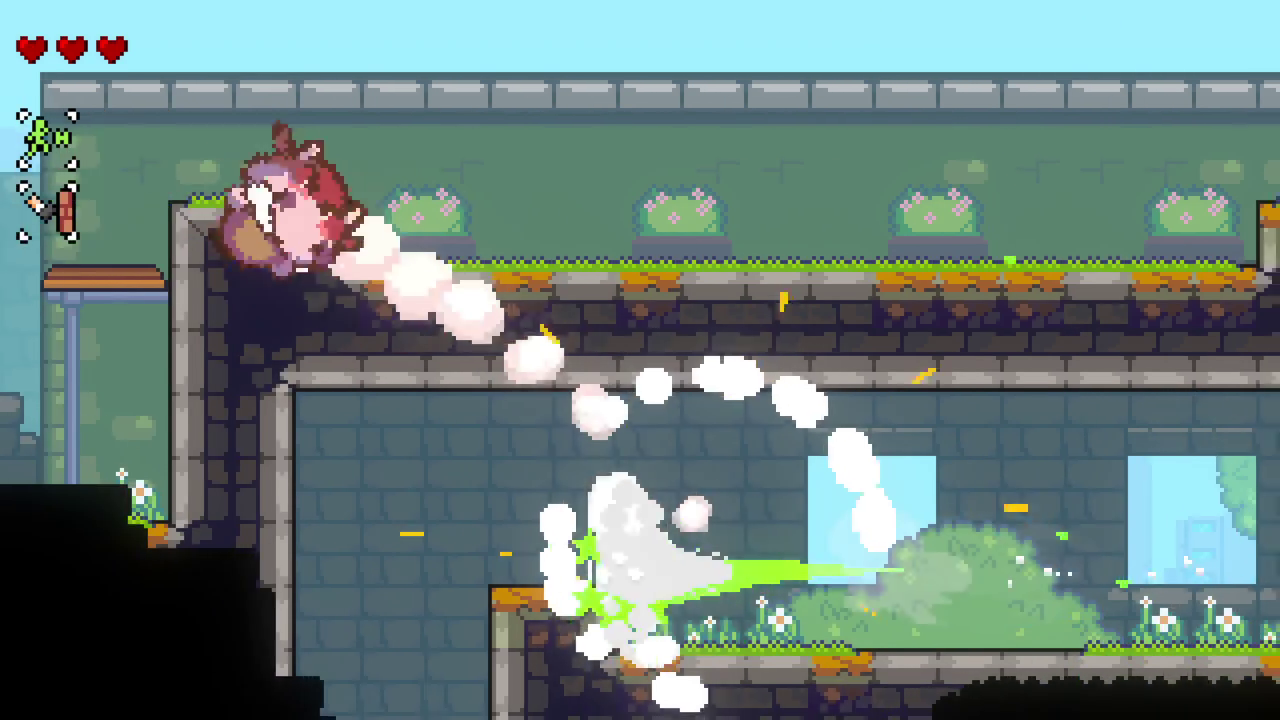
{"action": "key", "text": "space"}
{"action": "key", "text": "x"}
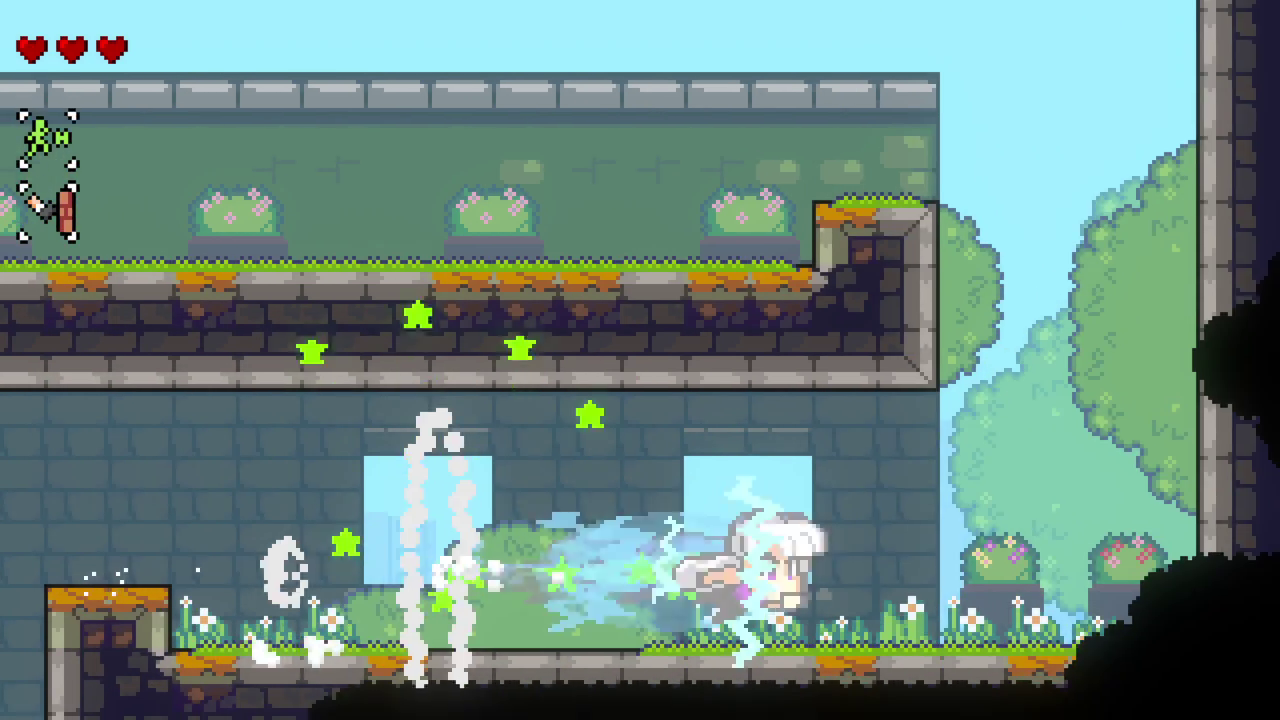
{"action": "key", "text": "x"}
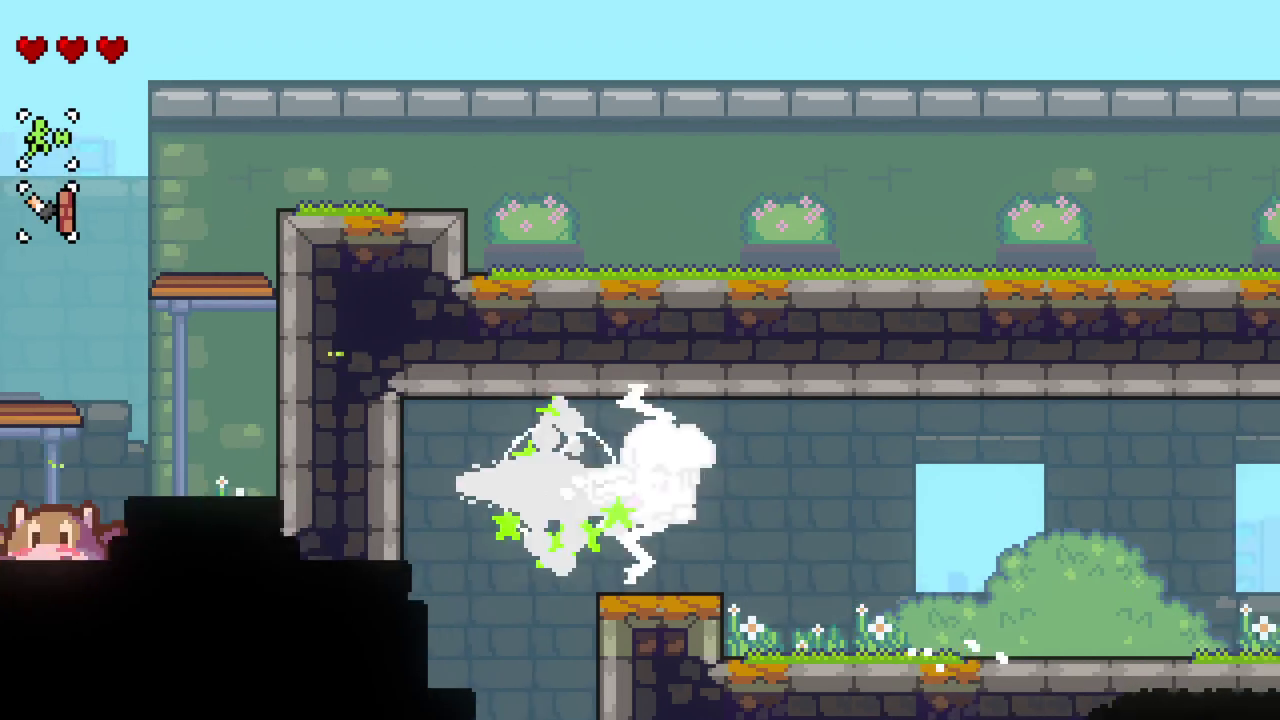
{"action": "key", "text": "x"}
{"action": "key", "text": "x"}
Step: Enter the cow room, strike the cow on the top platform, then drop to lower ground
{"action": "key", "text": "space"}
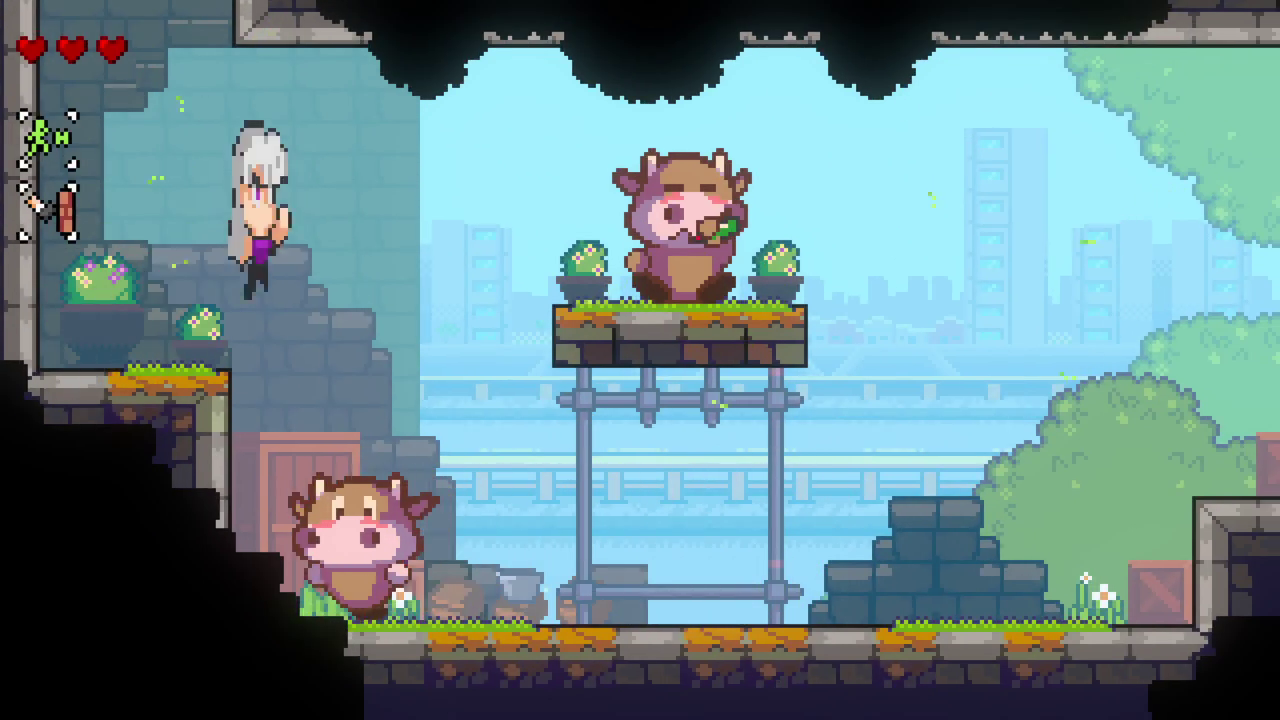
{"action": "key", "text": "space"}
{"action": "key", "text": "x"}
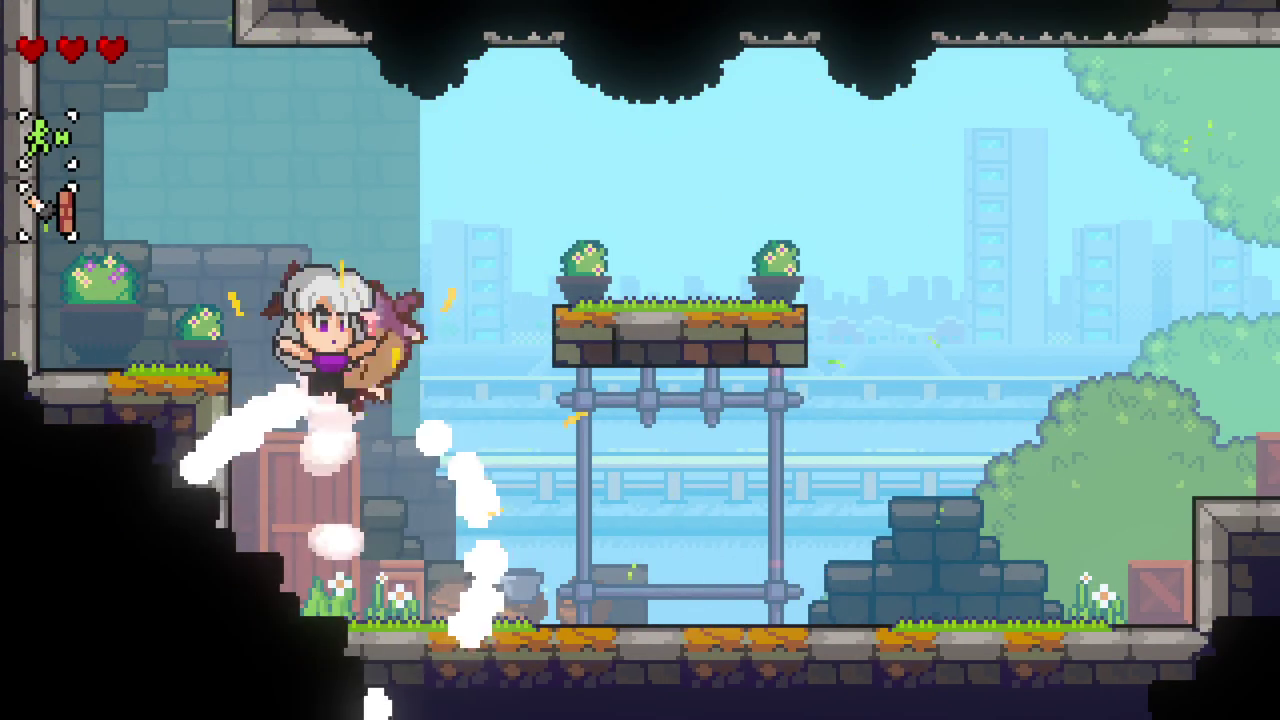
{"action": "key", "text": "x"}
{"action": "key", "text": "space"}
{"action": "key", "text": "space"}
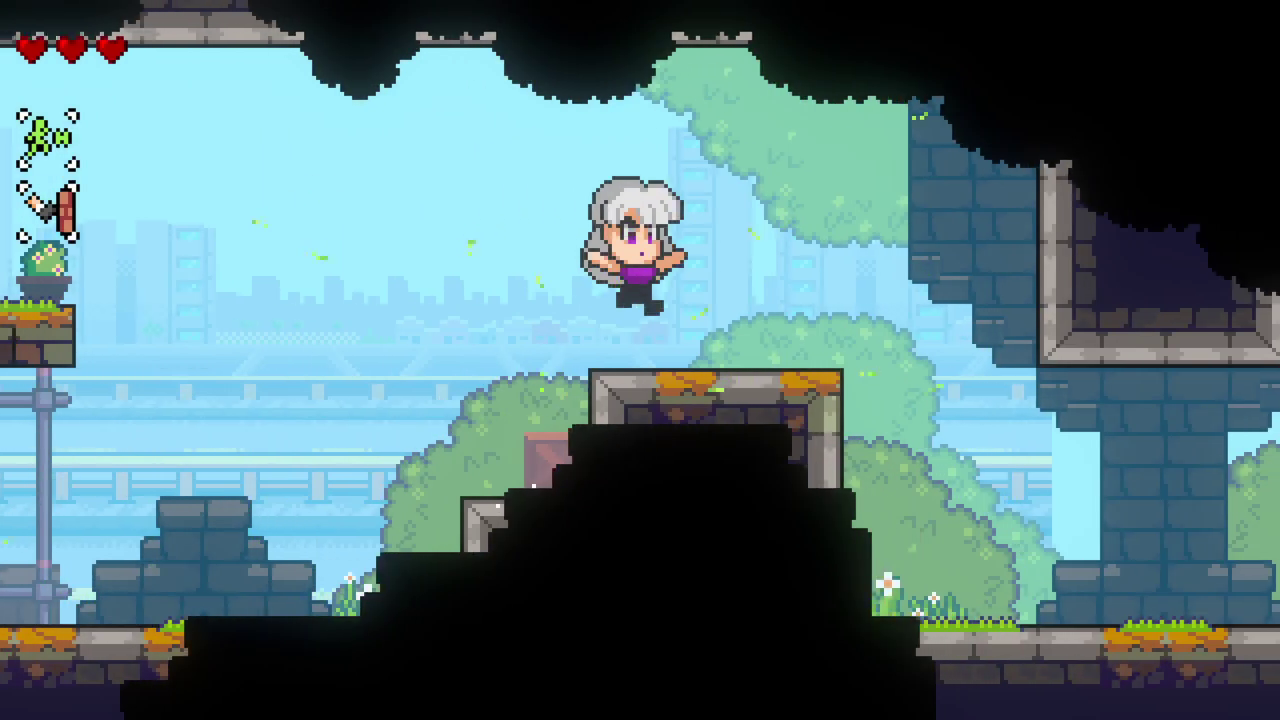
{"action": "key", "text": "Left"}
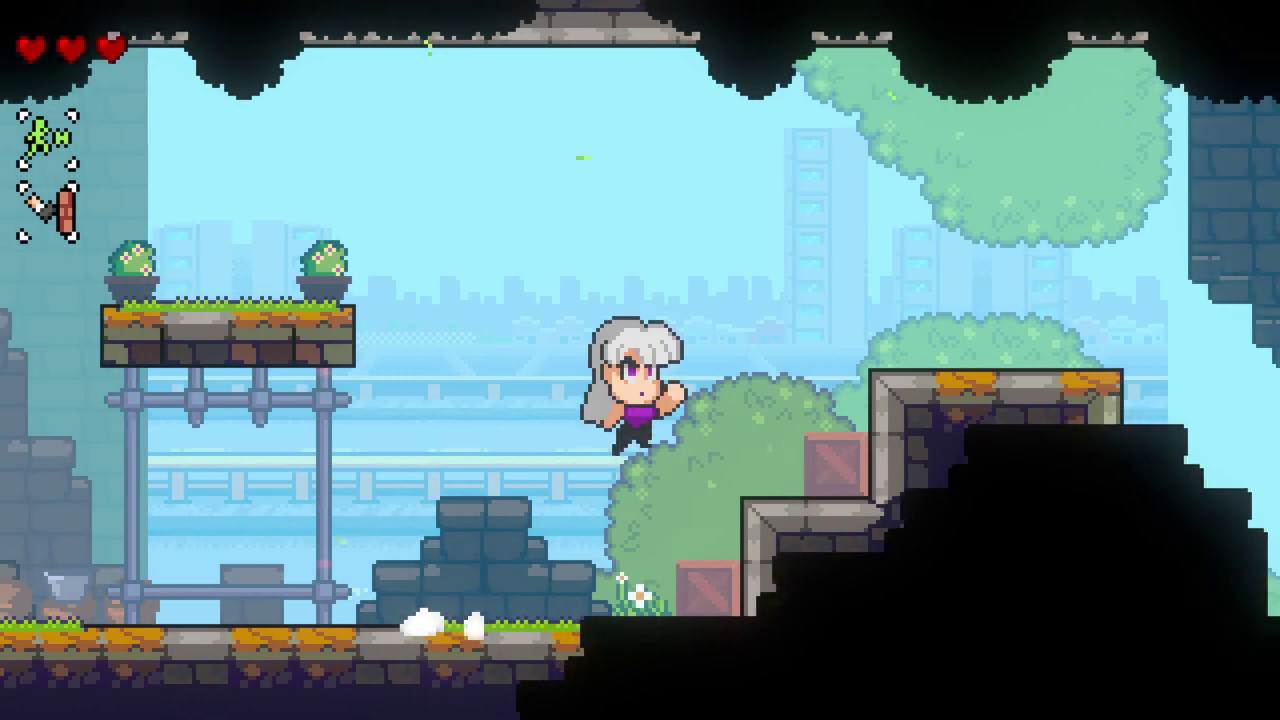
Step: Hop across the stone step and stone block, air-dashing onto the raised platform and toward the cow
{"action": "key", "text": "Right"}
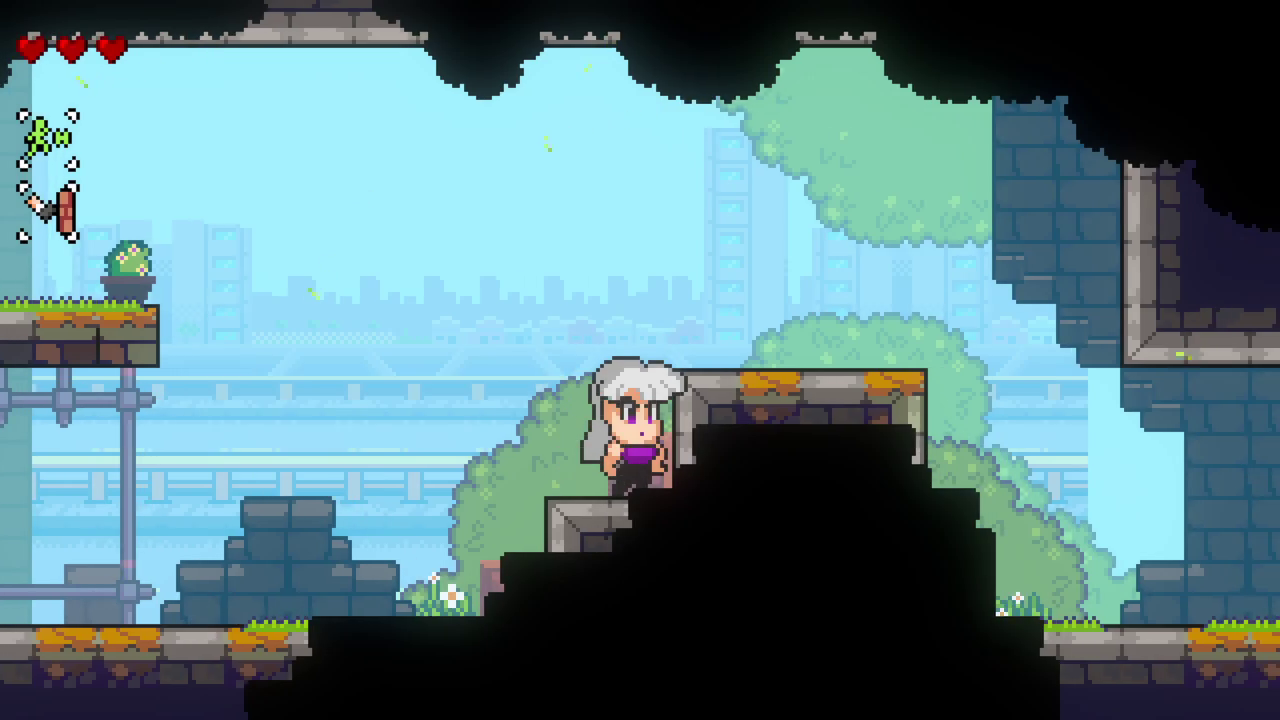
{"action": "key", "text": "space"}
{"action": "key", "text": "Left"}
{"action": "key", "text": "x"}
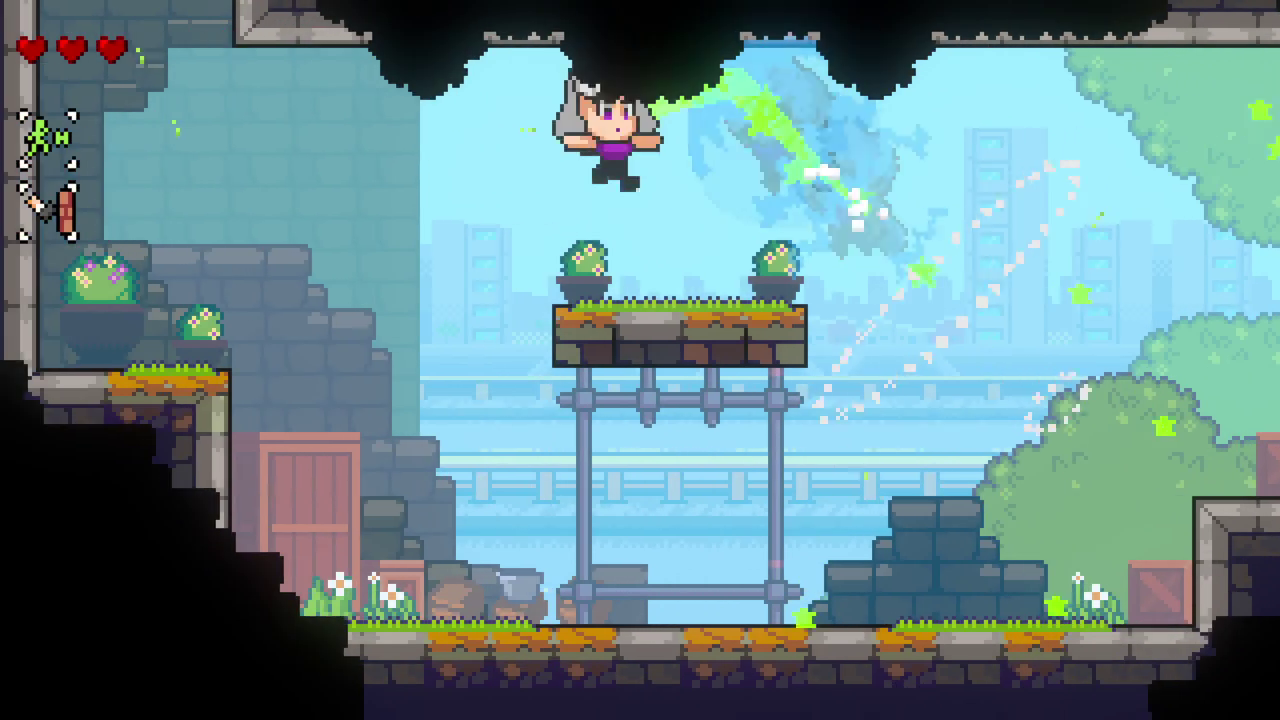
{"action": "key", "text": "Right"}
{"action": "key", "text": "space"}
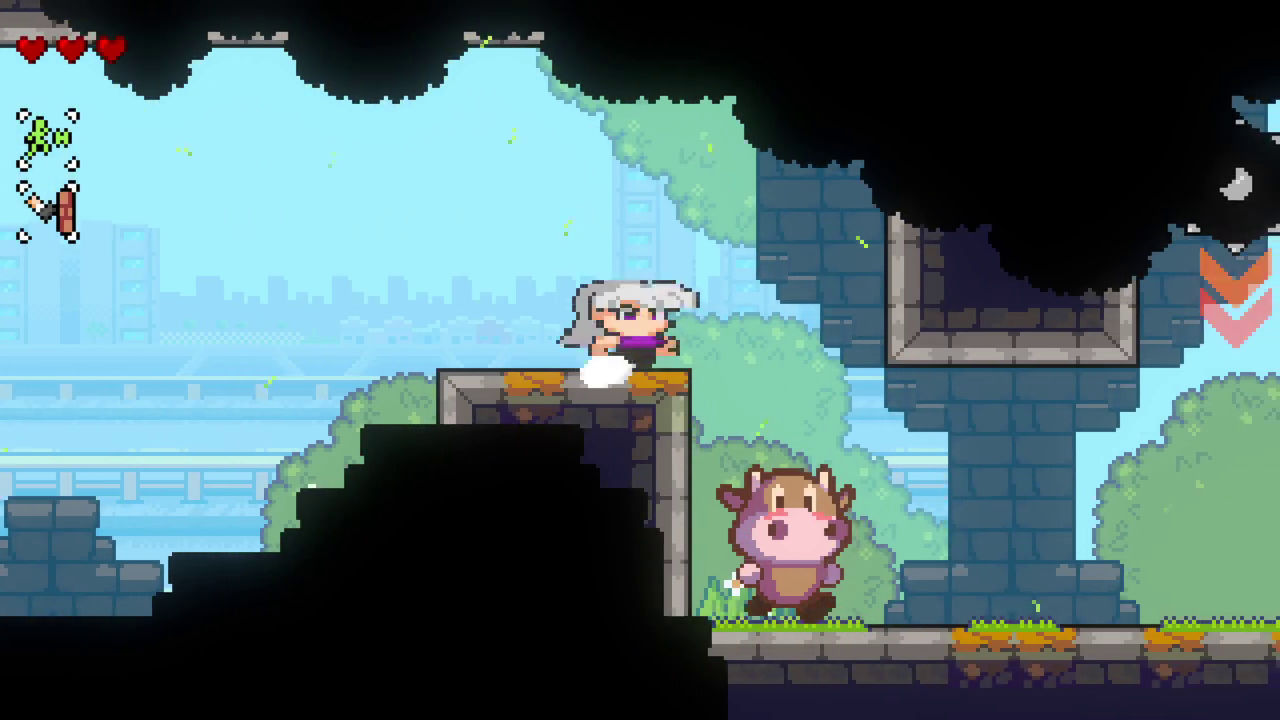
{"action": "key", "text": "space"}
{"action": "key", "text": "Left"}
{"action": "key", "text": "x"}
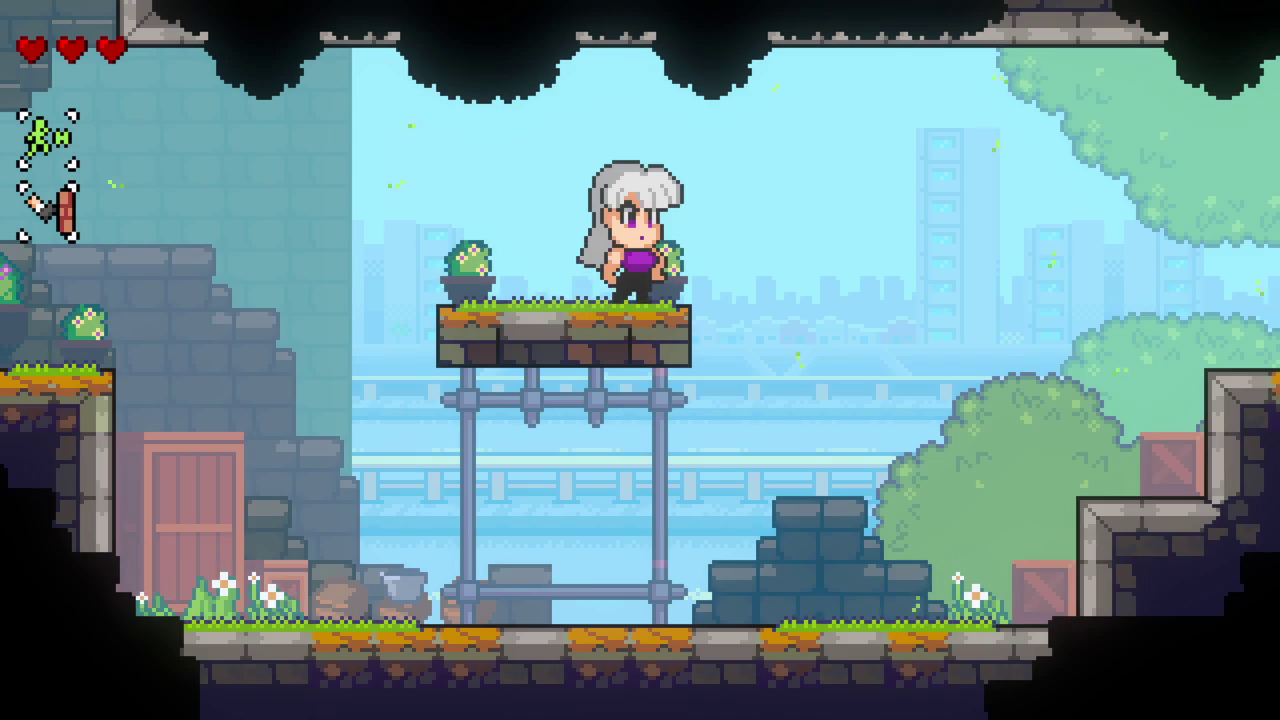
{"action": "key", "text": "Right"}
{"action": "key", "text": "space"}
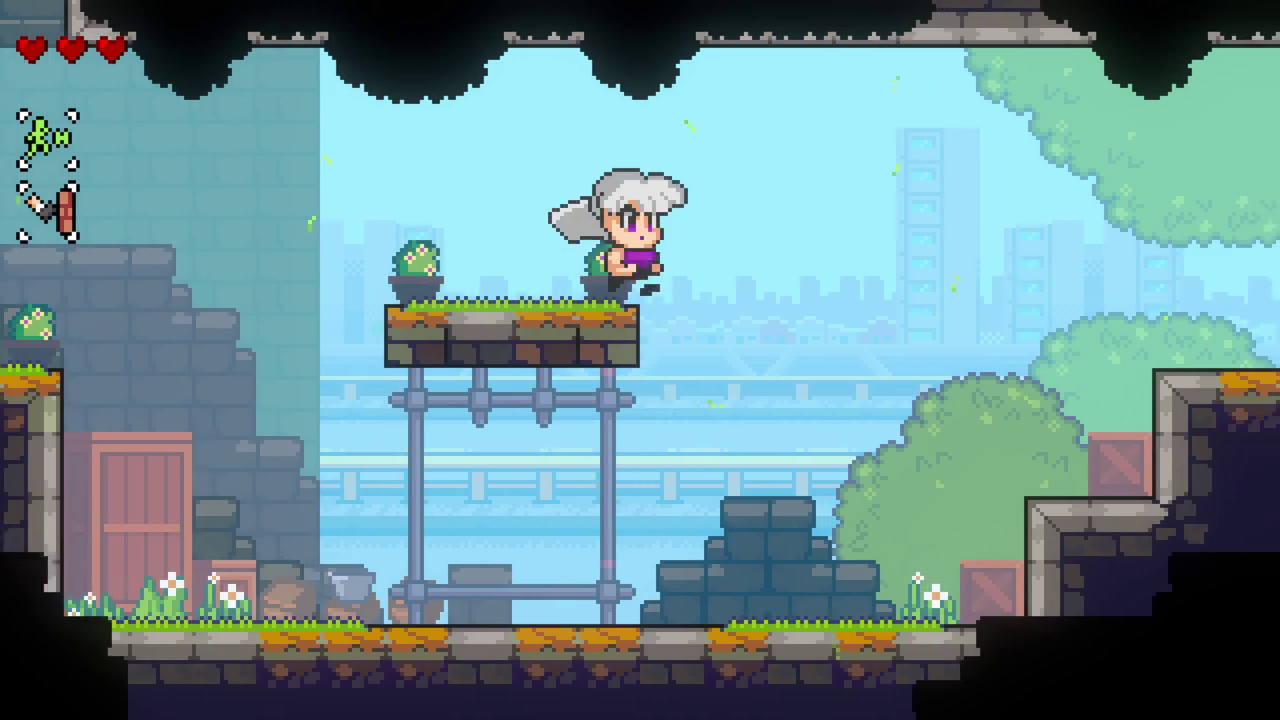
{"action": "key", "text": "x"}
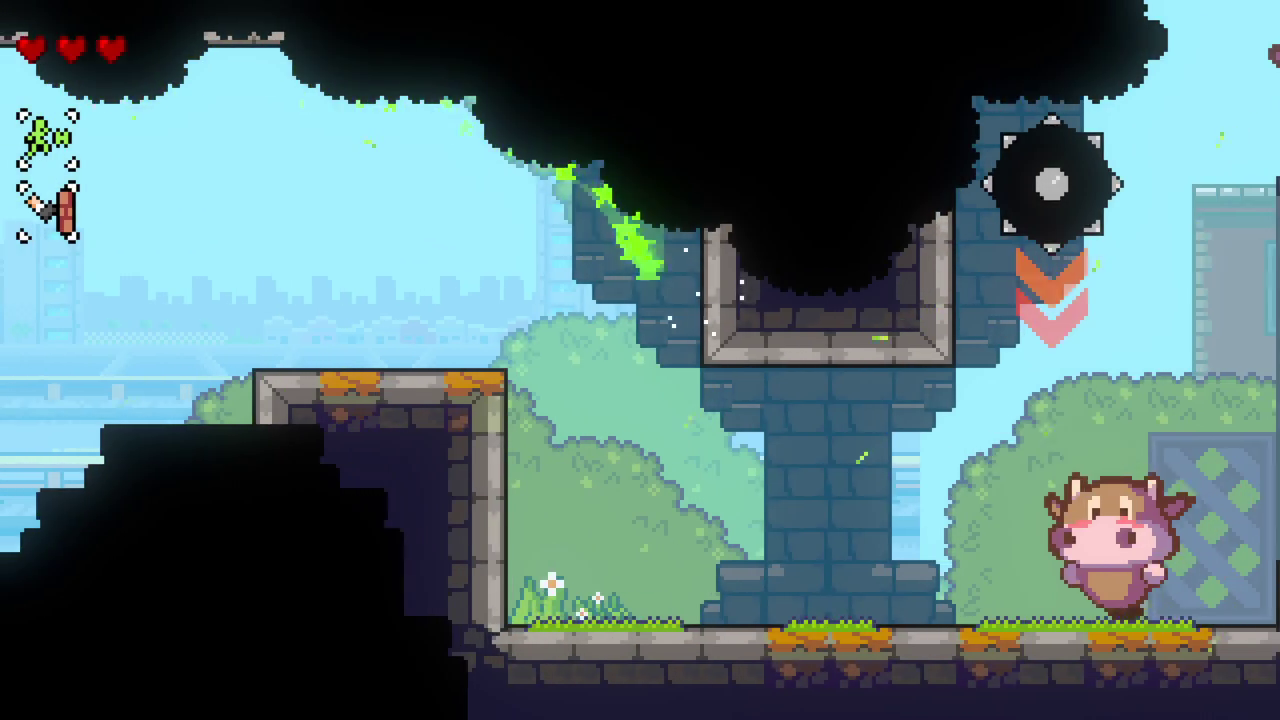
Step: Air-dash onto the scaffold platform, then jump and dash right along the ceiling
{"action": "key", "text": "Left"}
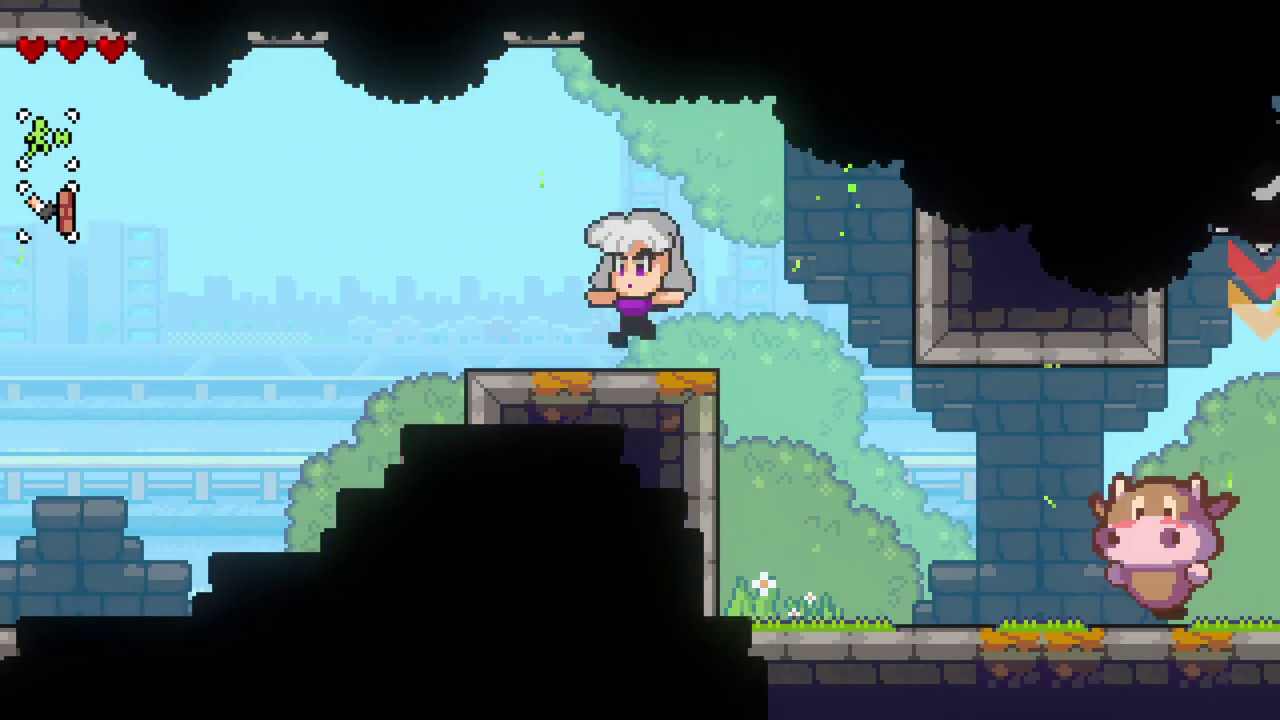
{"action": "key", "text": "space"}
{"action": "key", "text": "x"}
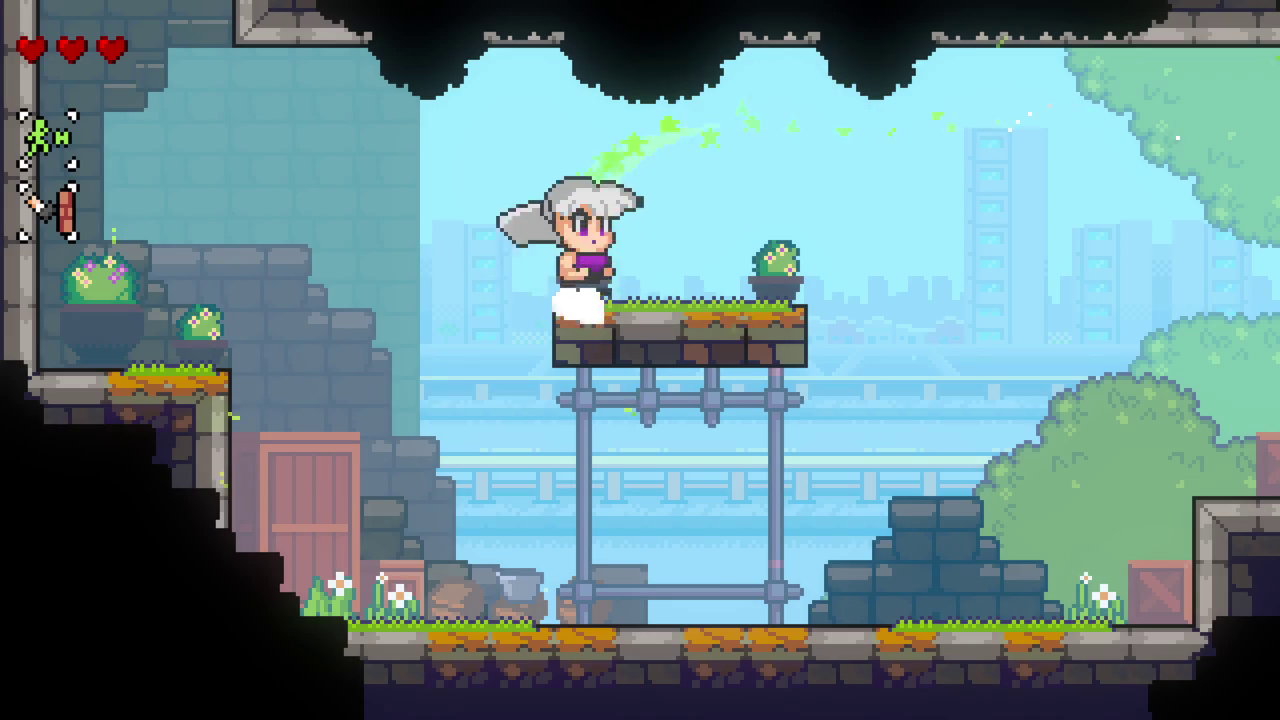
{"action": "key", "text": "Right"}
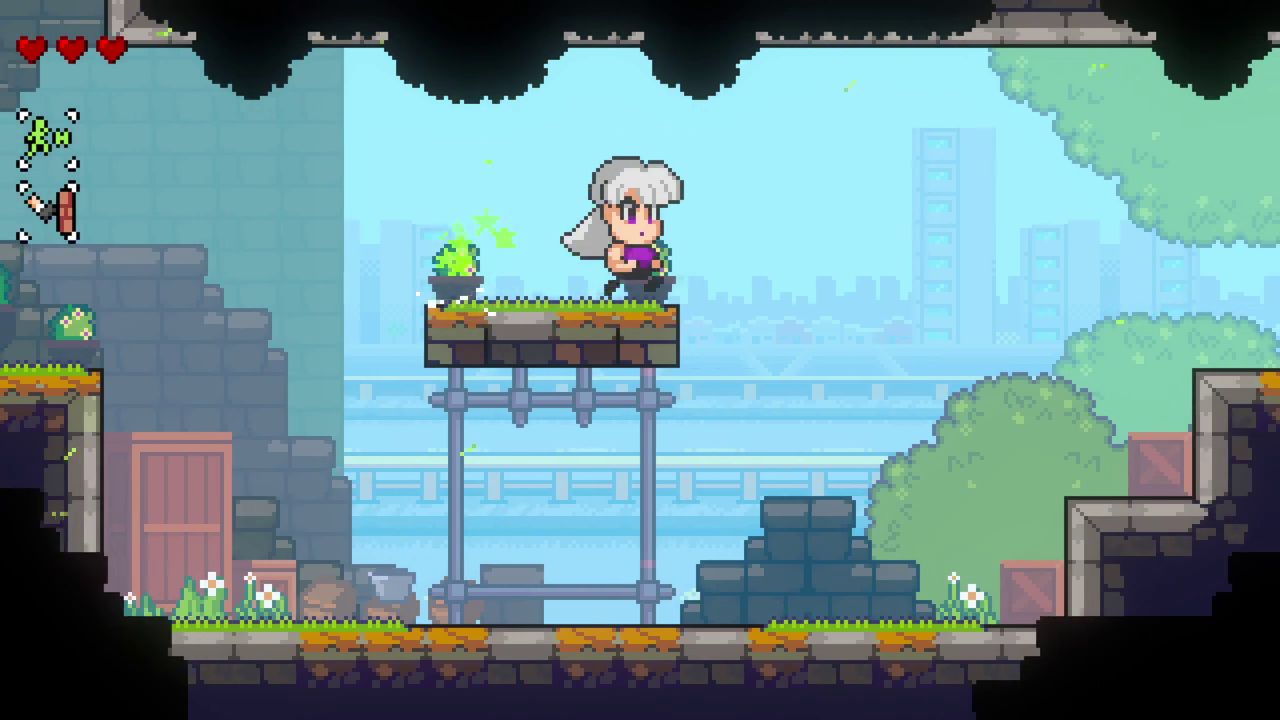
{"action": "key", "text": "space"}
{"action": "key", "text": "x"}
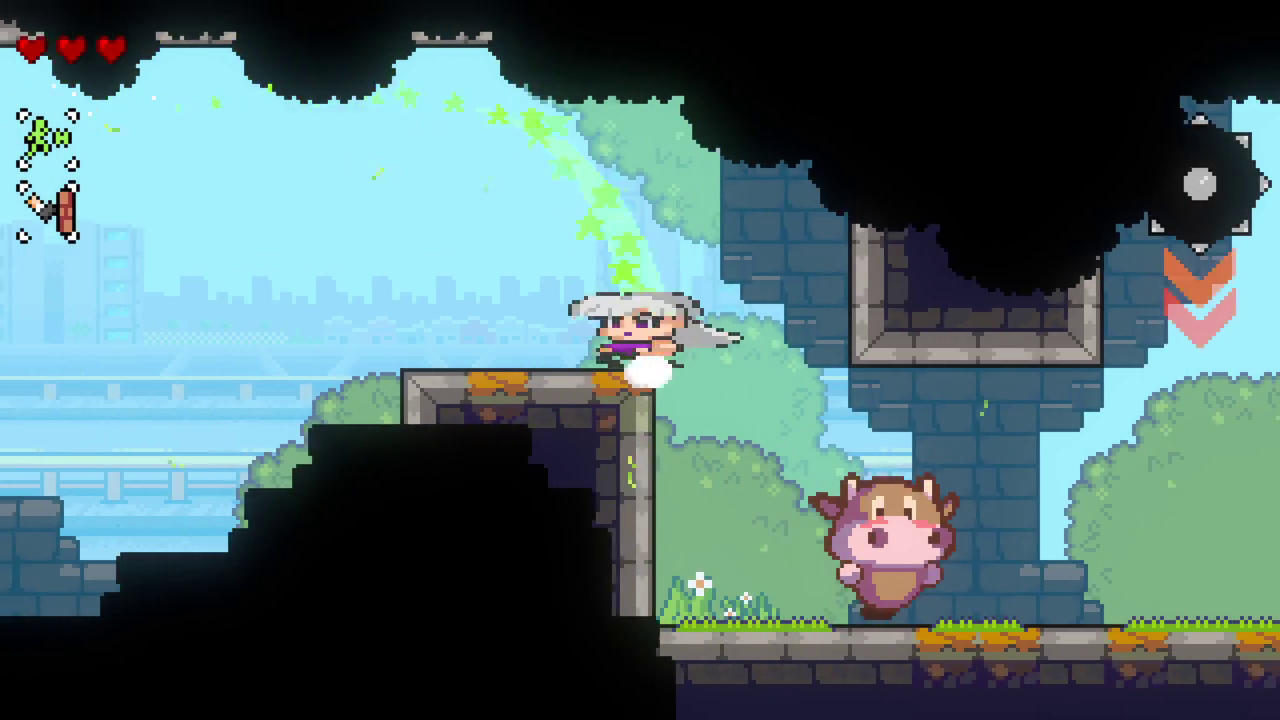
{"action": "key", "text": "Left"}
{"action": "key", "text": "space"}
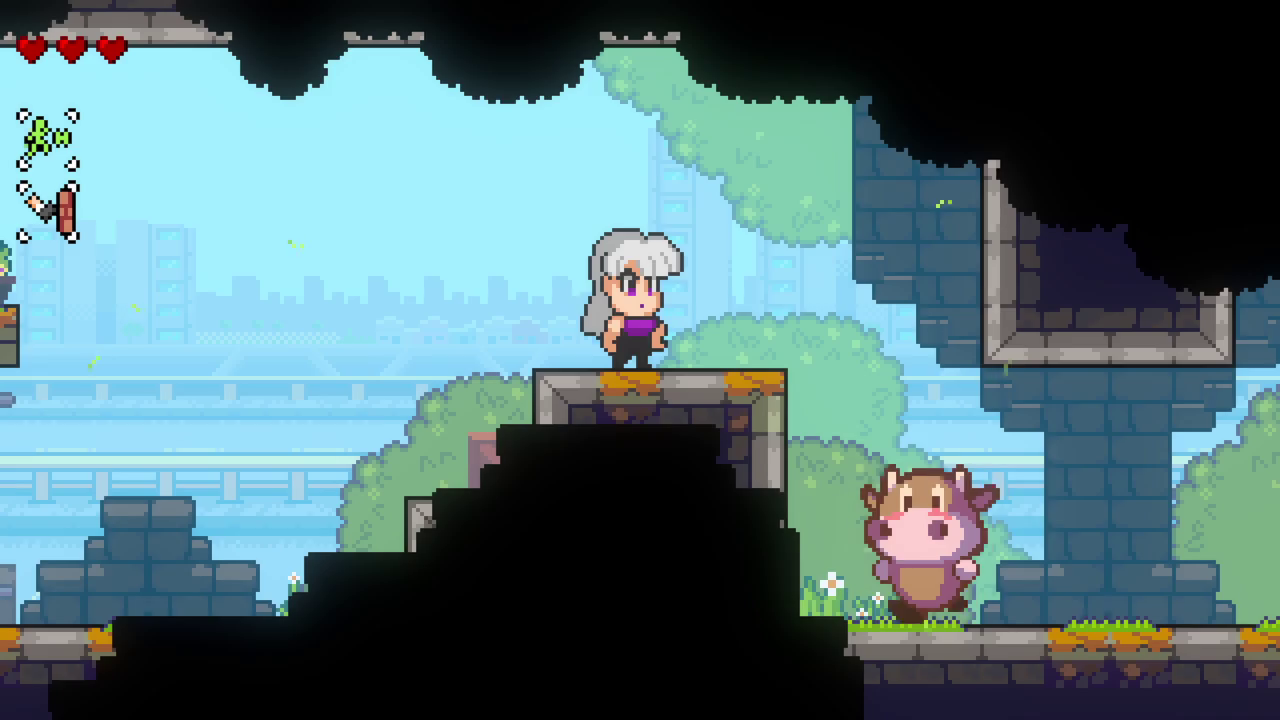
Step: Run back and forth, jumping onto the stone steps and scaffold platform
{"action": "key", "text": "Left"}
{"action": "key", "text": "Left"}
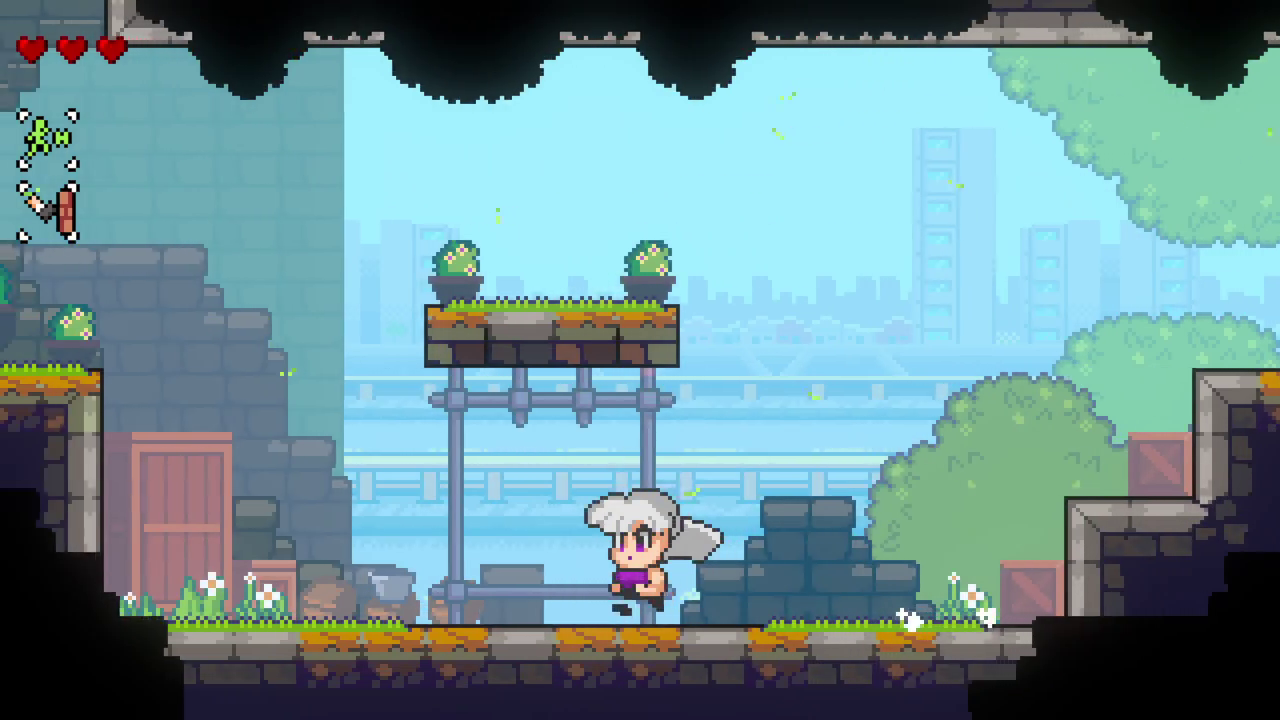
{"action": "key", "text": "Right"}
{"action": "key", "text": "space"}
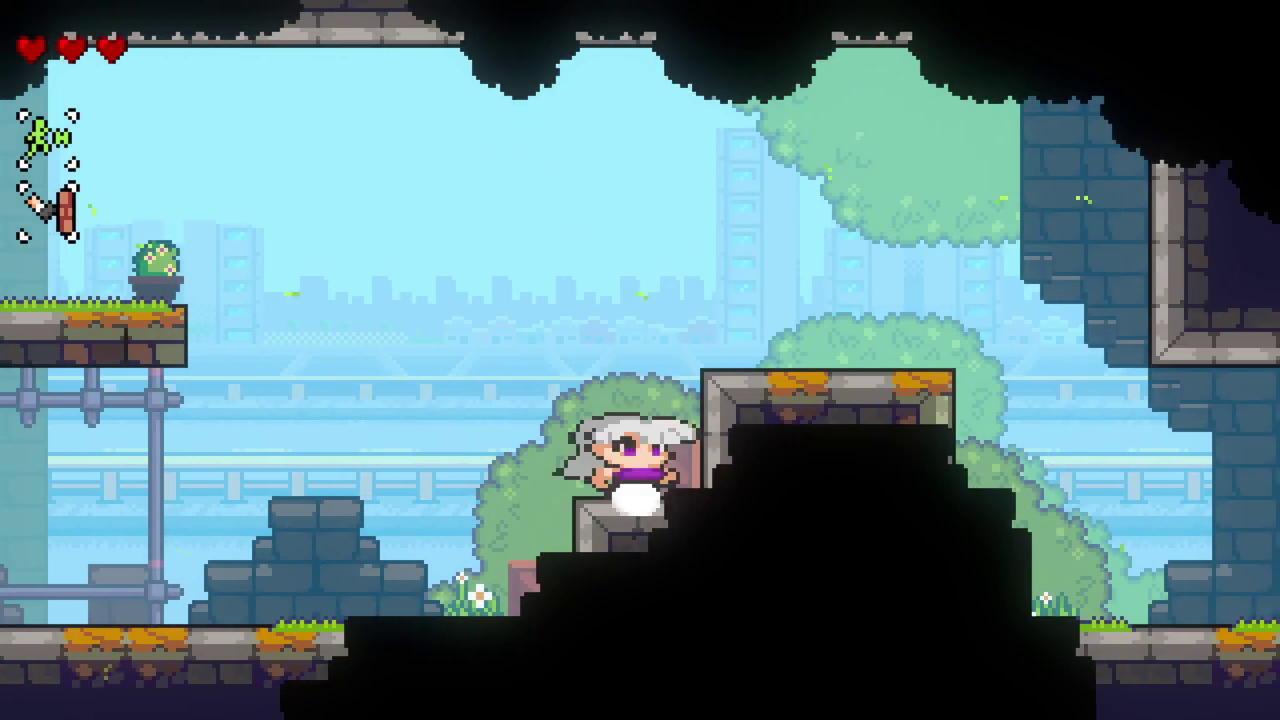
{"action": "key", "text": "Left"}
{"action": "key", "text": "Right"}
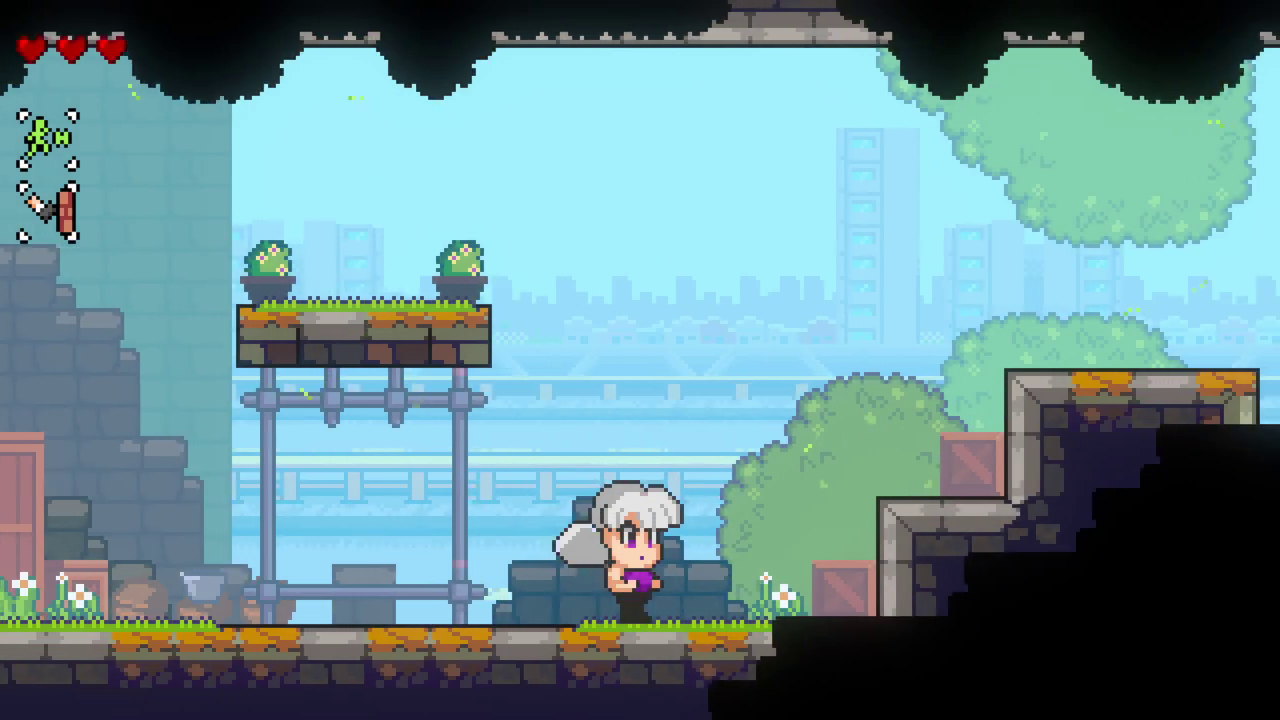
{"action": "key", "text": "space"}
{"action": "key", "text": "Left"}
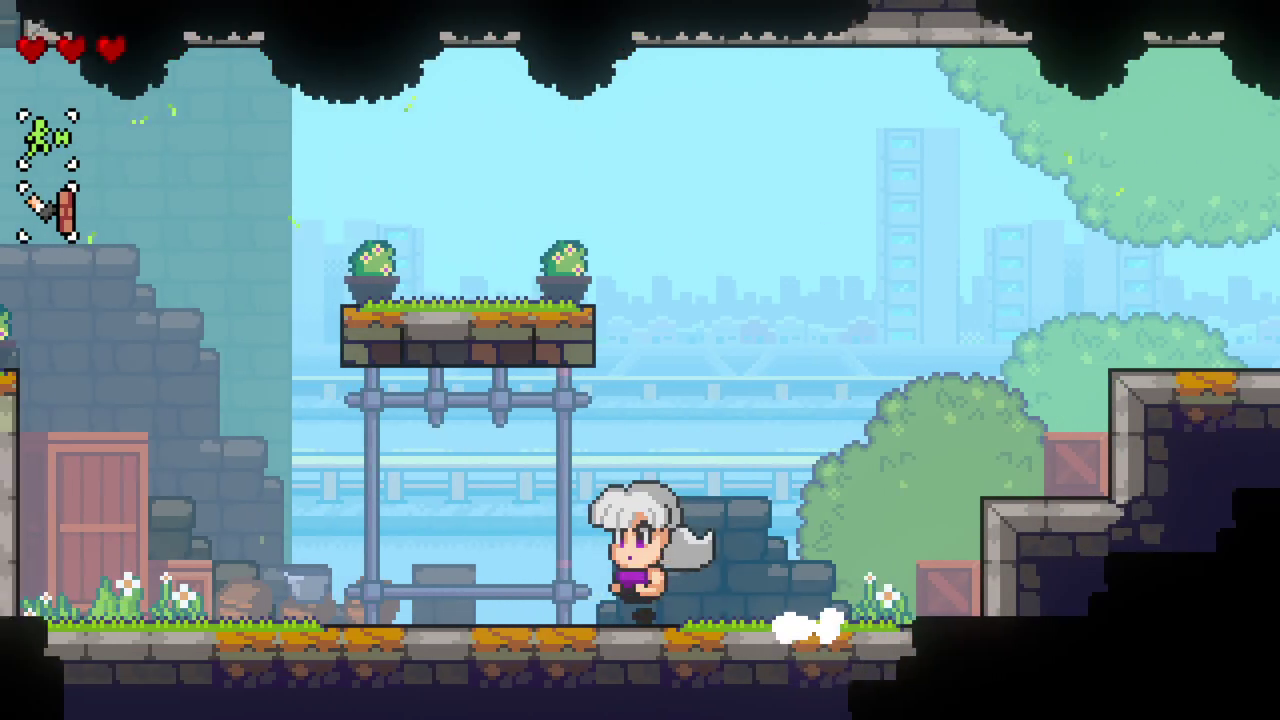
{"action": "key", "text": "Right"}
{"action": "key", "text": "space"}
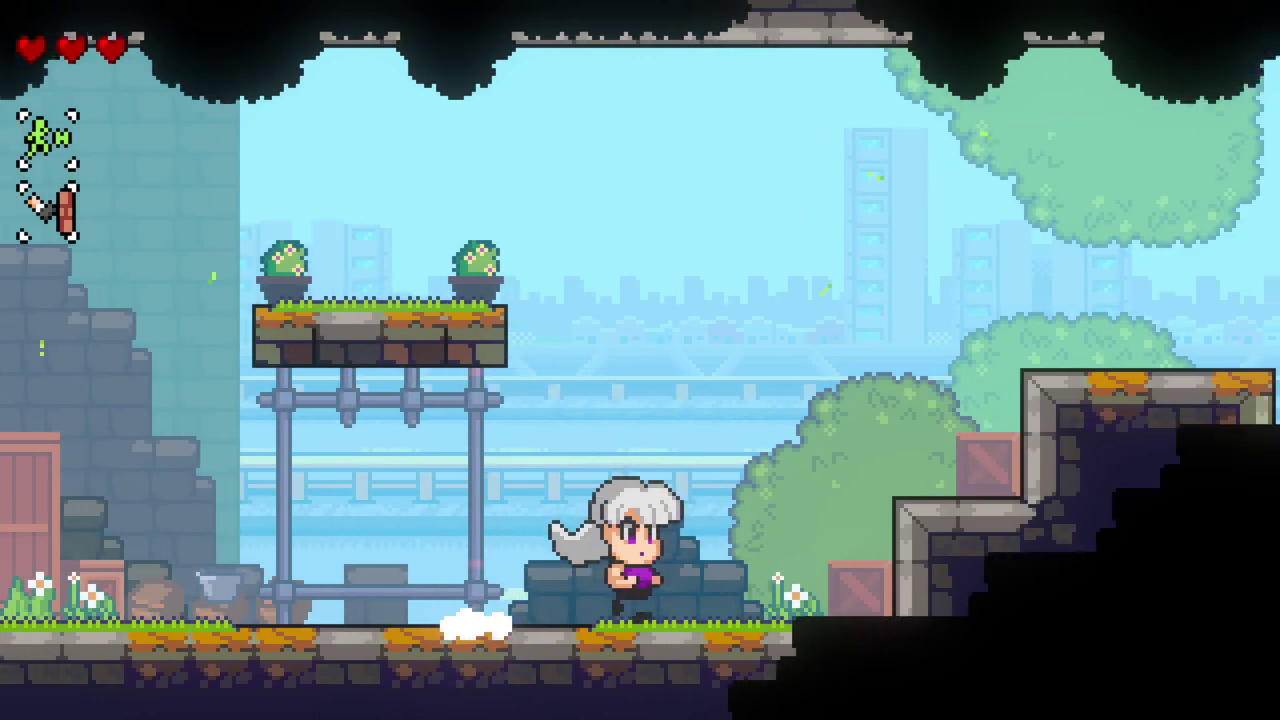
{"action": "key", "text": "space"}
{"action": "key", "text": "Left"}
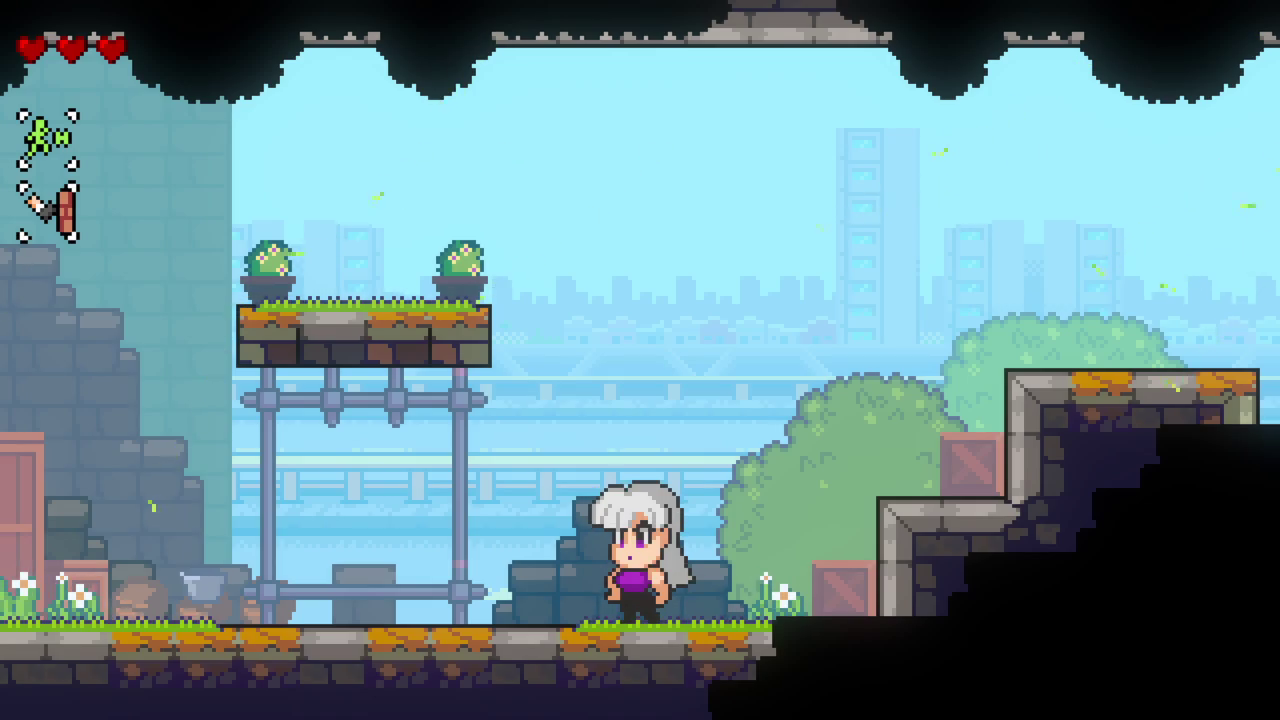
Step: Spin-jump left, then dash right into the new room toward the first gap
{"action": "key", "text": "Left"}
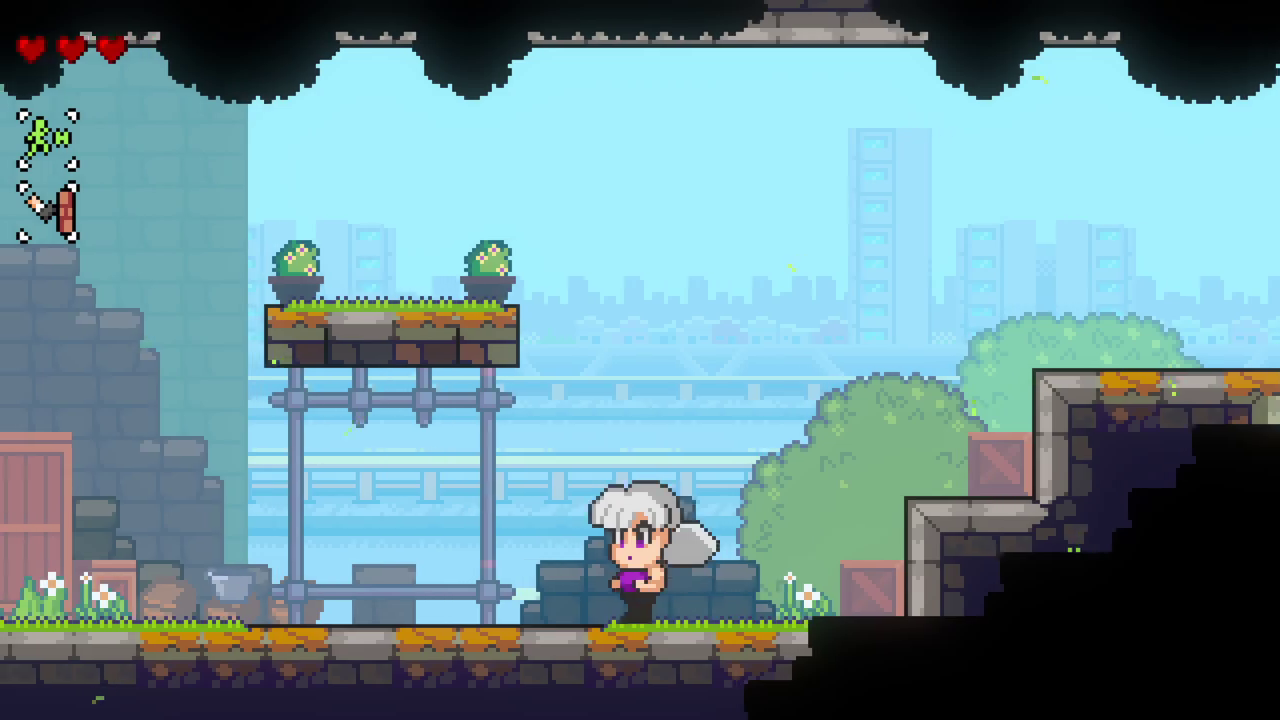
{"action": "key", "text": "space"}
{"action": "key", "text": "space"}
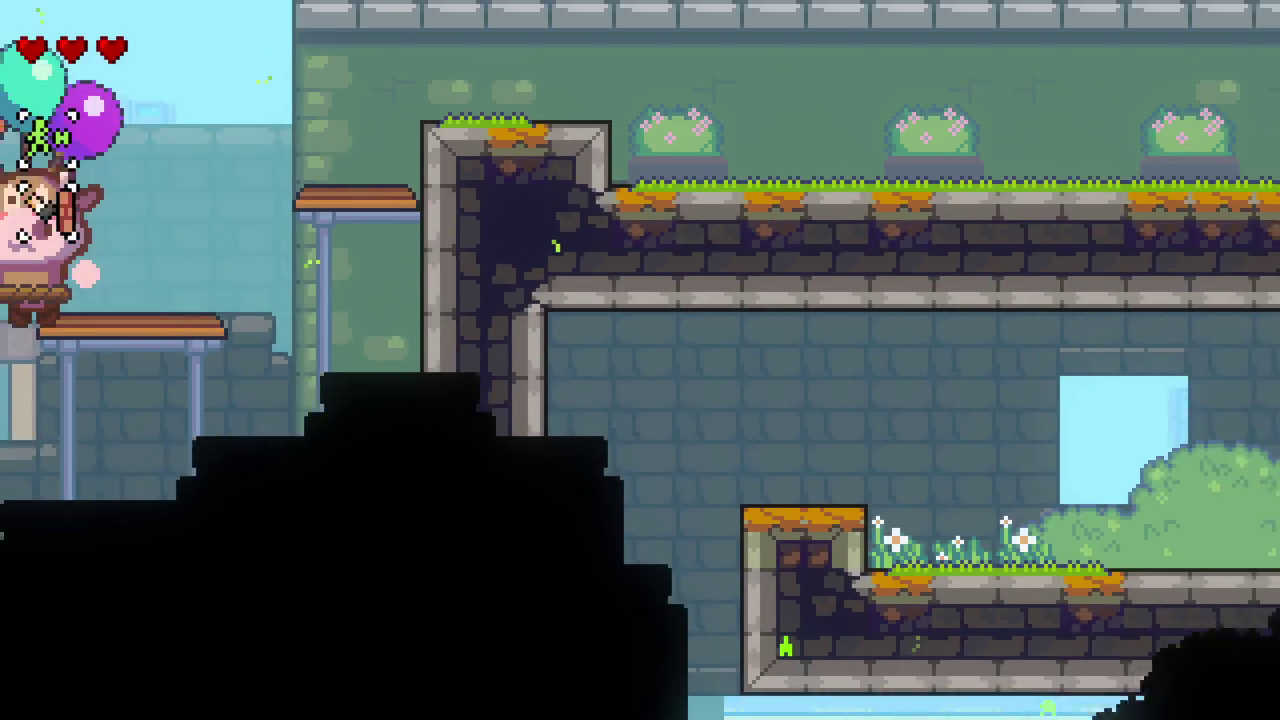
{"action": "key", "text": "x"}
{"action": "key", "text": "Right"}
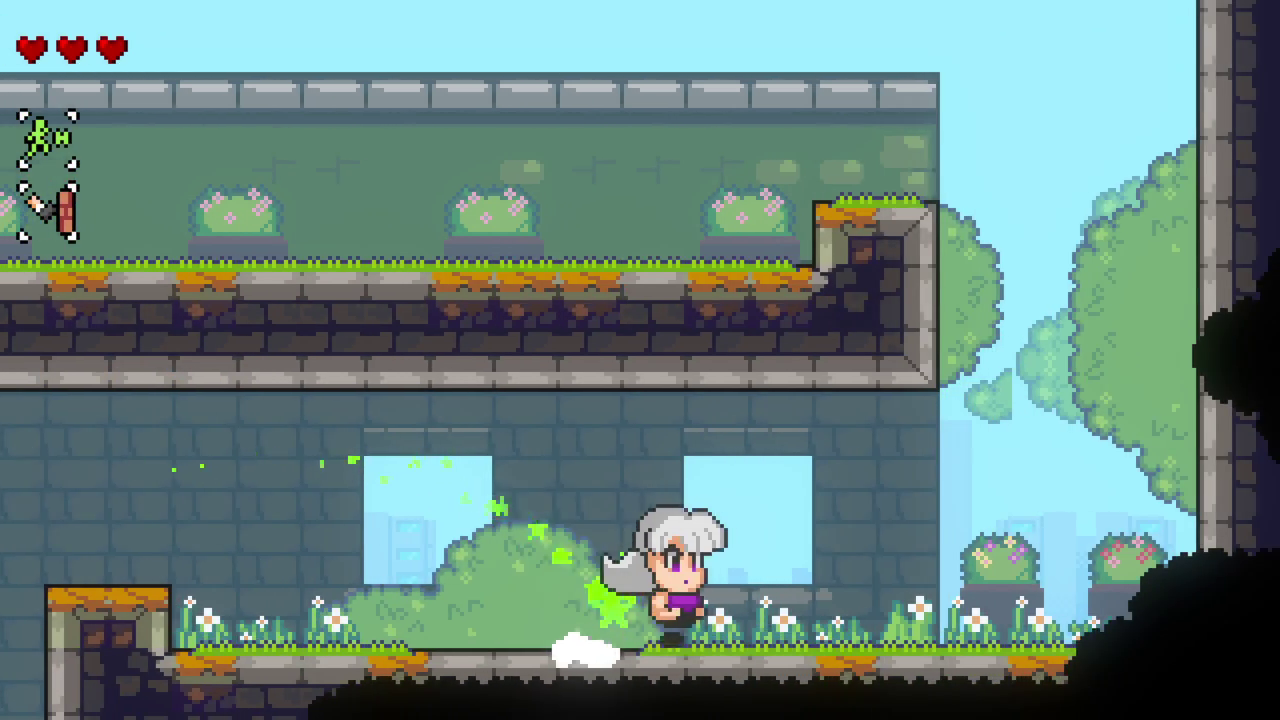
{"action": "key", "text": "Left"}
{"action": "key", "text": "Right"}
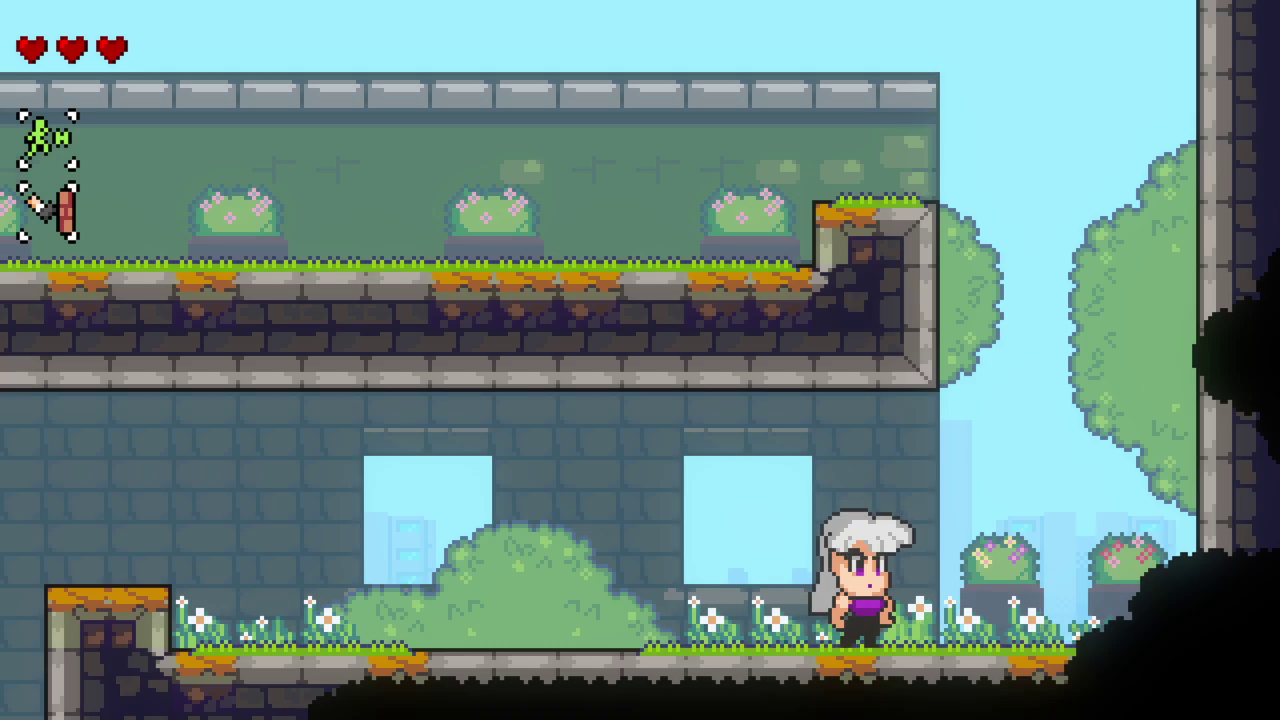
Step: Reach the higher stone ledge, drop into the balloon-cow room and run right to the next room
{"action": "key", "text": "Left"}
{"action": "key", "text": "space"}
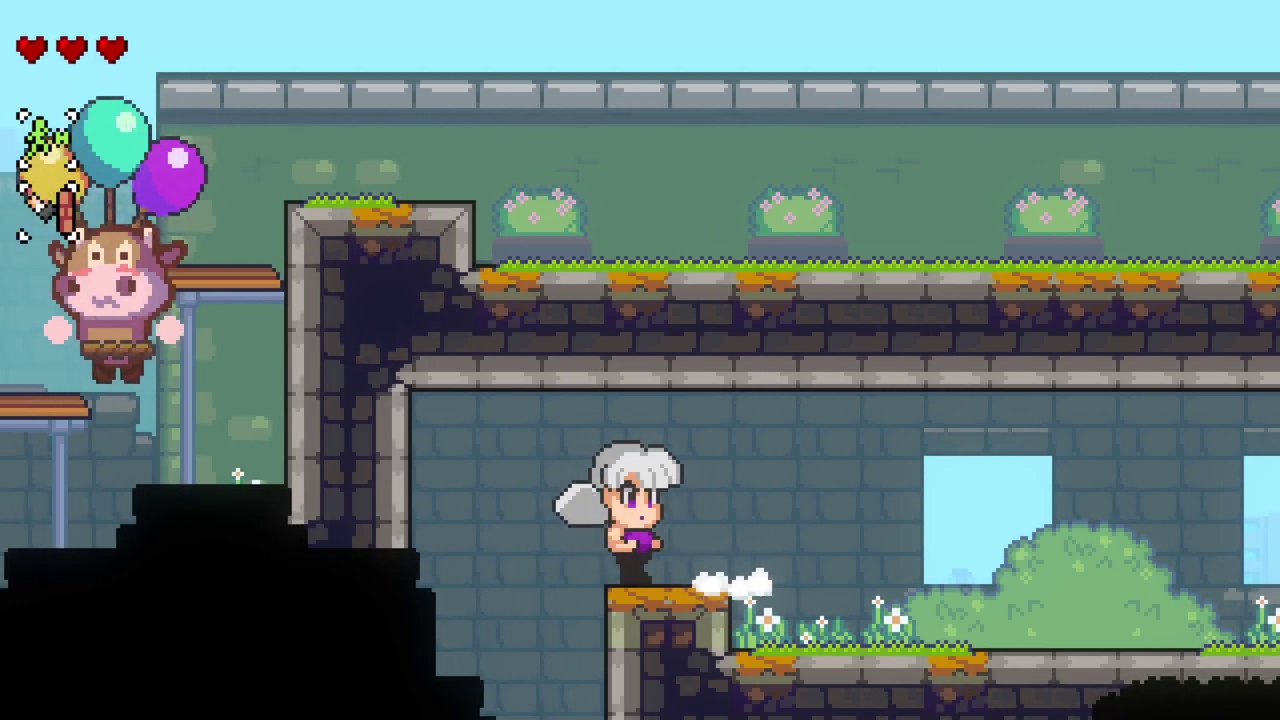
{"action": "key", "text": "Right"}
{"action": "key", "text": "Left"}
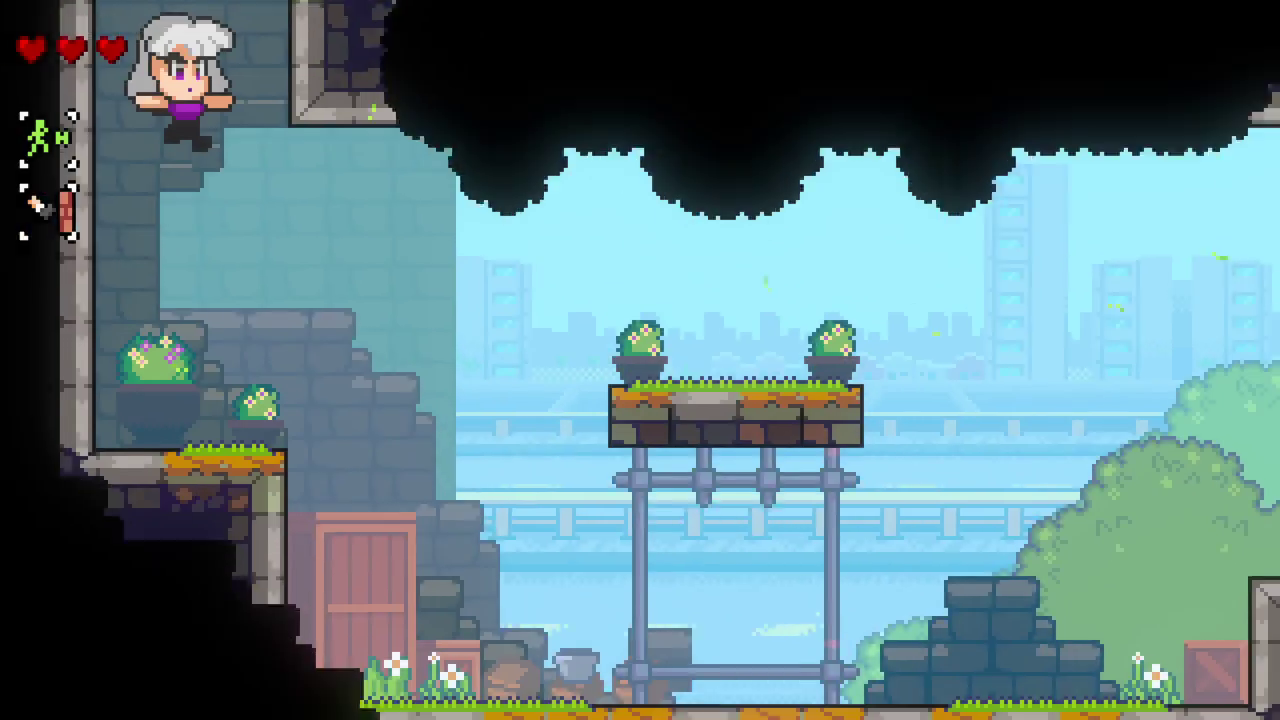
{"action": "key", "text": "Right"}
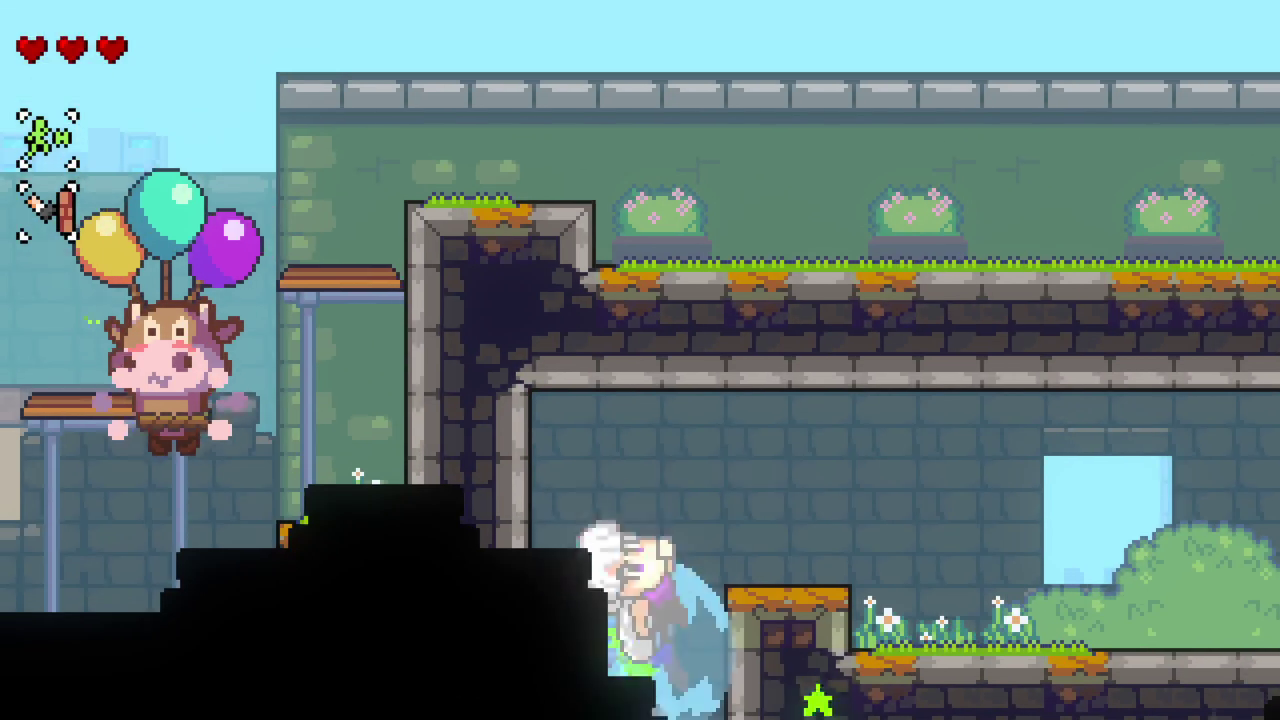
{"action": "key", "text": "Right"}
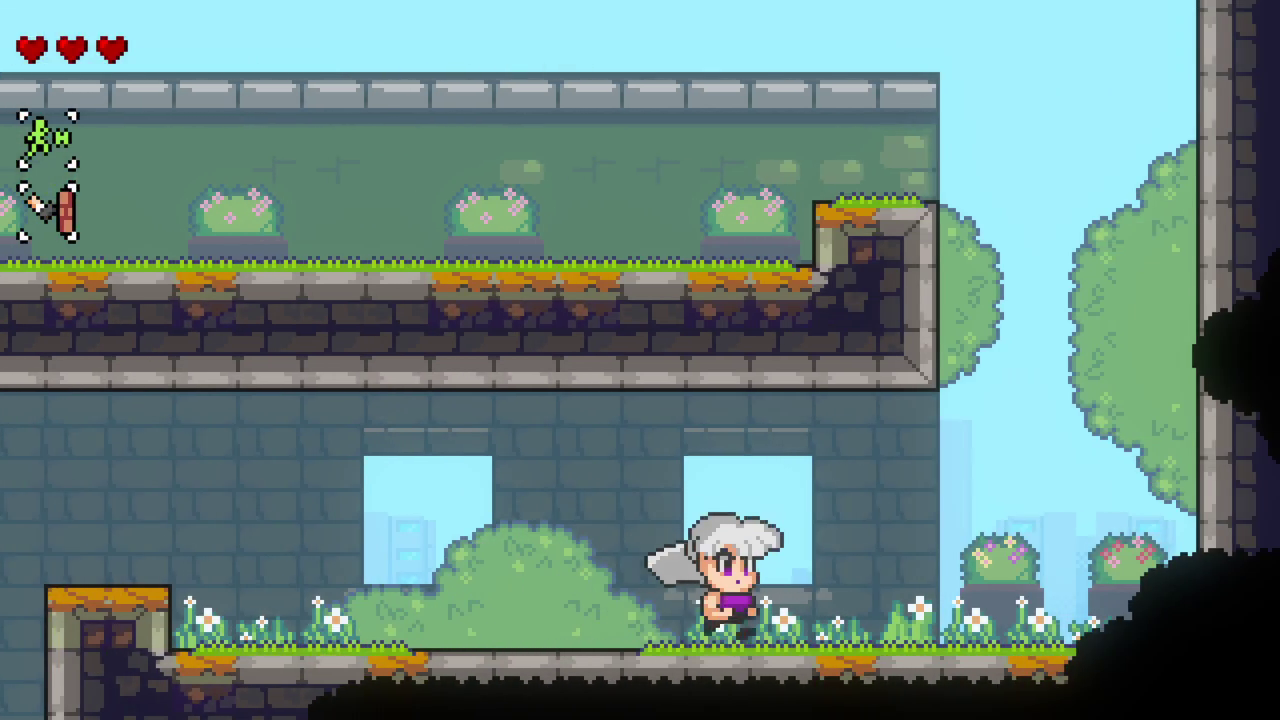
{"action": "key", "text": "Right"}
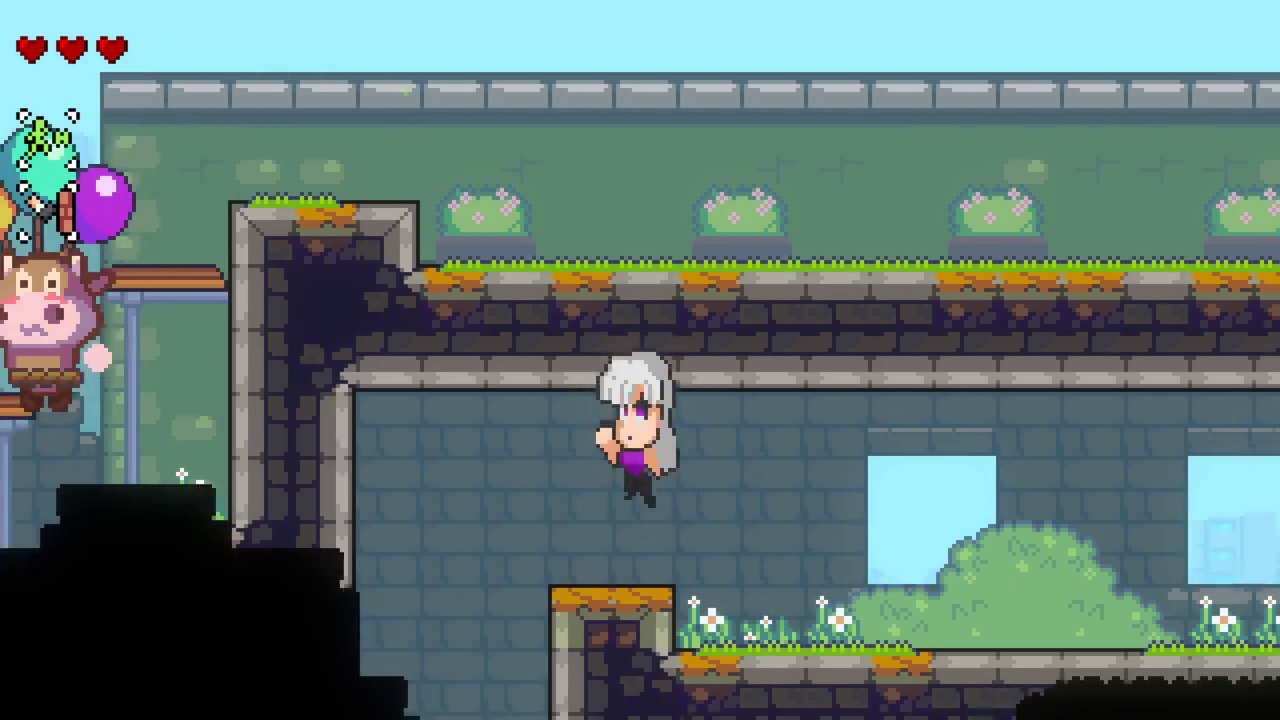
{"action": "key", "text": "Right"}
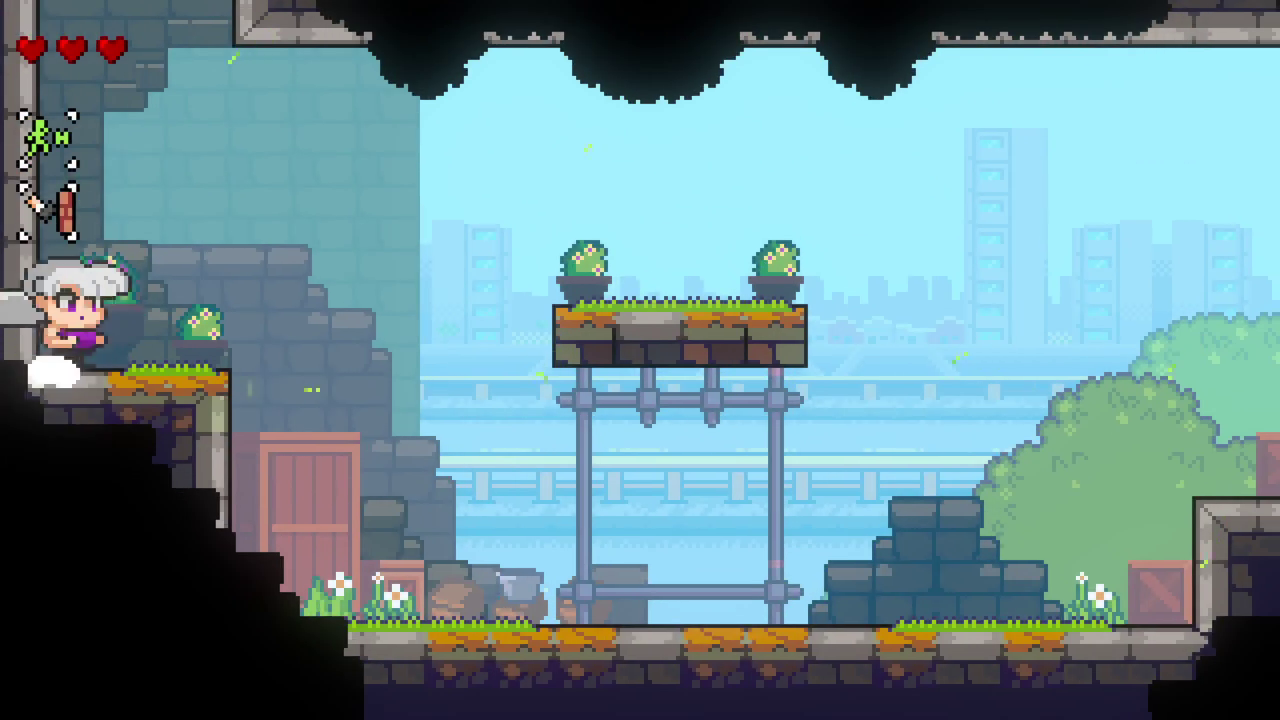
Step: Kick the cow aside and leap from the stone block onto the purple building's roof
{"action": "key", "text": "Right"}
{"action": "key", "text": "space"}
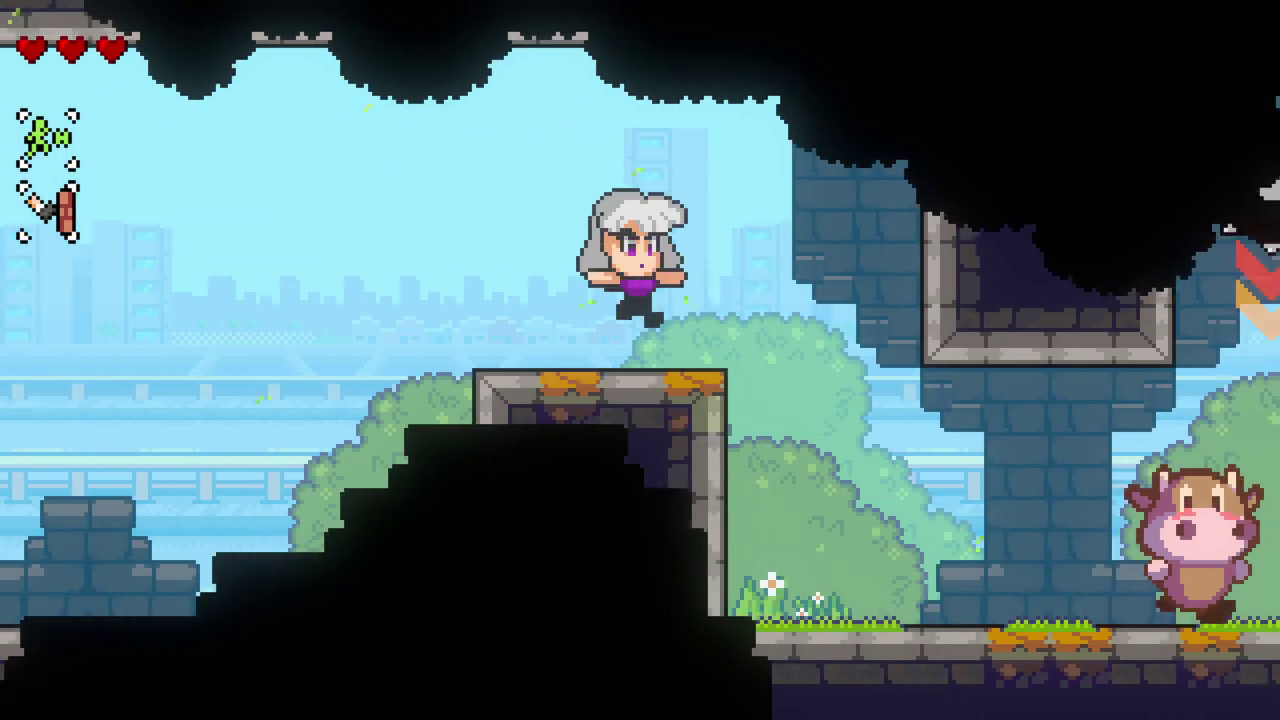
{"action": "key", "text": "Right"}
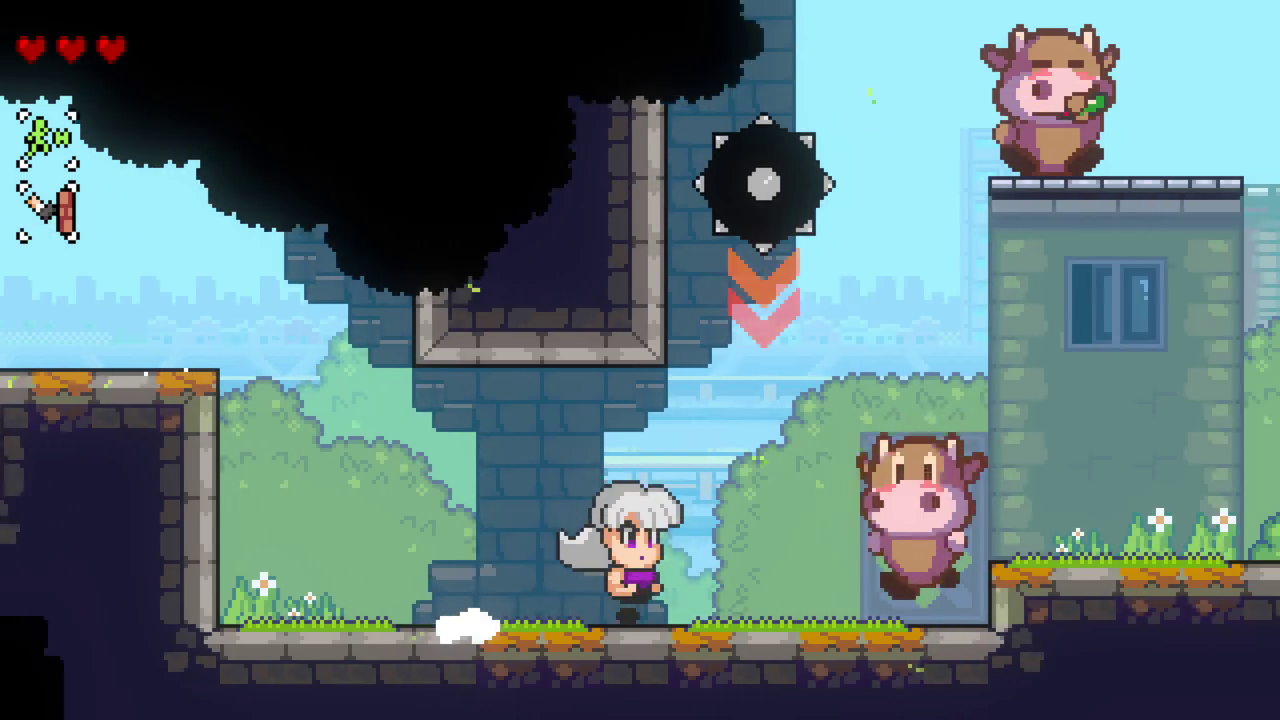
{"action": "key", "text": "x"}
{"action": "key", "text": "space"}
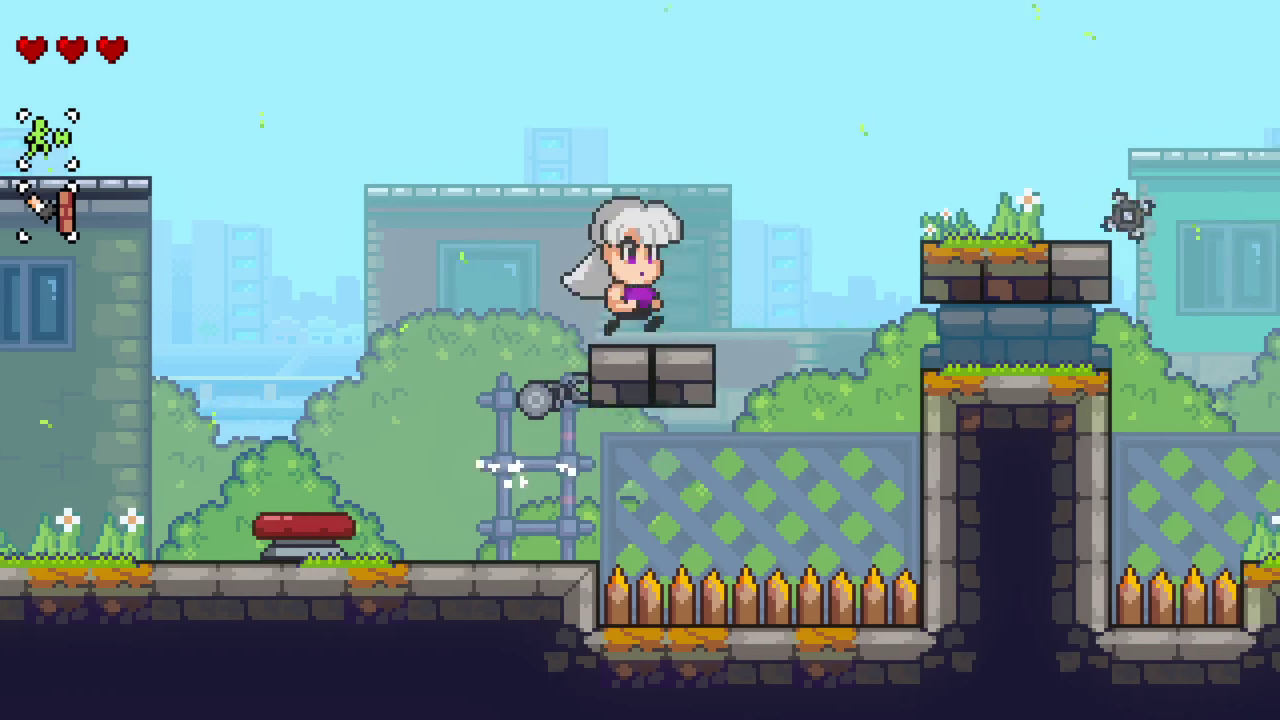
{"action": "key", "text": "space"}
{"action": "key", "text": "Right"}
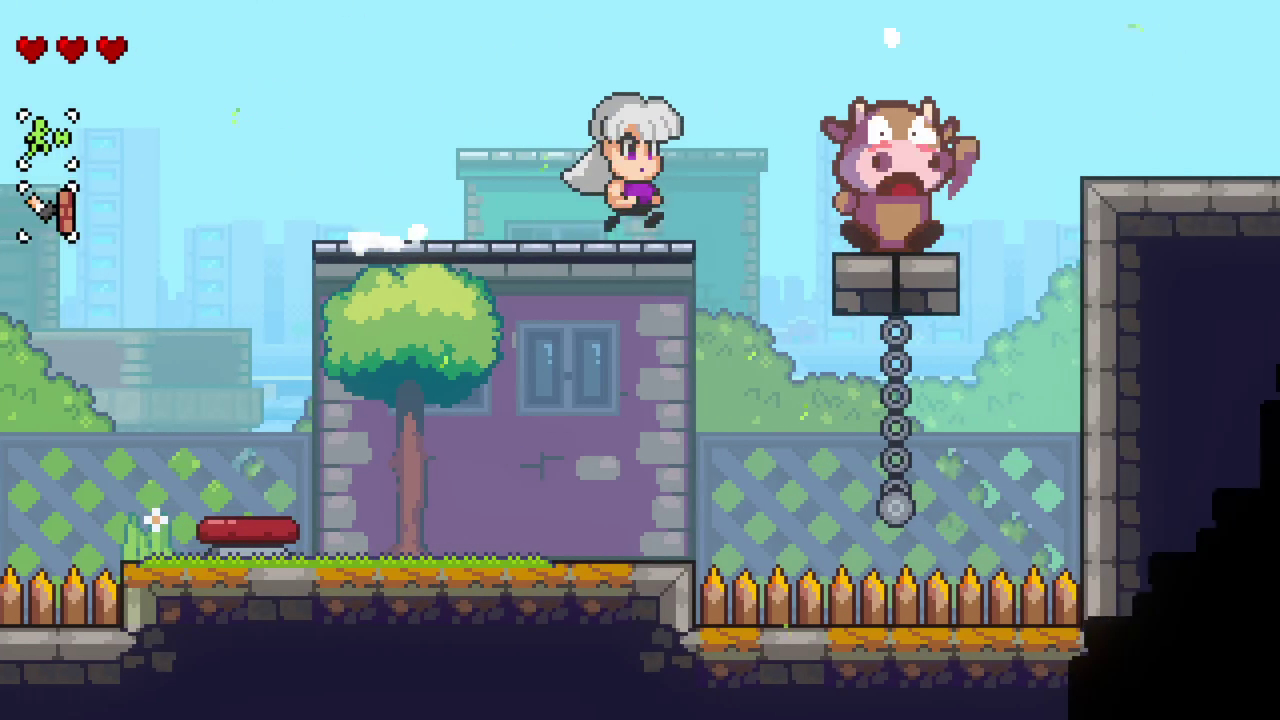
{"action": "key", "text": "space"}
{"action": "key", "text": "x"}
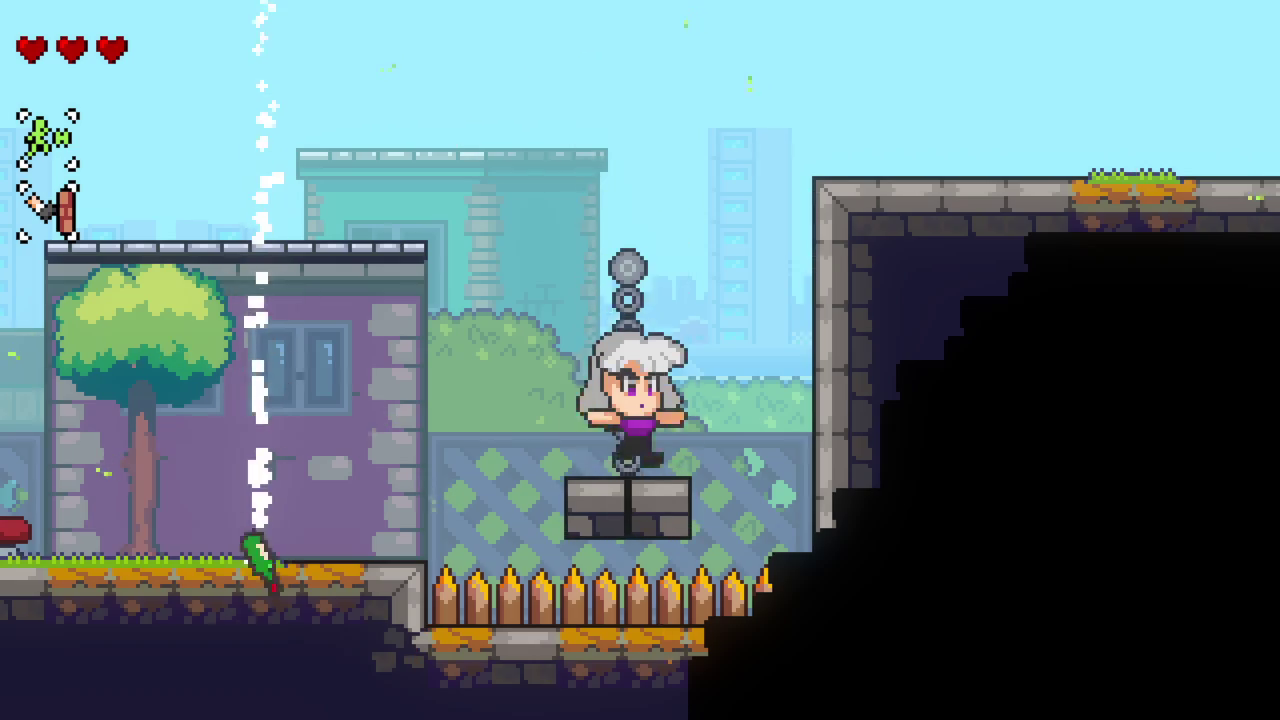
Step: Bounce between the chained block and the roof, then fly right to the frog statue
{"action": "key", "text": "space"}
{"action": "key", "text": "Left"}
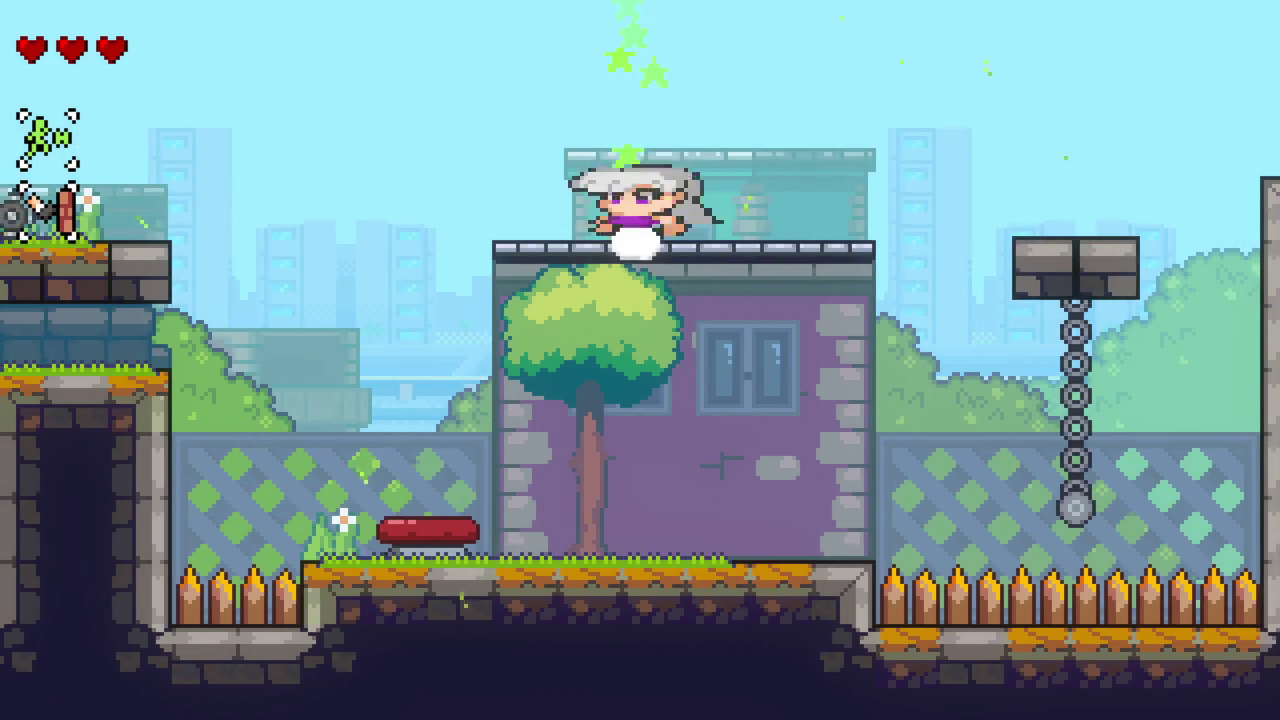
{"action": "key", "text": "space"}
{"action": "key", "text": "Left"}
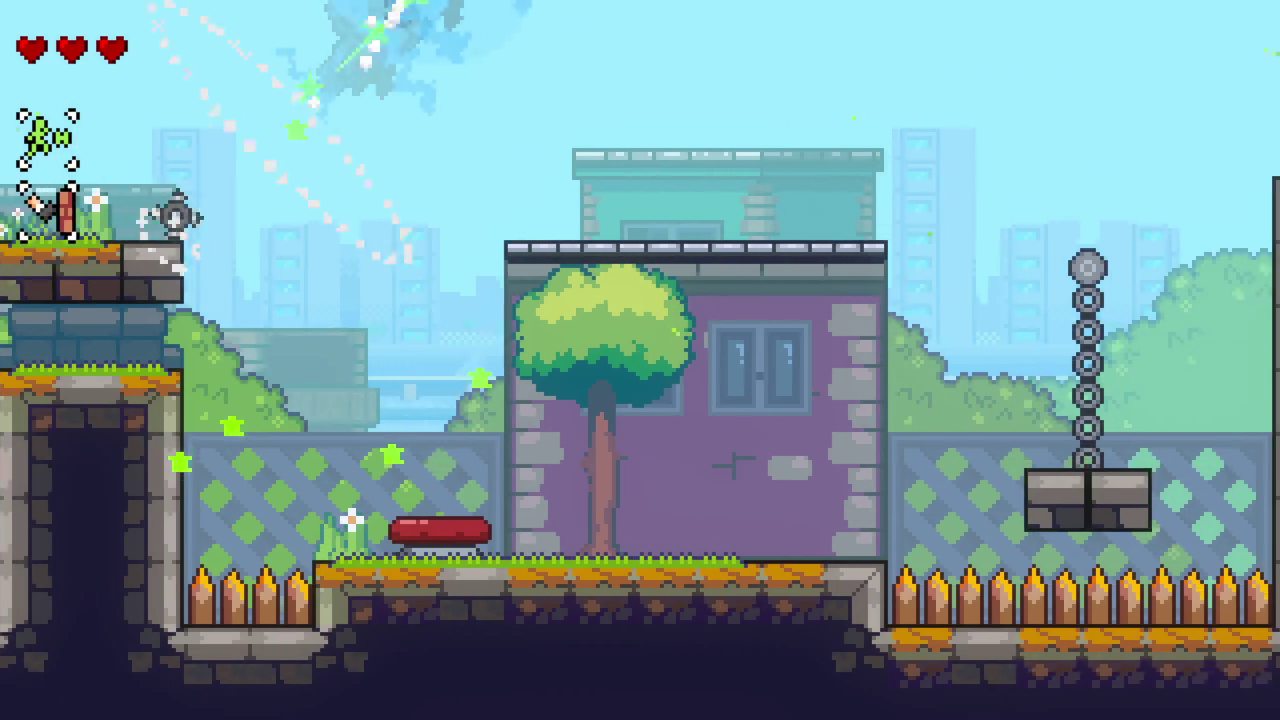
{"action": "key", "text": "Right"}
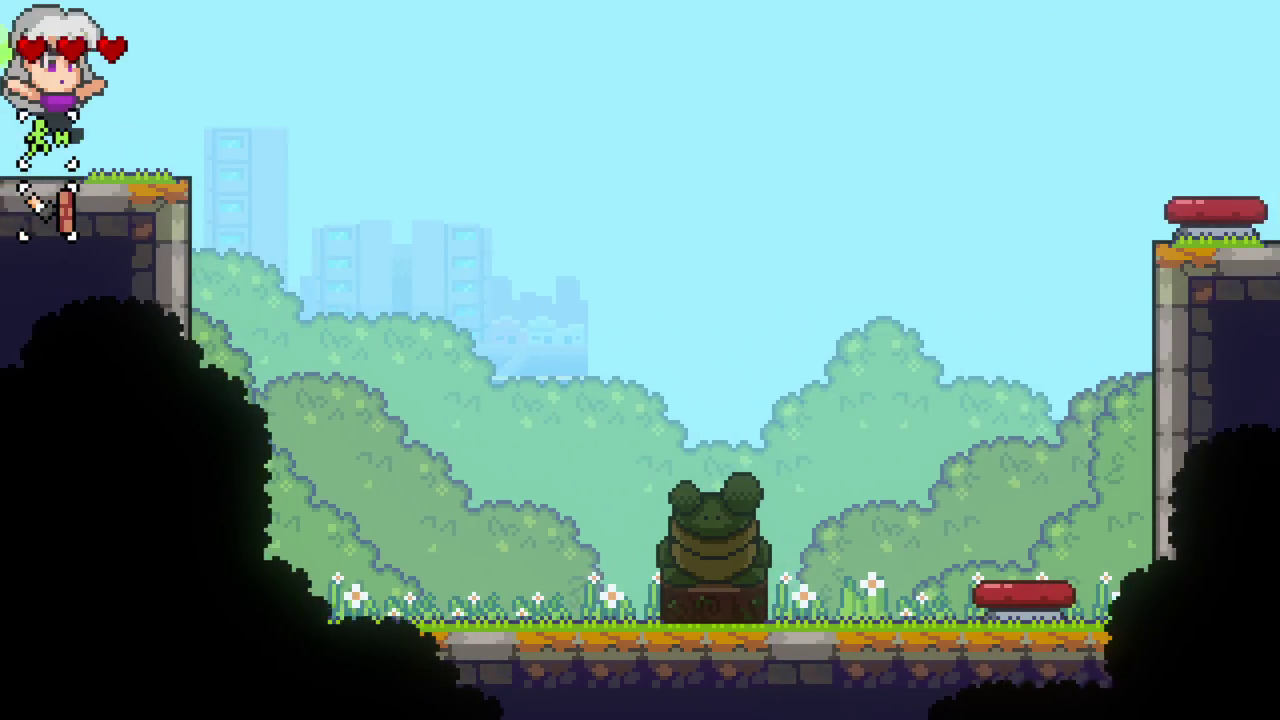
{"action": "key", "text": "Right"}
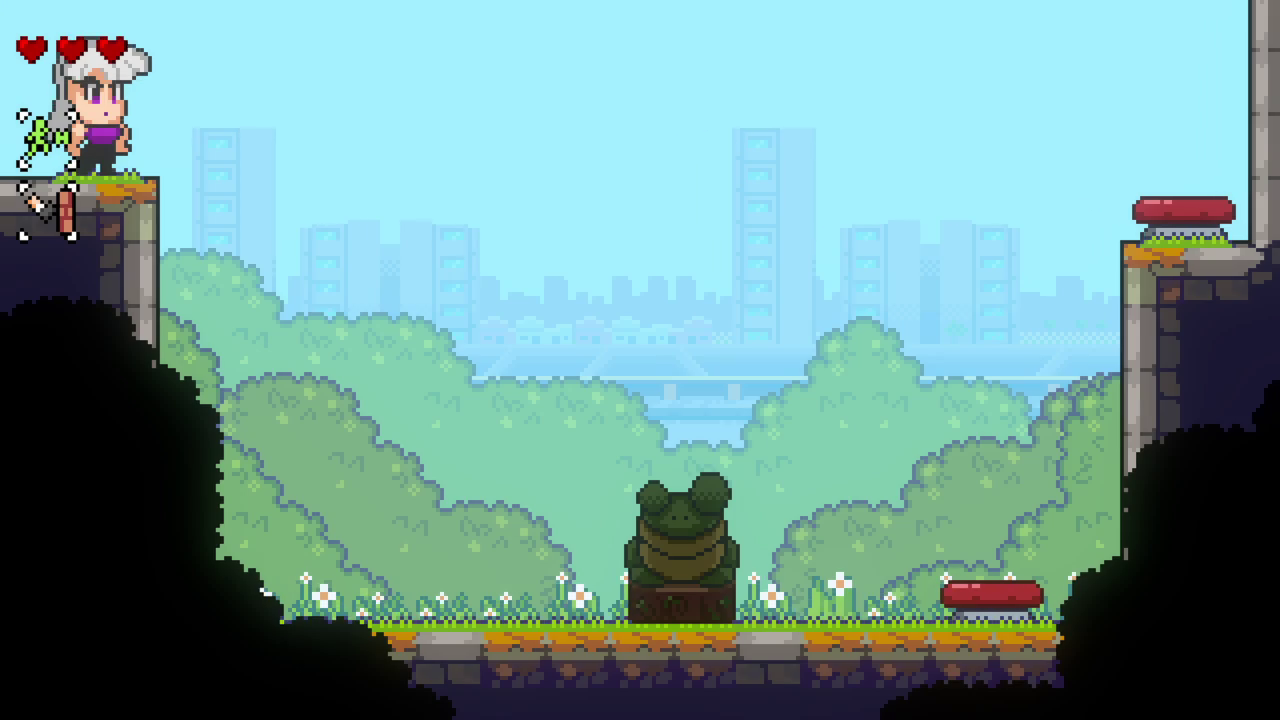
Step: Pass the frog statue checkpoint, bounce off the spring and dash right across the street
{"action": "key", "text": "Right"}
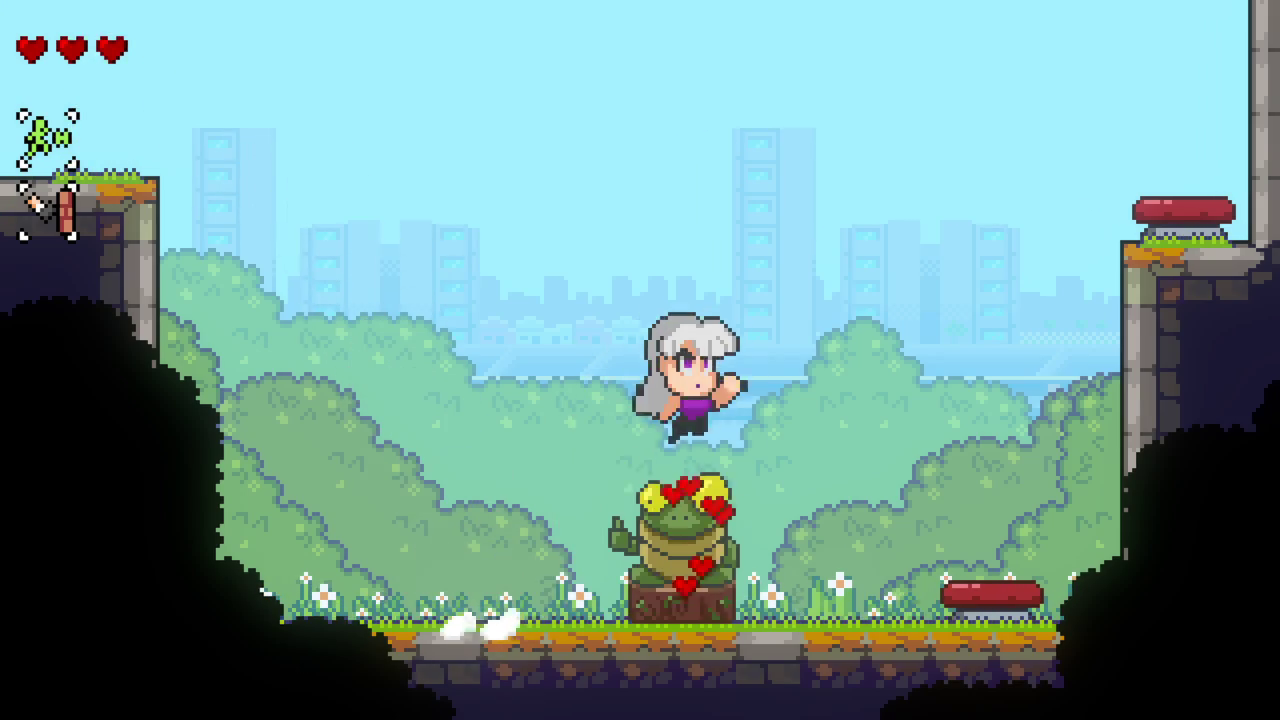
{"action": "key", "text": "x"}
{"action": "key", "text": "Left"}
{"action": "key", "text": "z"}
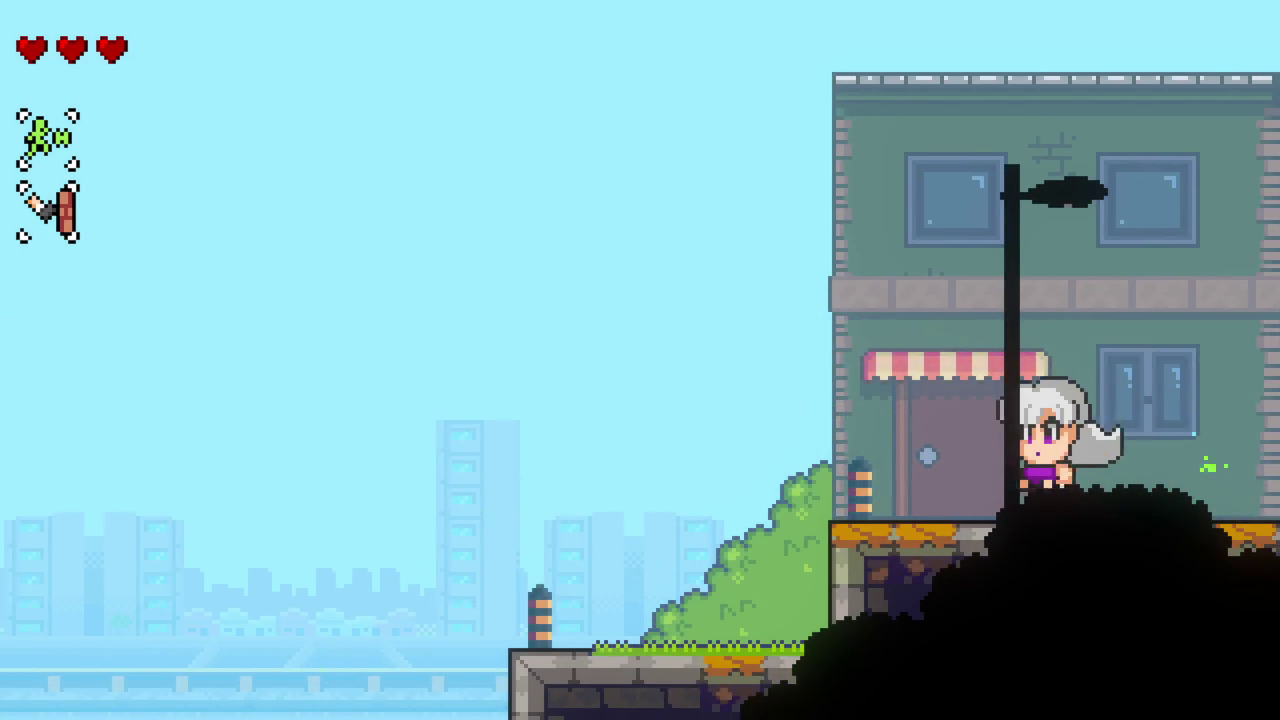
{"action": "key", "text": "Left"}
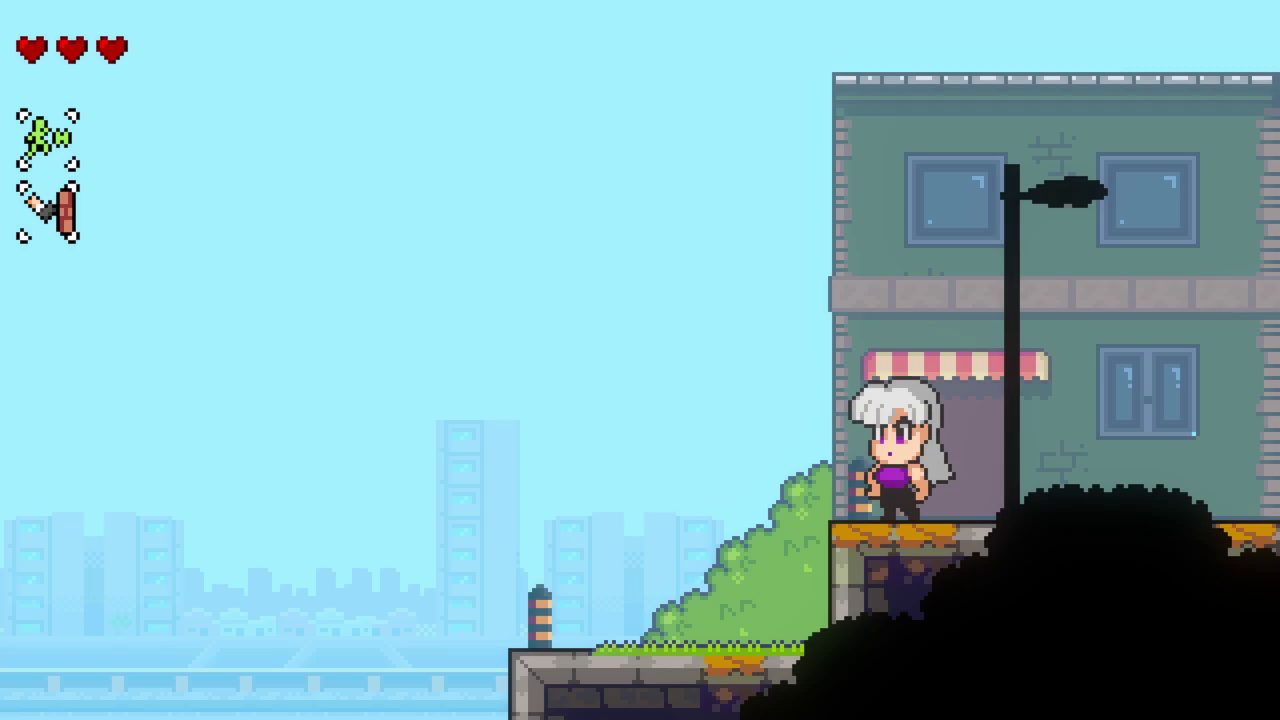
{"action": "key", "text": "Right"}
{"action": "key", "text": "z"}
{"action": "key", "text": "x"}
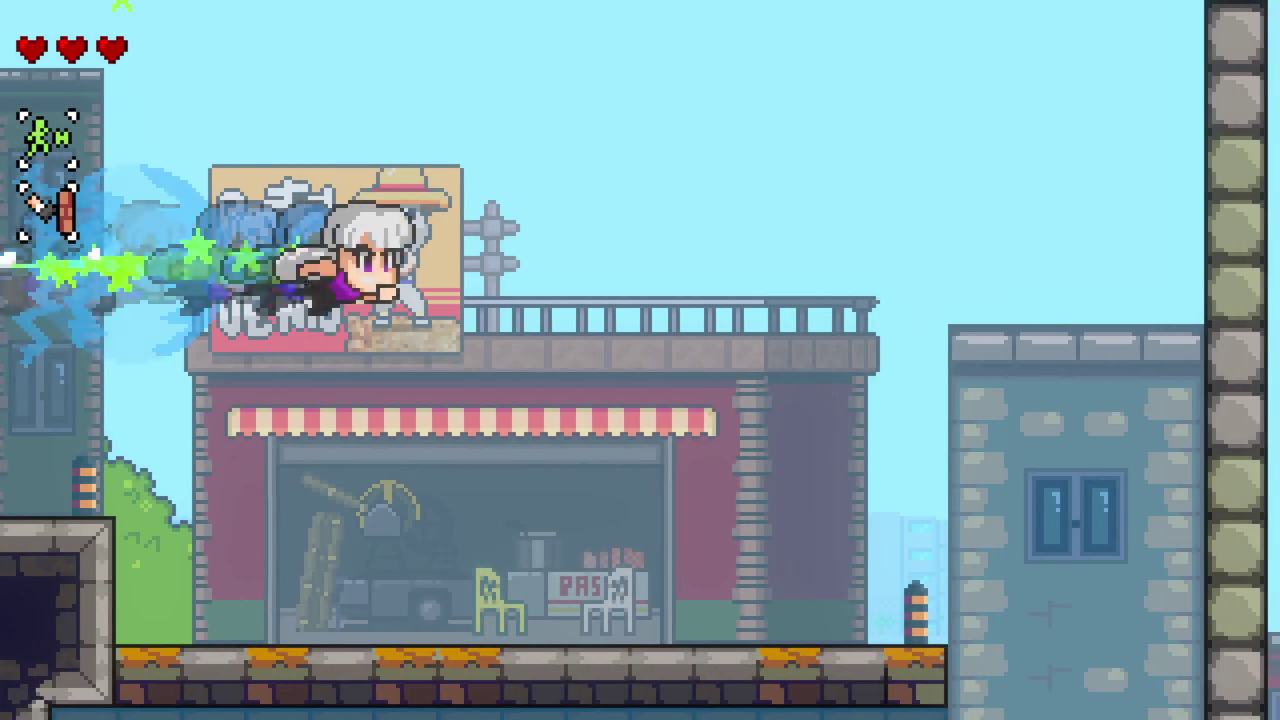
{"action": "key", "text": "Right"}
Step: Jump over the saw and spikes, reaching the fruit-stand awning before taking a hit
{"action": "key", "text": "Left"}
{"action": "key", "text": "x"}
{"action": "key", "text": "Left"}
{"action": "key", "text": "z"}
{"action": "key", "text": "z"}
{"action": "key", "text": "Right"}
{"action": "key", "text": "x"}
{"action": "key", "text": "z"}
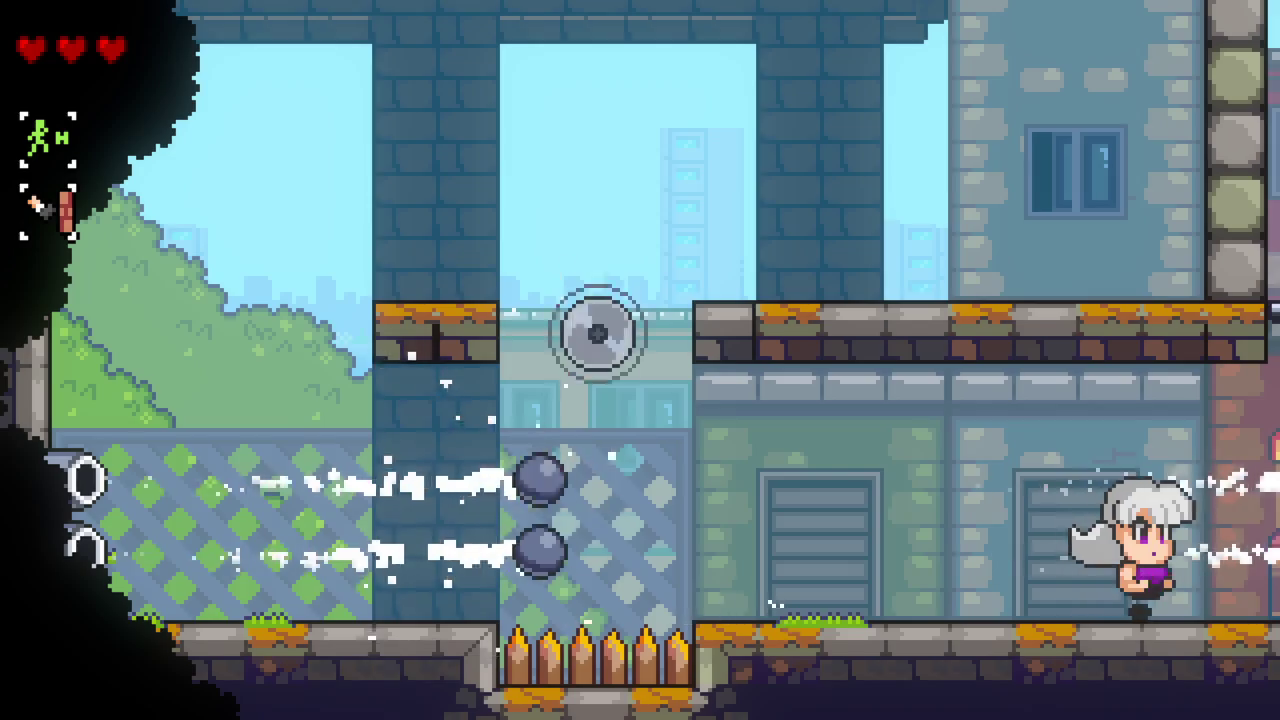
{"action": "key", "text": "z"}
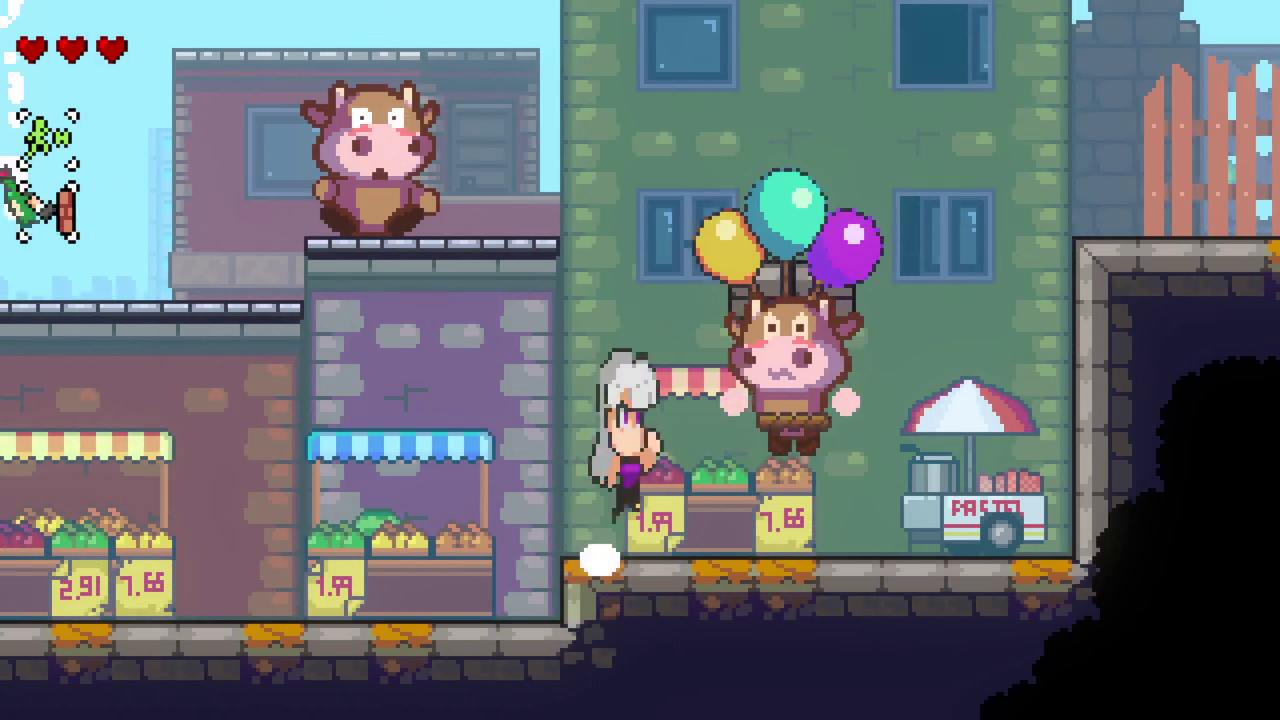
{"action": "key", "text": "x"}
Step: Pop the balloon cows, land on the tower and strike the floating cows onto the stone ledge
{"action": "key", "text": "Right"}
{"action": "key", "text": "z"}
{"action": "key", "text": "x"}
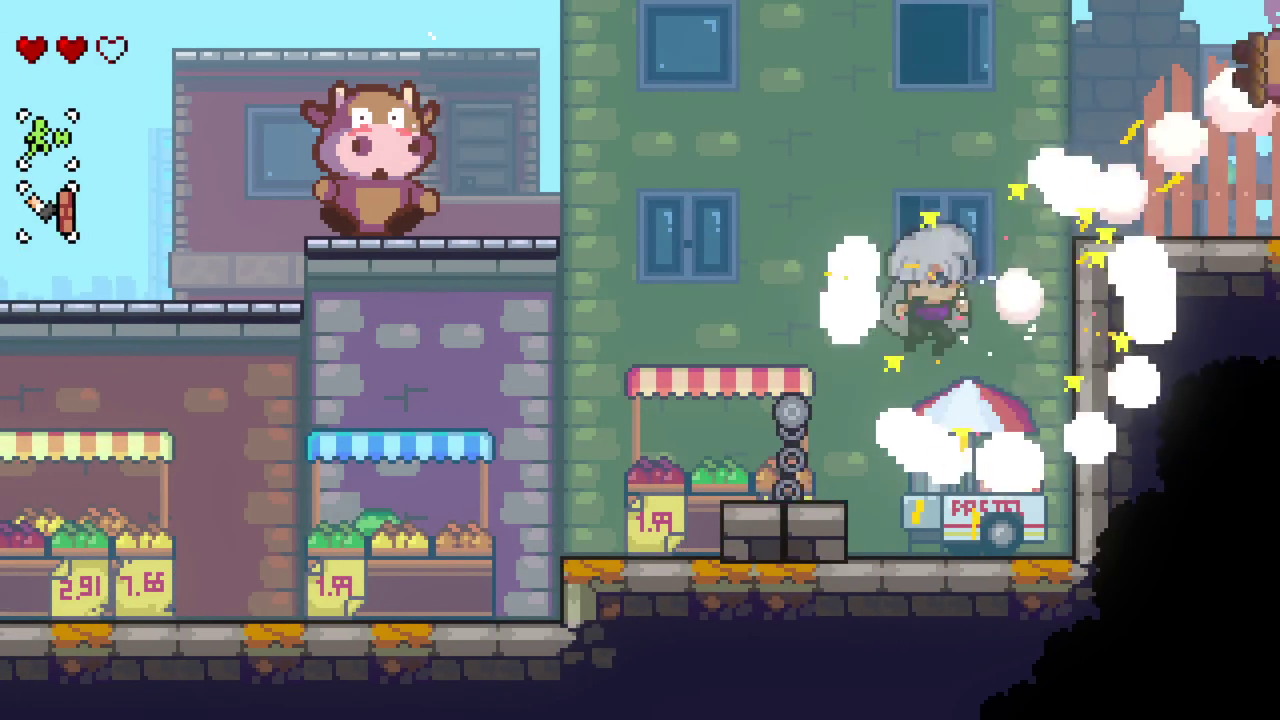
{"action": "key", "text": "x"}
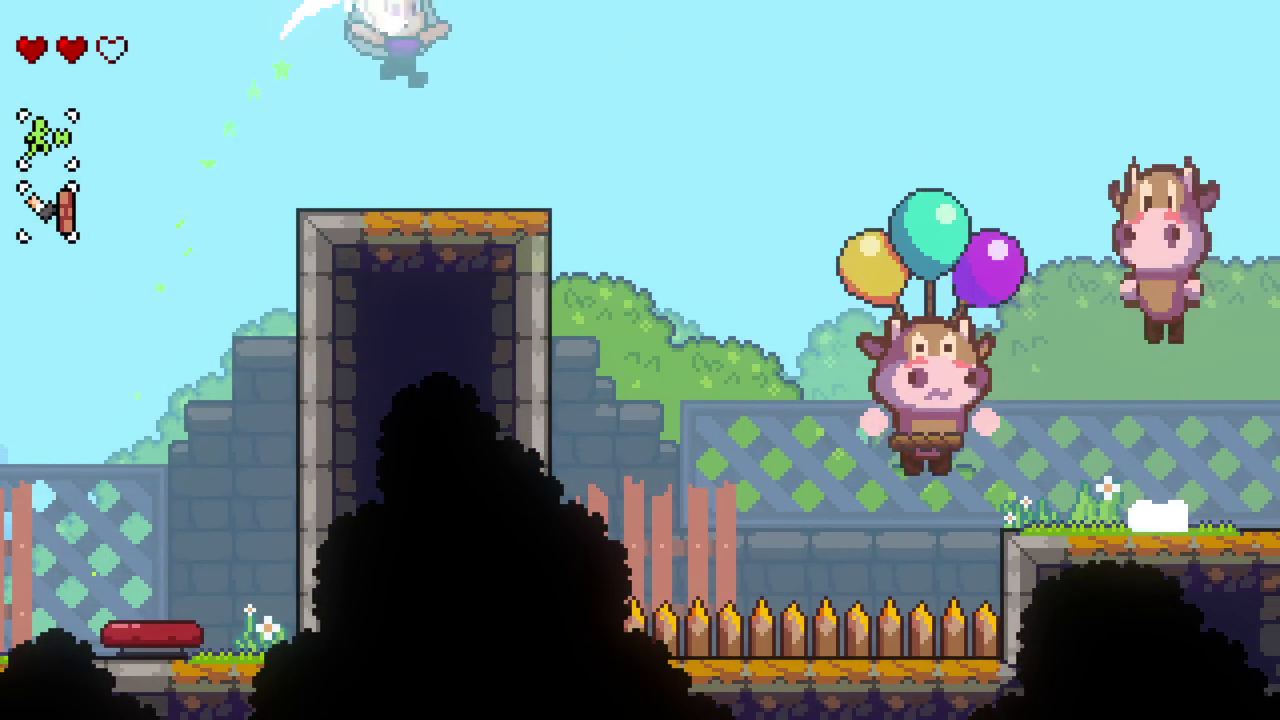
{"action": "key", "text": "z"}
{"action": "key", "text": "Right"}
{"action": "key", "text": "x"}
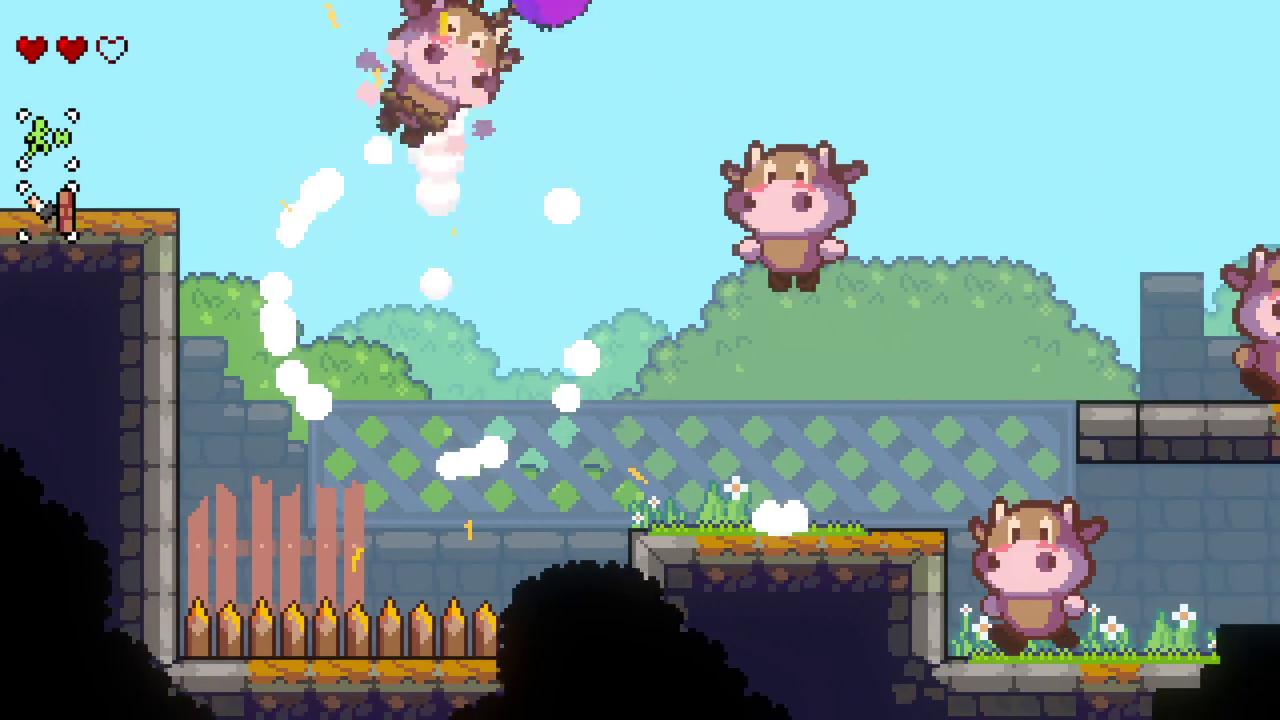
{"action": "key", "text": "Right"}
{"action": "key", "text": "x"}
{"action": "key", "text": "z"}
{"action": "key", "text": "x"}
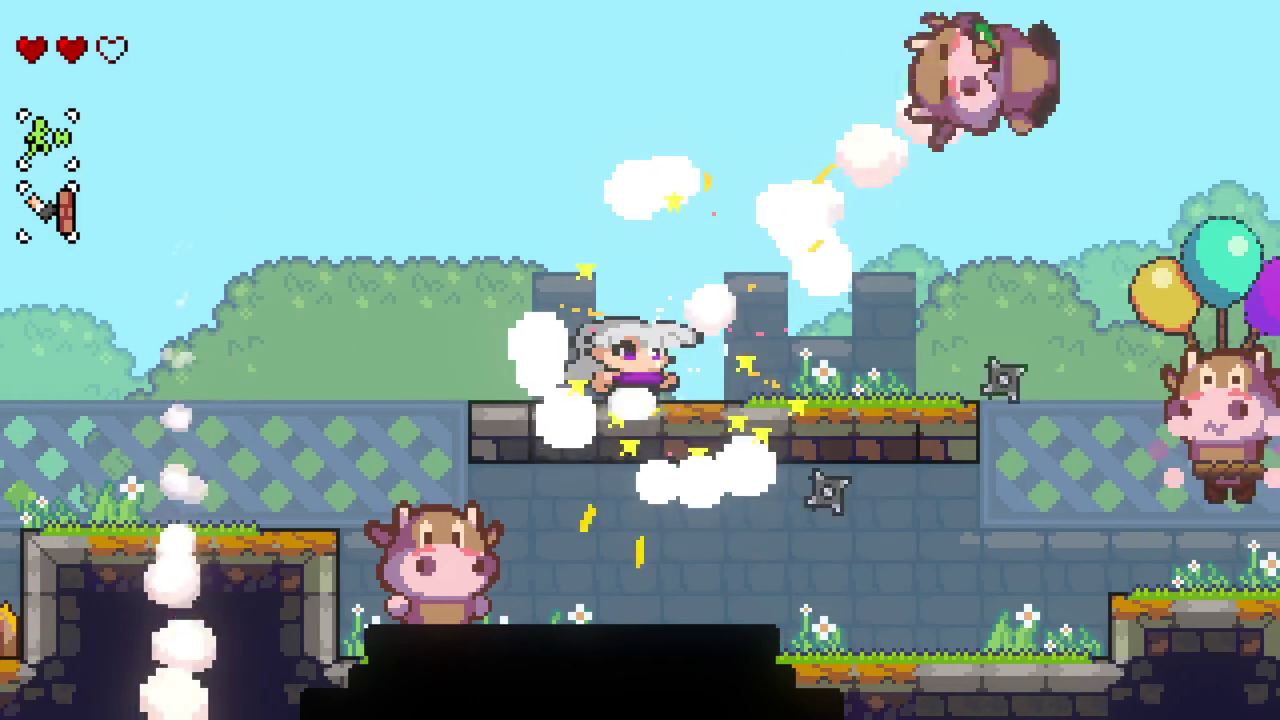
Step: Pop another balloon cow, hit the cow on the chained platform and break the brick pillar
{"action": "key", "text": "z"}
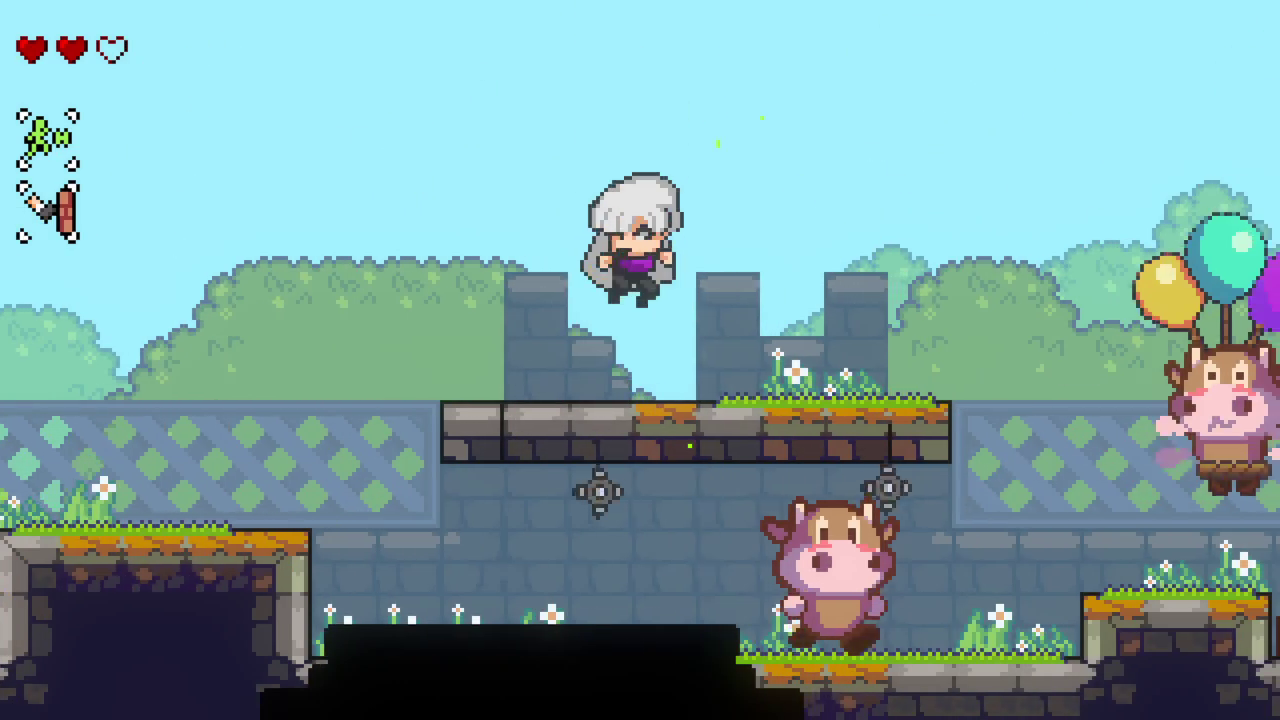
{"action": "key", "text": "Right"}
{"action": "key", "text": "x"}
{"action": "key", "text": "x"}
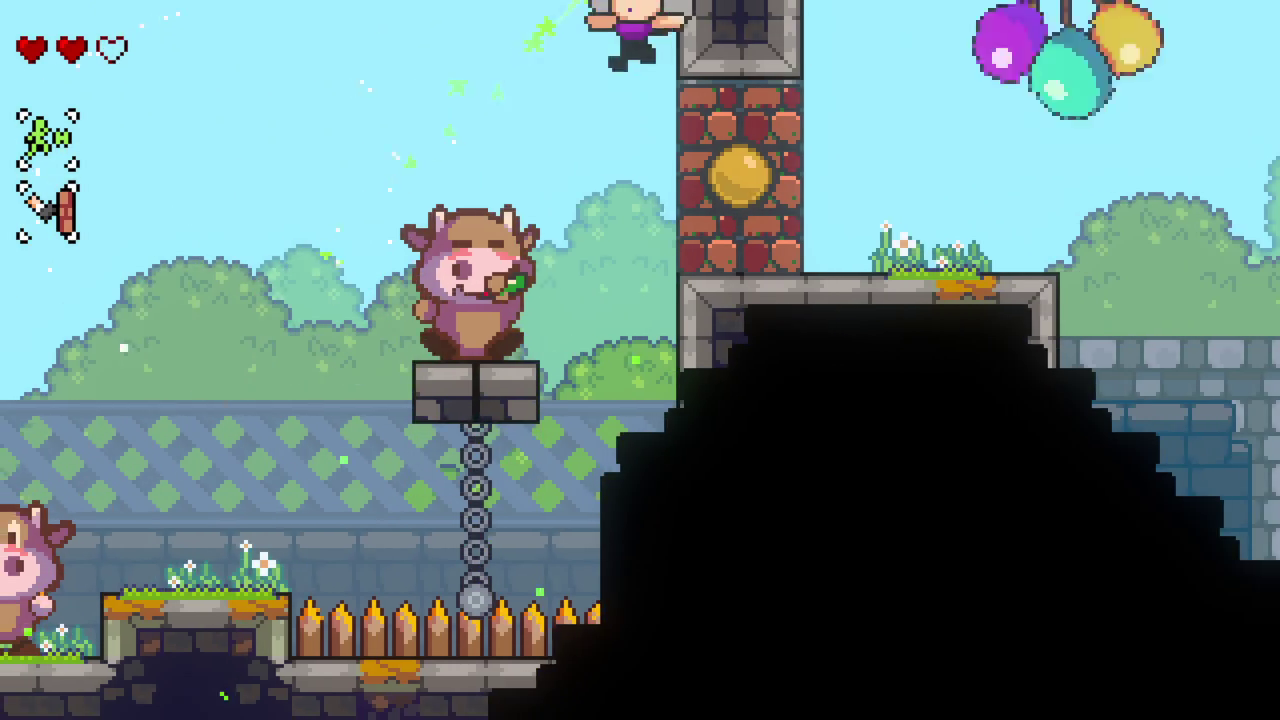
{"action": "key", "text": "x"}
{"action": "key", "text": "Left"}
{"action": "key", "text": "z"}
{"action": "key", "text": "Right"}
{"action": "key", "text": "x"}
{"action": "key", "text": "z"}
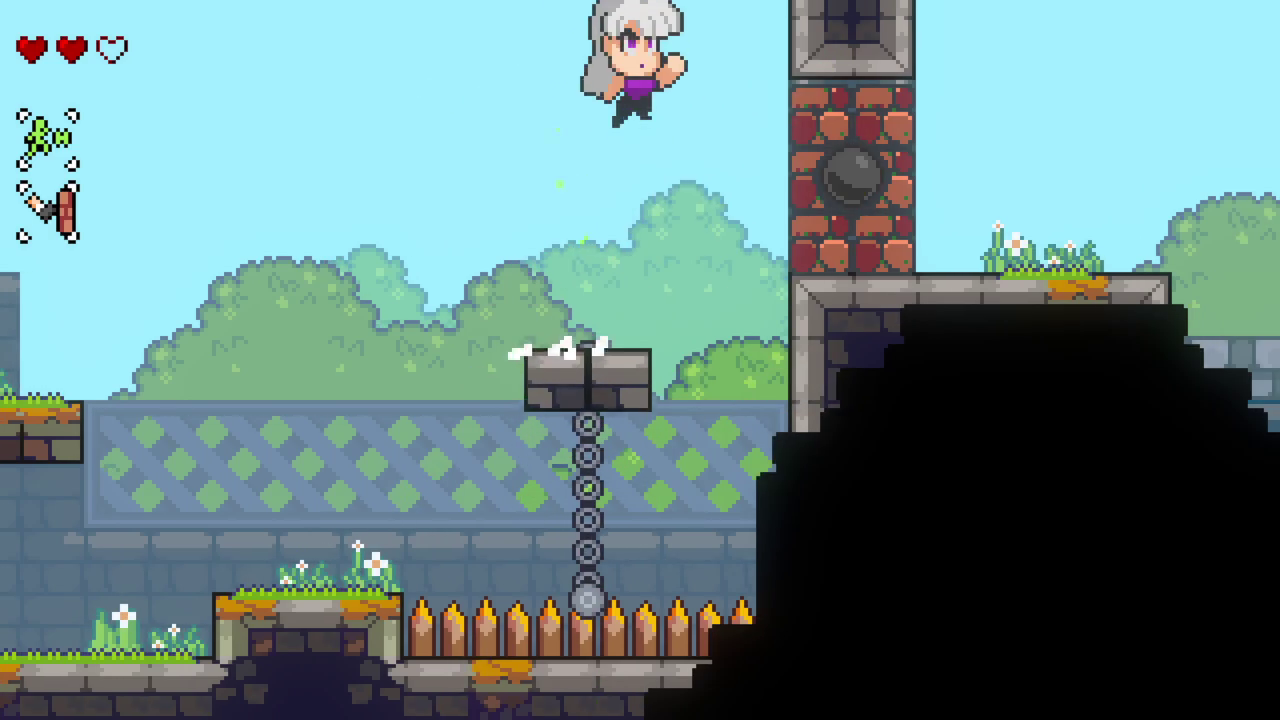
{"action": "key", "text": "x"}
Step: Drop beside the stone wall, use the chained block and wall-jump up to the pillar ledge
{"action": "key", "text": "Right"}
{"action": "key", "text": "z"}
{"action": "key", "text": "Left"}
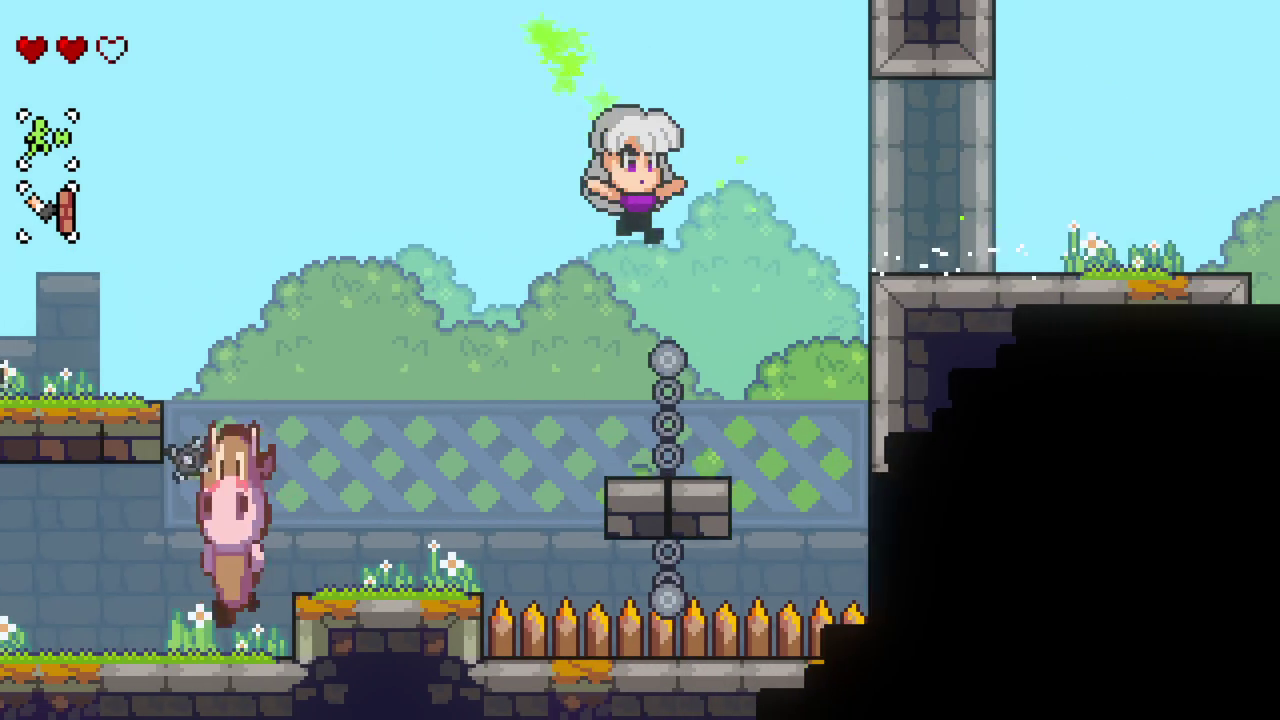
{"action": "key", "text": "Right"}
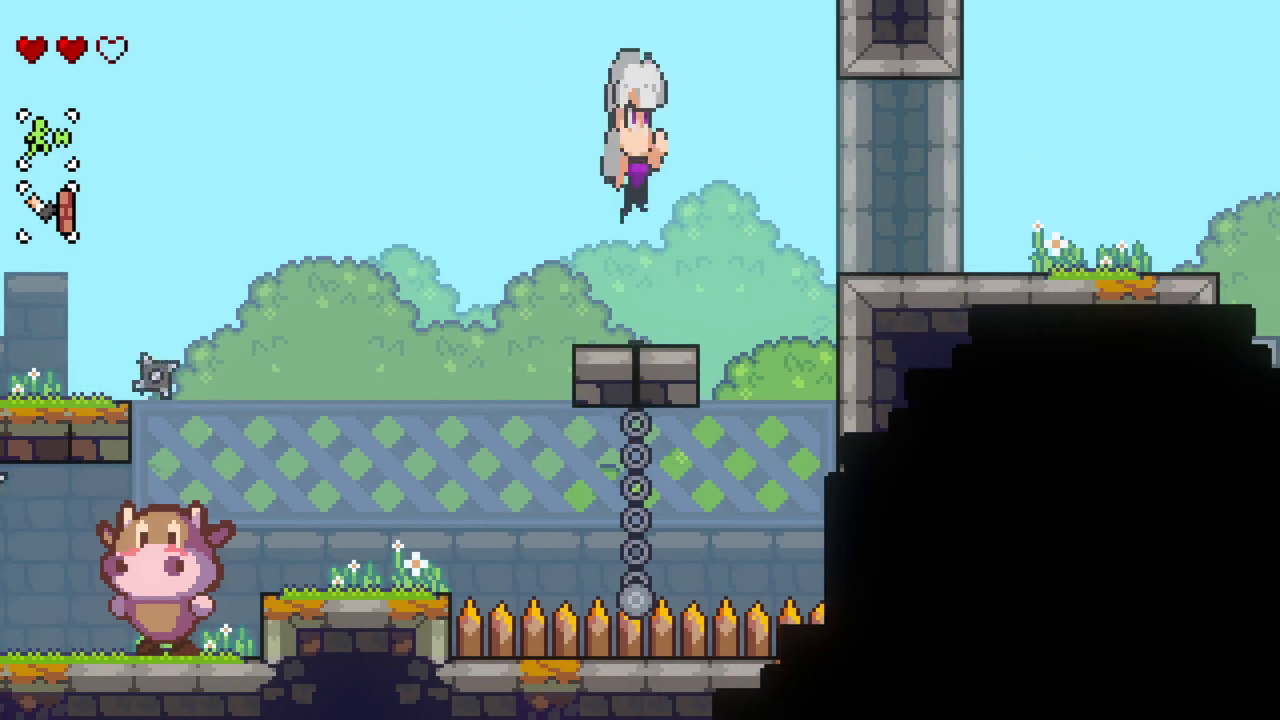
{"action": "key", "text": "Right"}
{"action": "key", "text": "z"}
{"action": "key", "text": "z"}
{"action": "key", "text": "Left"}
{"action": "key", "text": "z"}
{"action": "key", "text": "Left"}
Step: Spin-jump left across stone and grass platforms, hitting a cow and bouncing off a balloon cow
{"action": "key", "text": "z"}
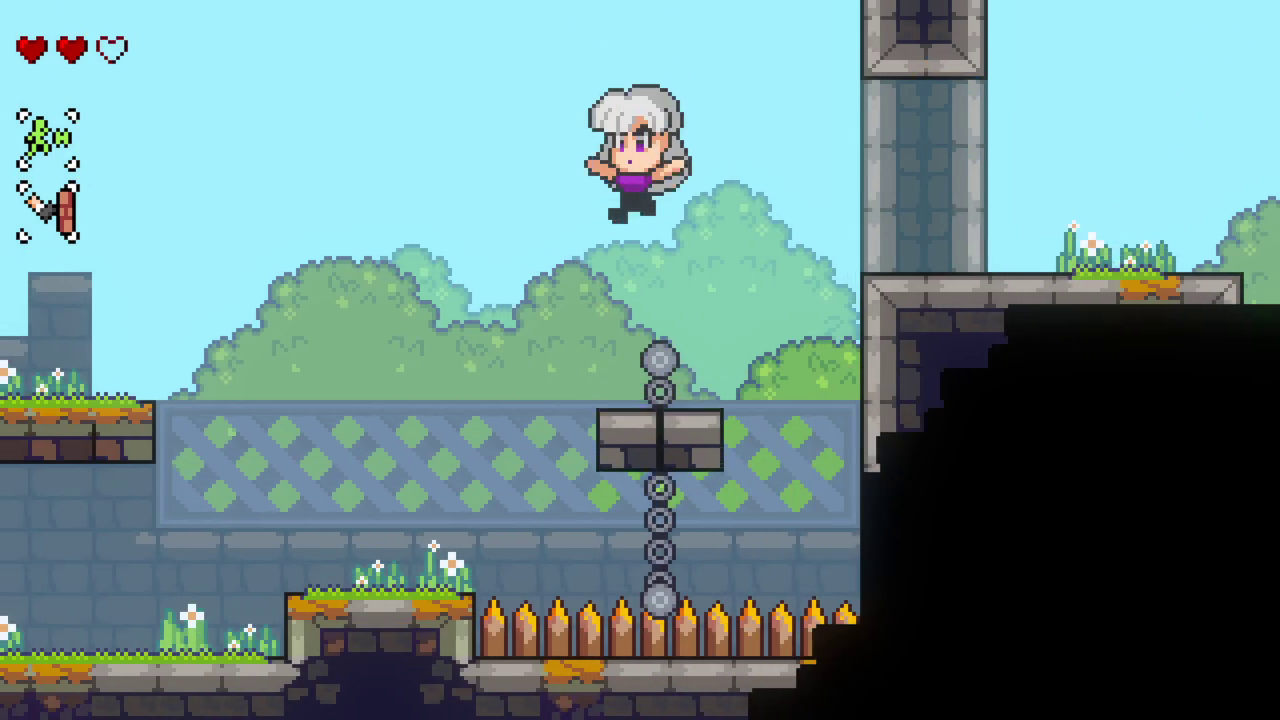
{"action": "key", "text": "Left"}
{"action": "key", "text": "z"}
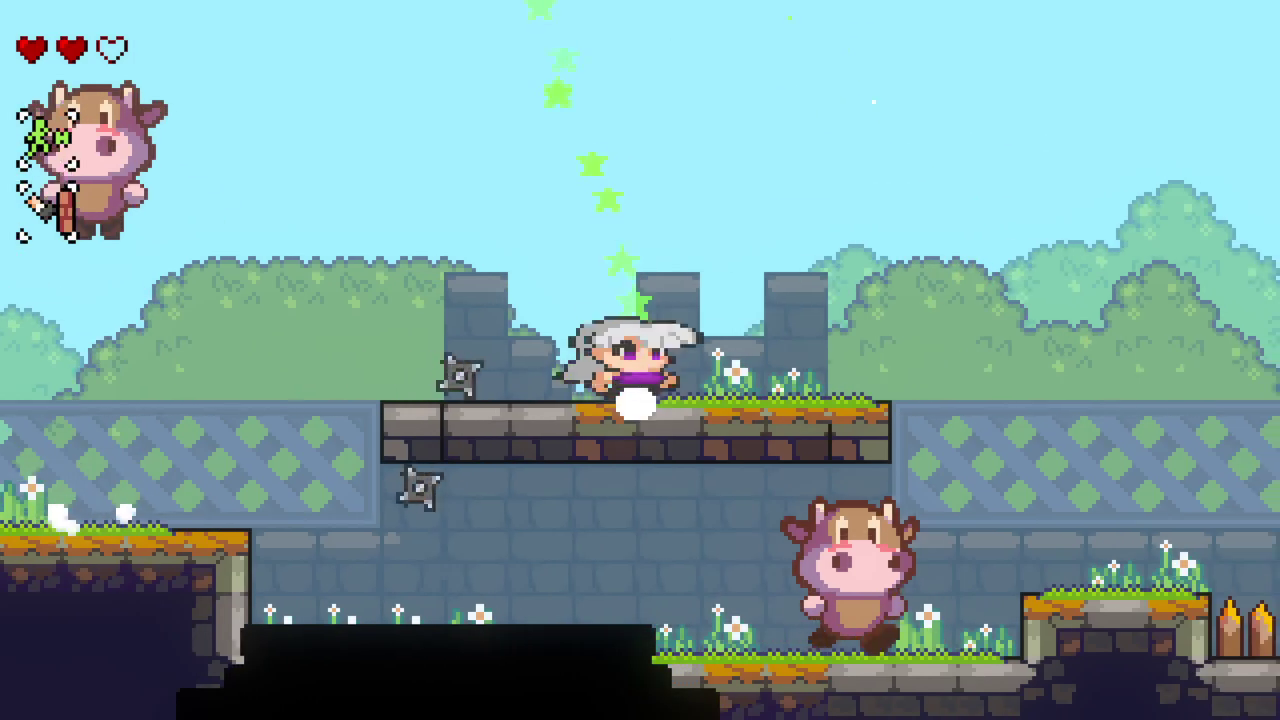
{"action": "key", "text": "Left"}
{"action": "key", "text": "z"}
{"action": "key", "text": "x"}
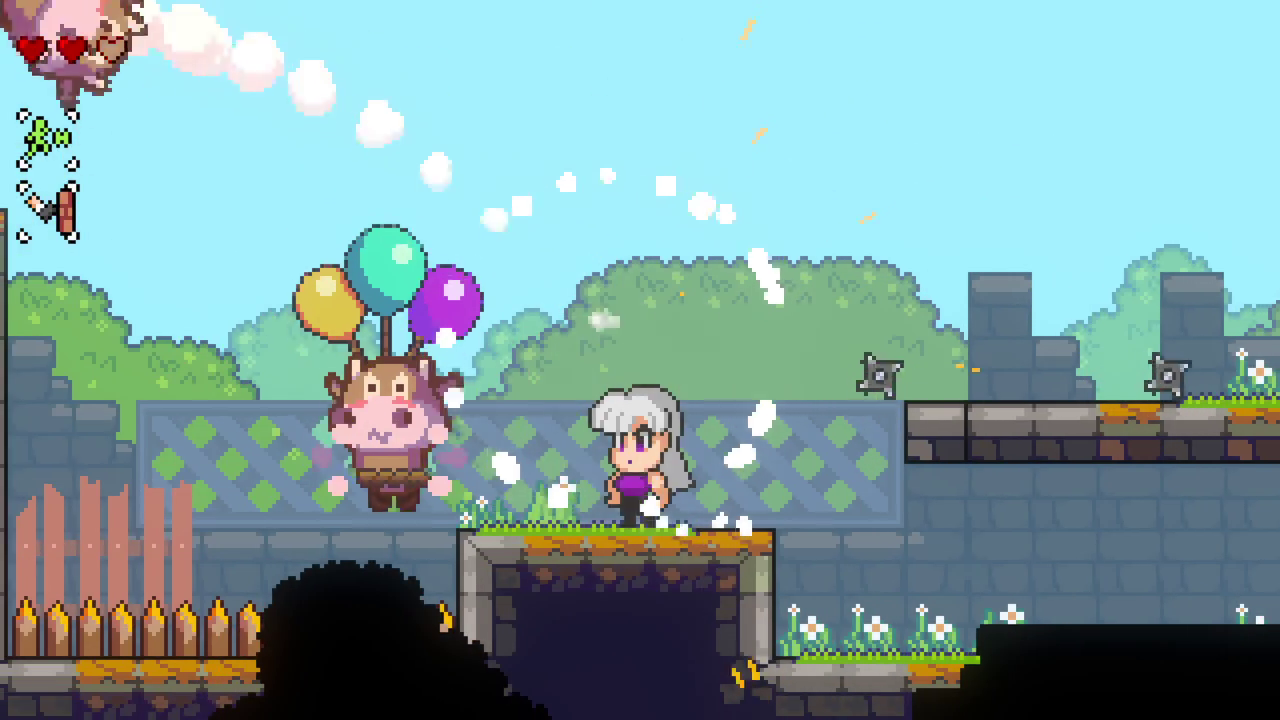
{"action": "key", "text": "Left"}
{"action": "key", "text": "z"}
{"action": "key", "text": "z"}
{"action": "key", "text": "Left"}
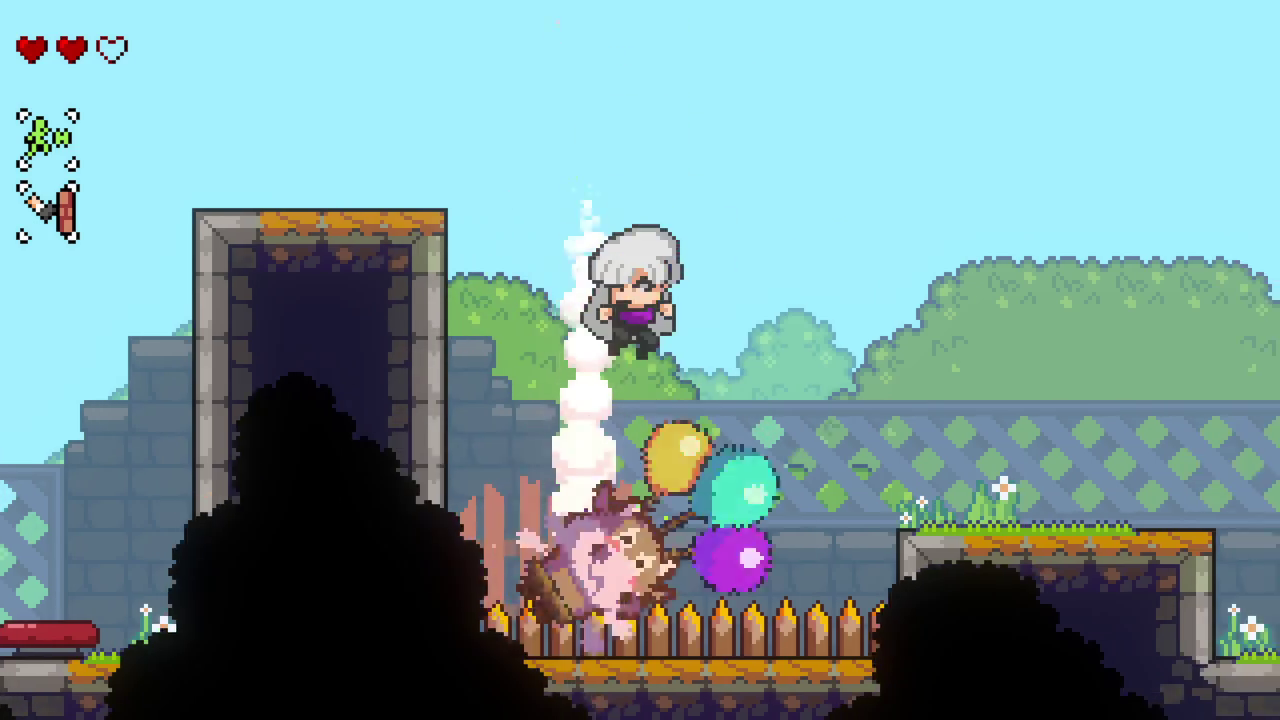
{"action": "key", "text": "z"}
Step: Launch off the red spring pad, defeat the cow and pop the balloon cow
{"action": "key", "text": "Left"}
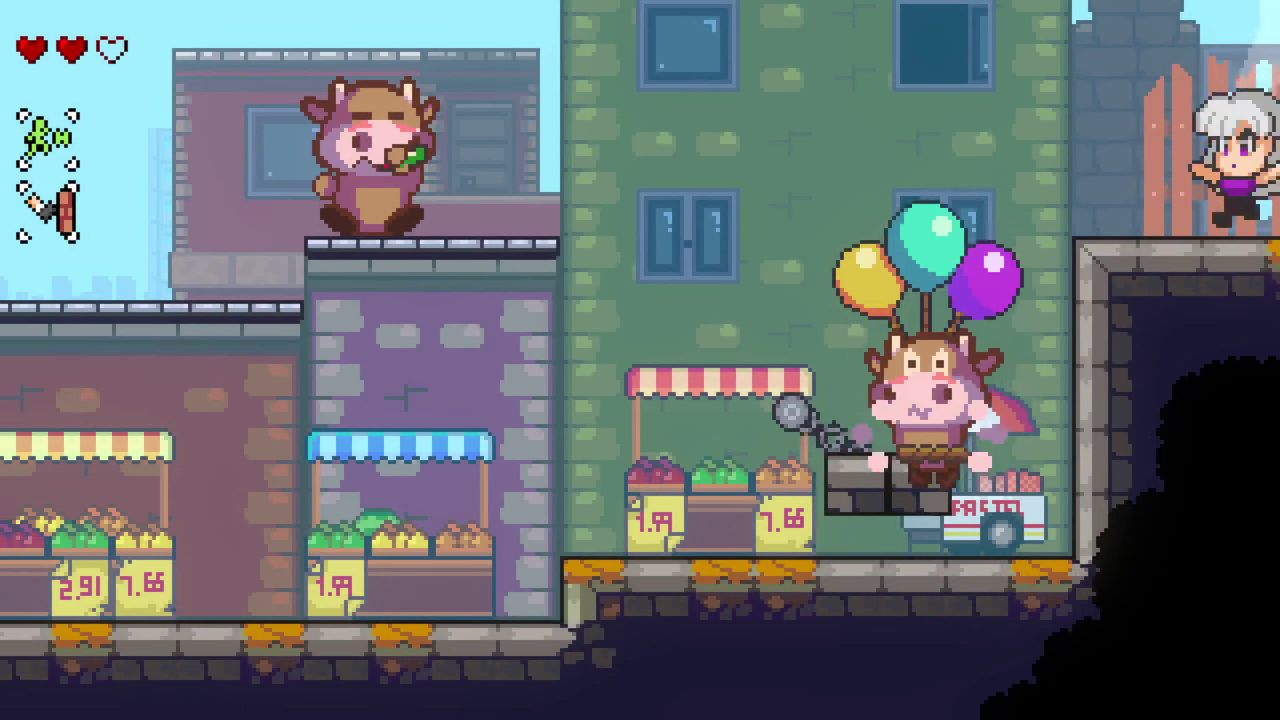
{"action": "key", "text": "Right"}
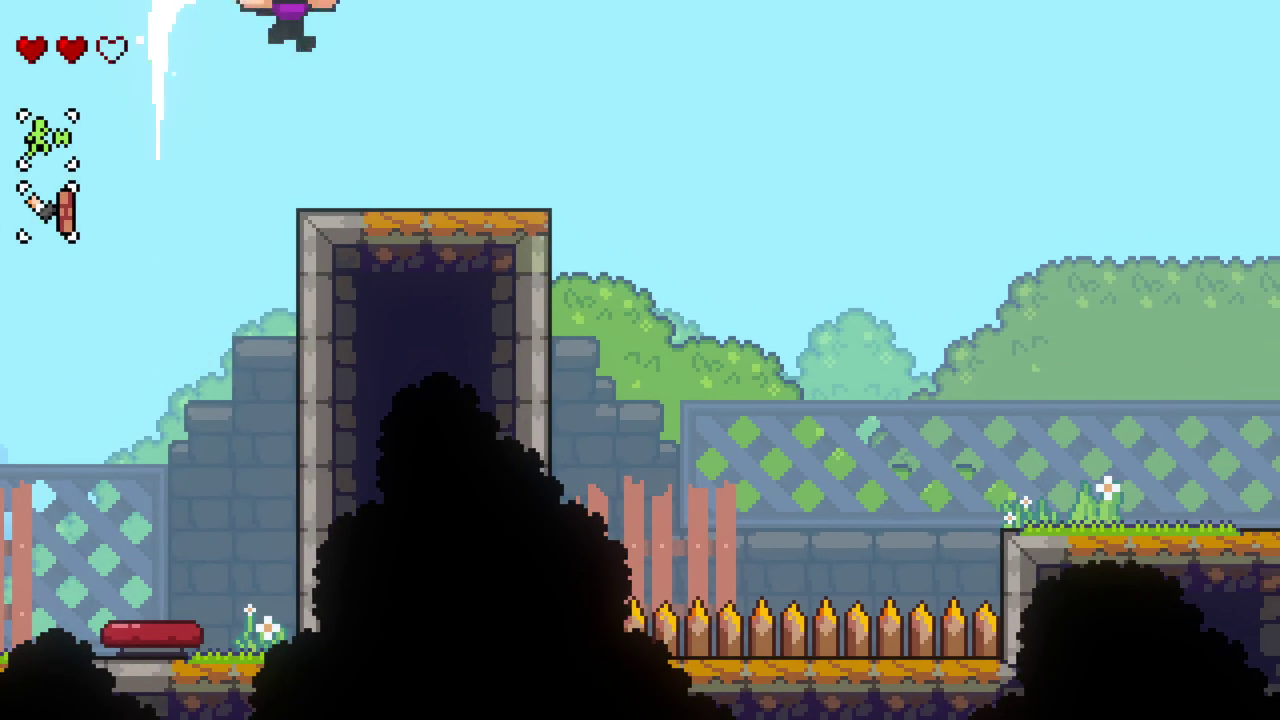
{"action": "key", "text": "z"}
{"action": "key", "text": "Right"}
{"action": "key", "text": "z"}
{"action": "key", "text": "x"}
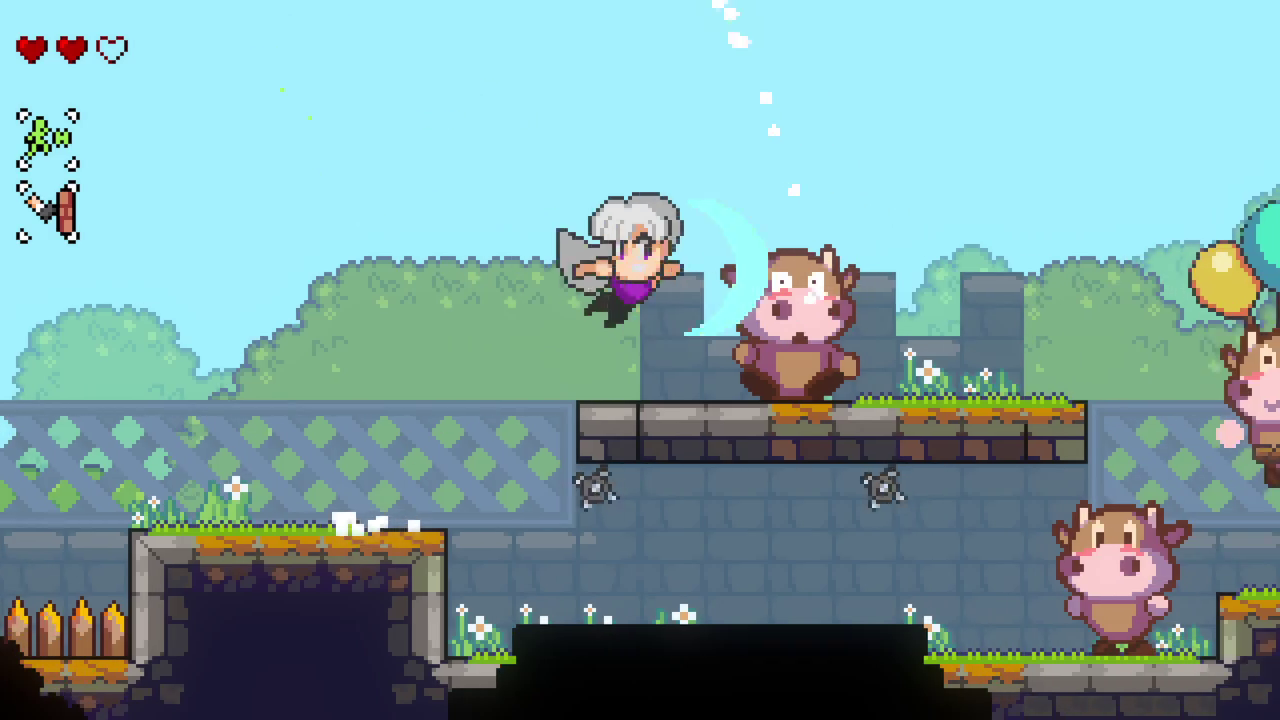
{"action": "key", "text": "z"}
{"action": "key", "text": "Right"}
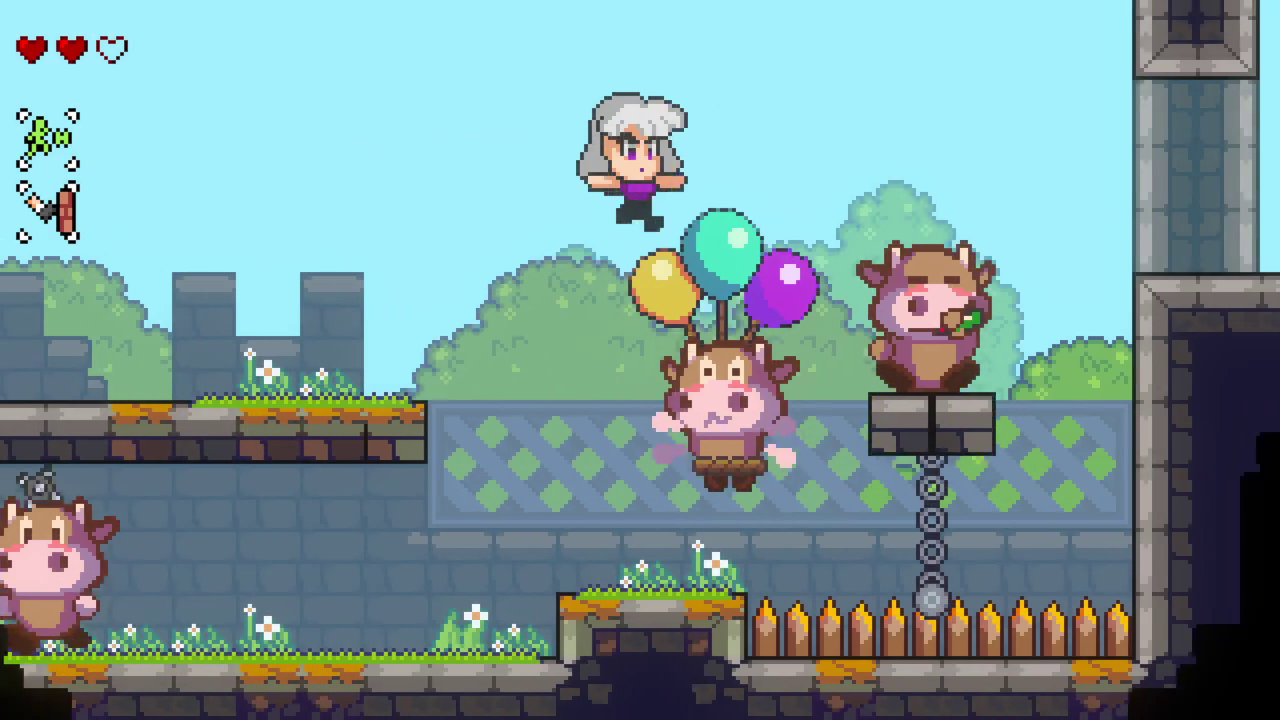
{"action": "key", "text": "x"}
{"action": "key", "text": "z"}
Step: Slam onto the chained block, fast-fall left, then launch up-right onto the tower ledge
{"action": "key", "text": "Down"}
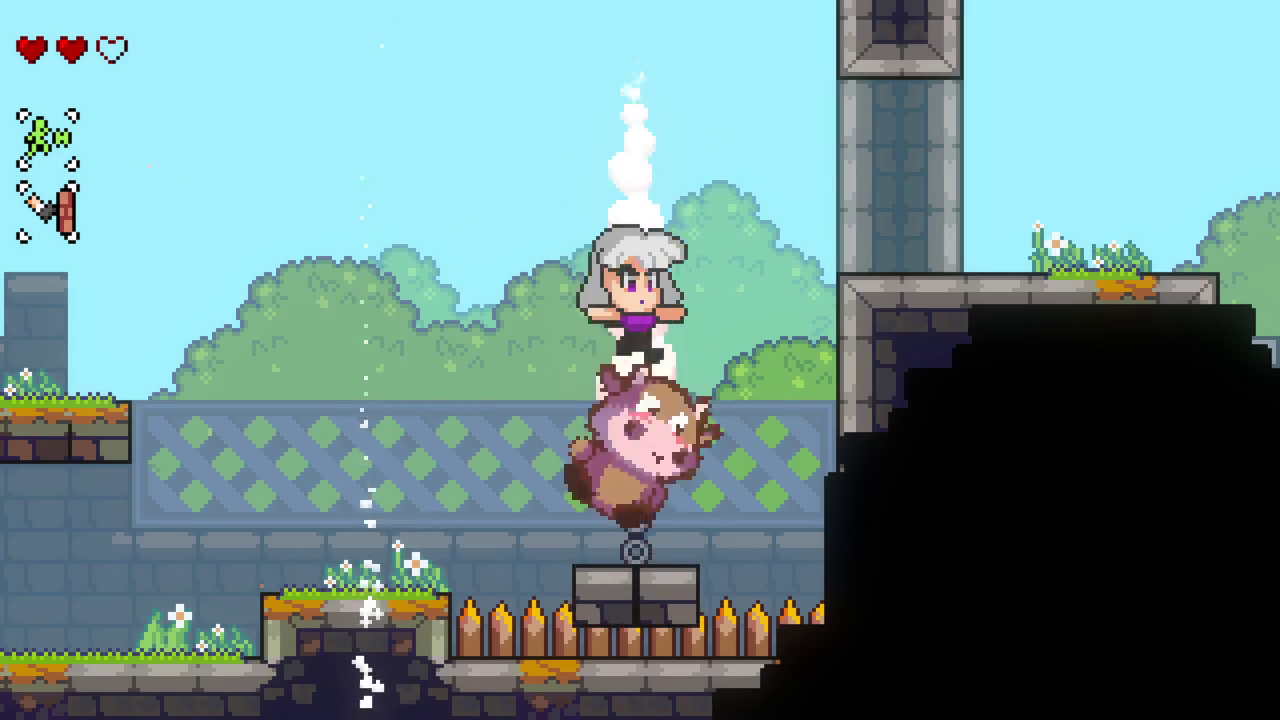
{"action": "key", "text": "z"}
{"action": "key", "text": "Left"}
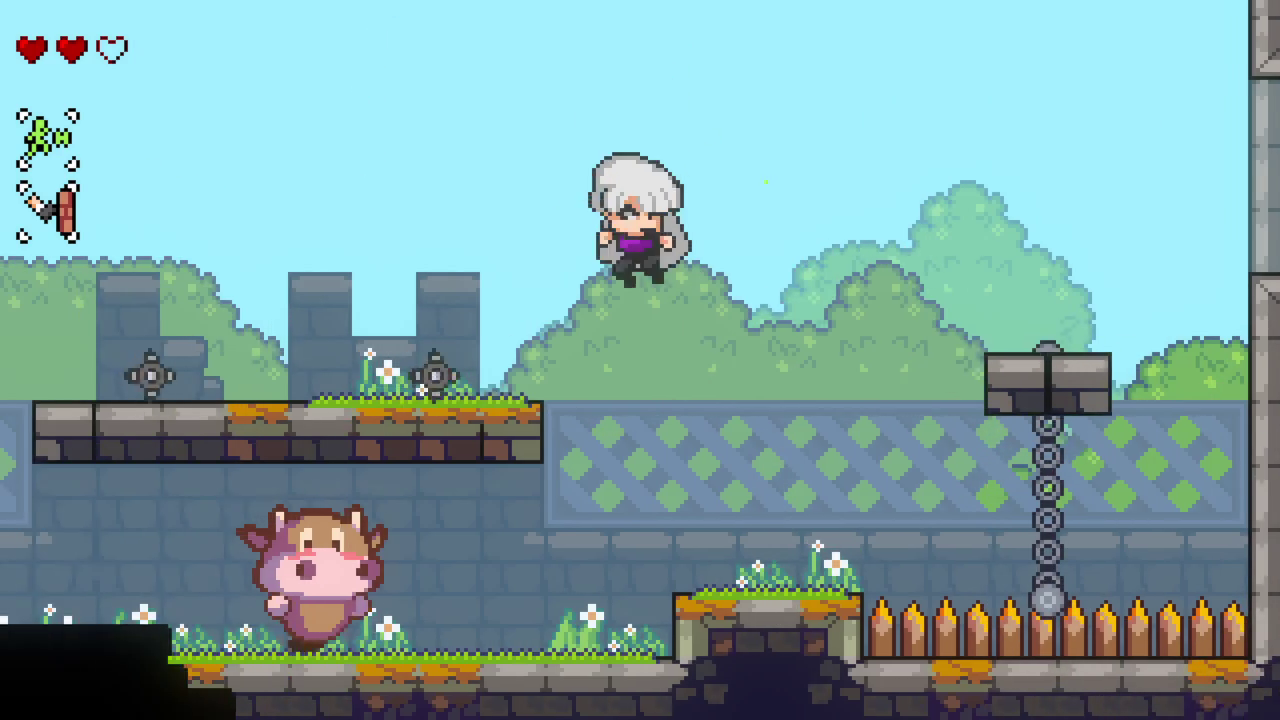
{"action": "key", "text": "x"}
{"action": "key", "text": "Down"}
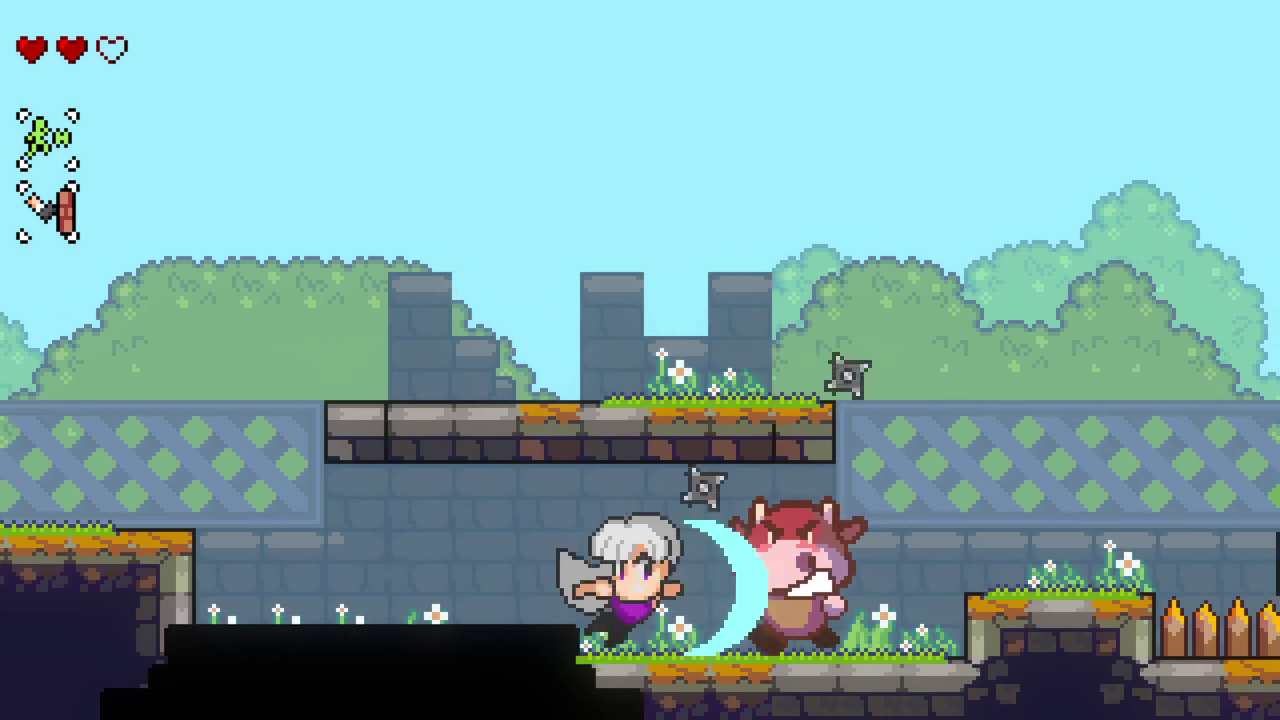
{"action": "key", "text": "z"}
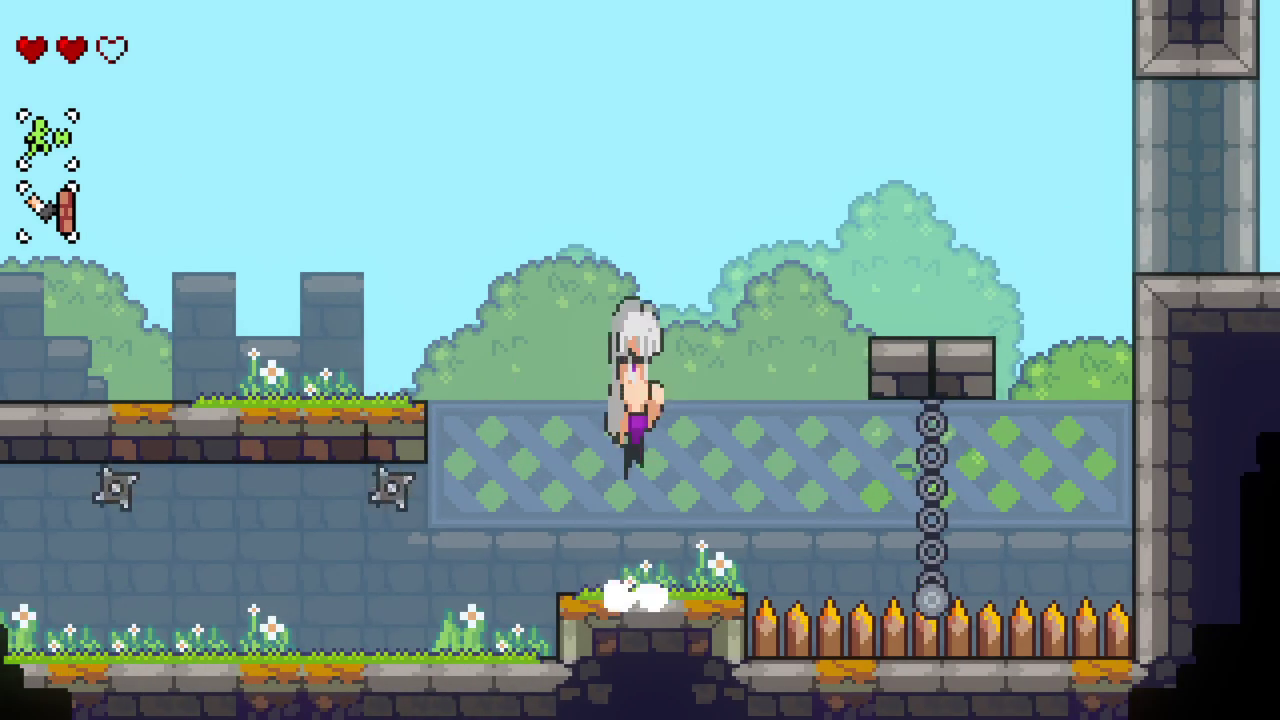
{"action": "key", "text": "Right"}
{"action": "key", "text": "x"}
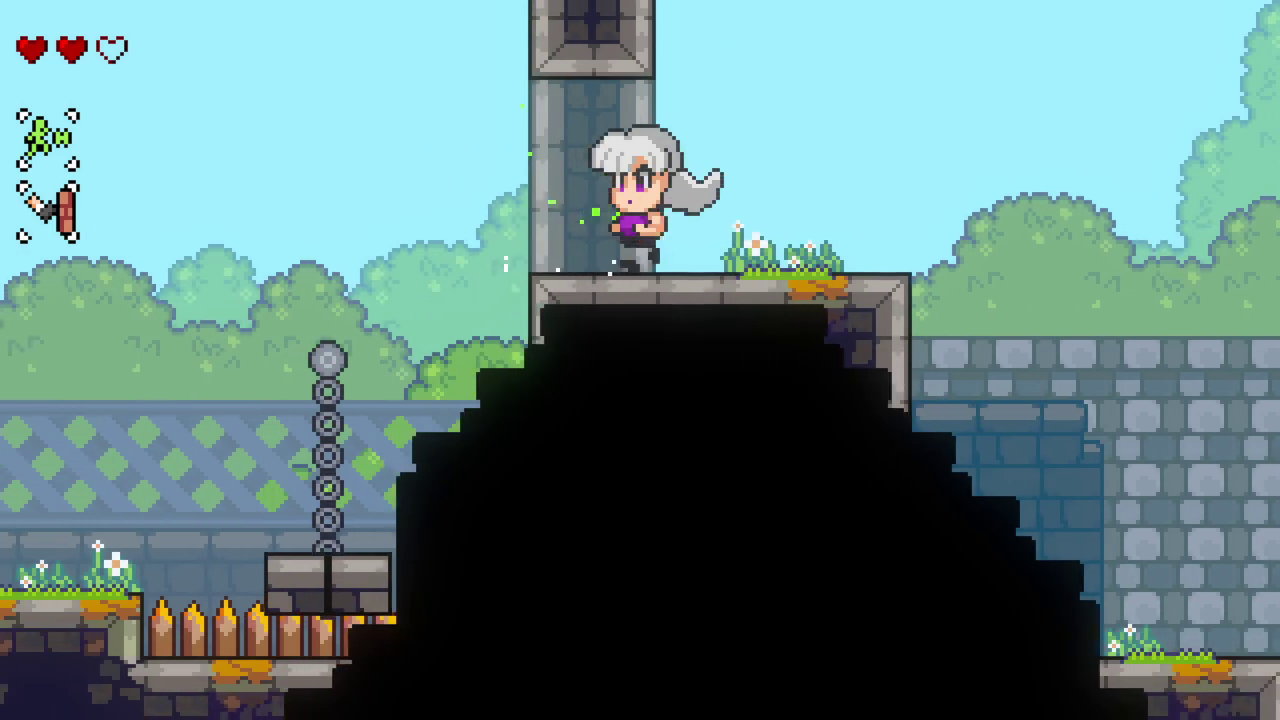
Step: Leave the tower leftward via the chain and stone platforms, bouncing off a balloon cow into town
{"action": "key", "text": "Left"}
{"action": "key", "text": "z"}
{"action": "key", "text": "z"}
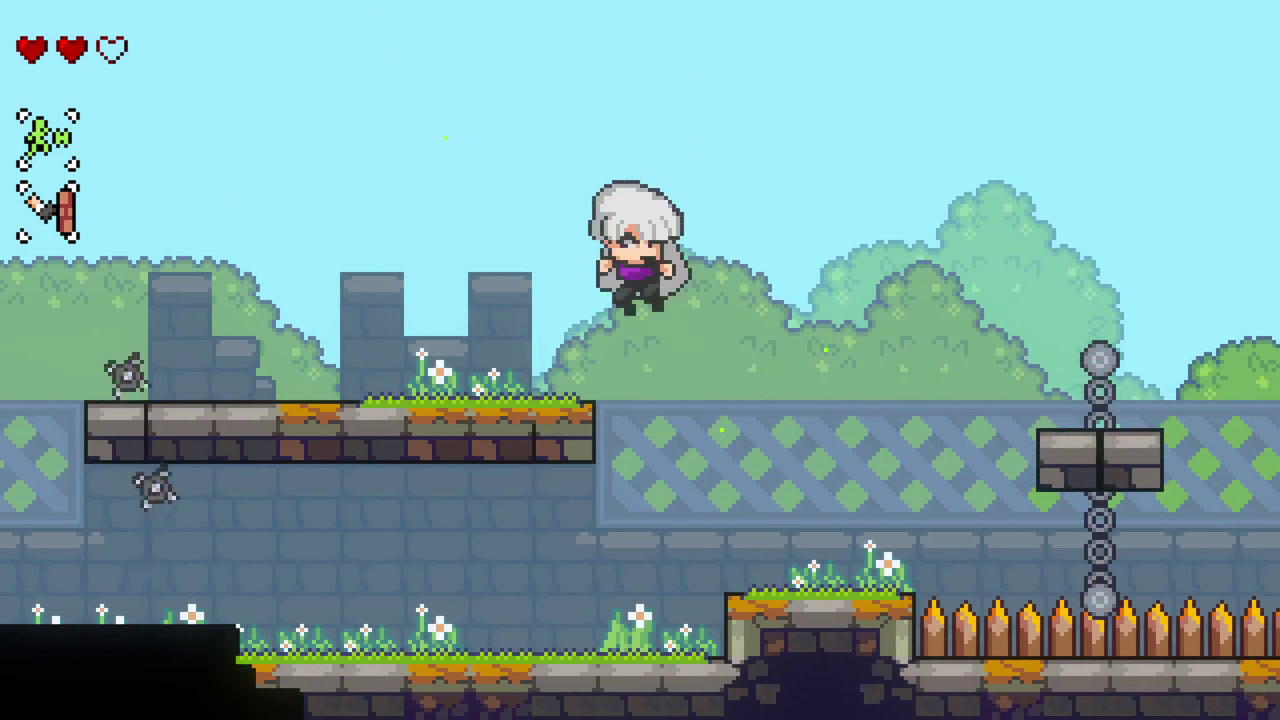
{"action": "key", "text": "Left"}
{"action": "key", "text": "x"}
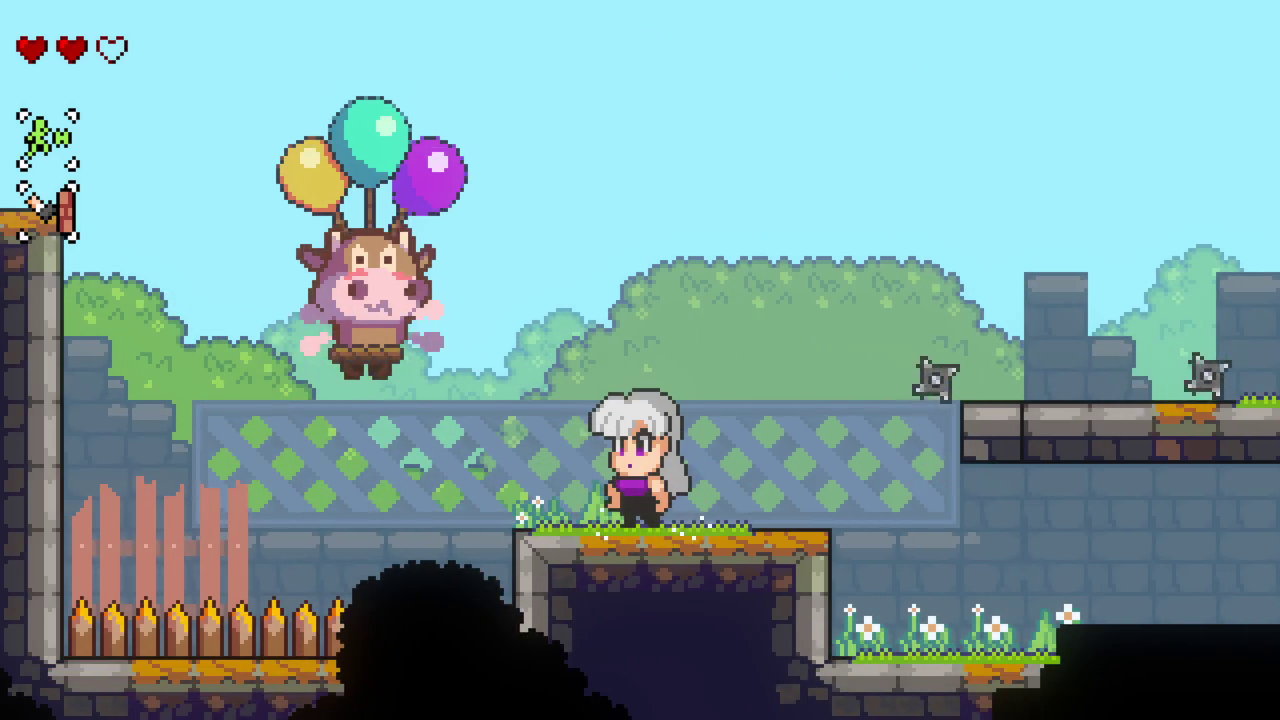
{"action": "key", "text": "Left"}
{"action": "key", "text": "z"}
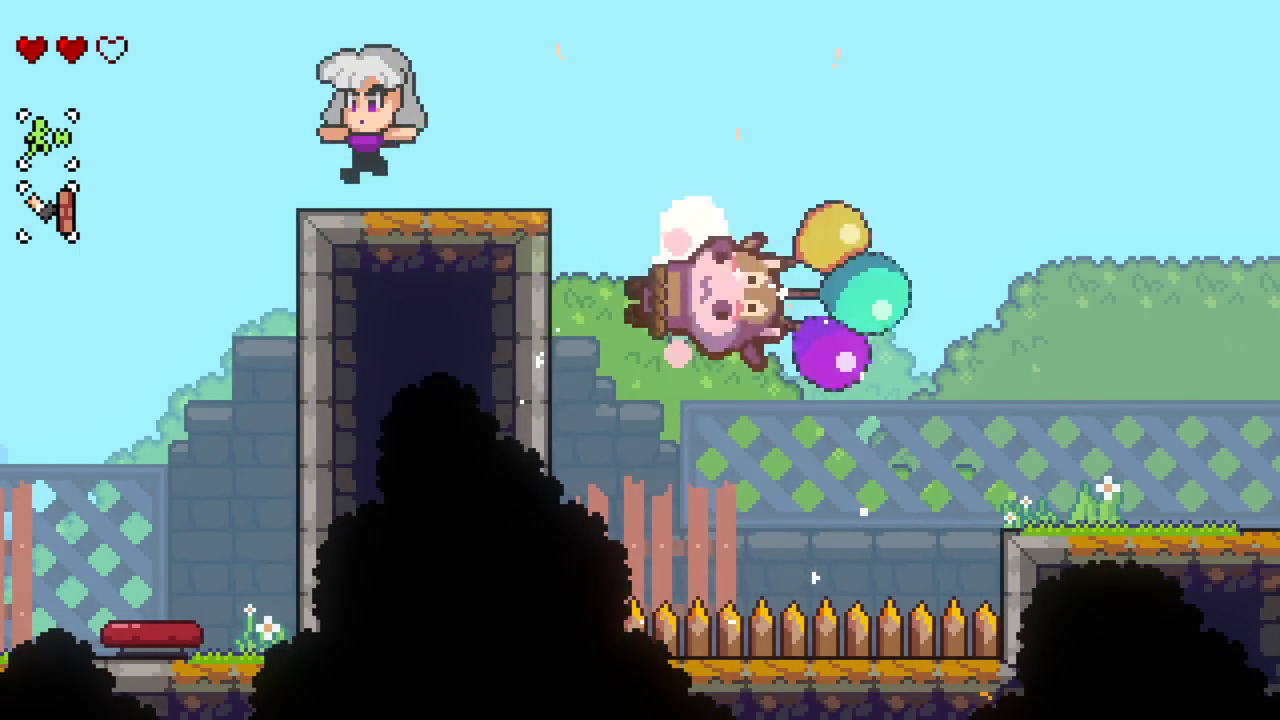
{"action": "key", "text": "Left"}
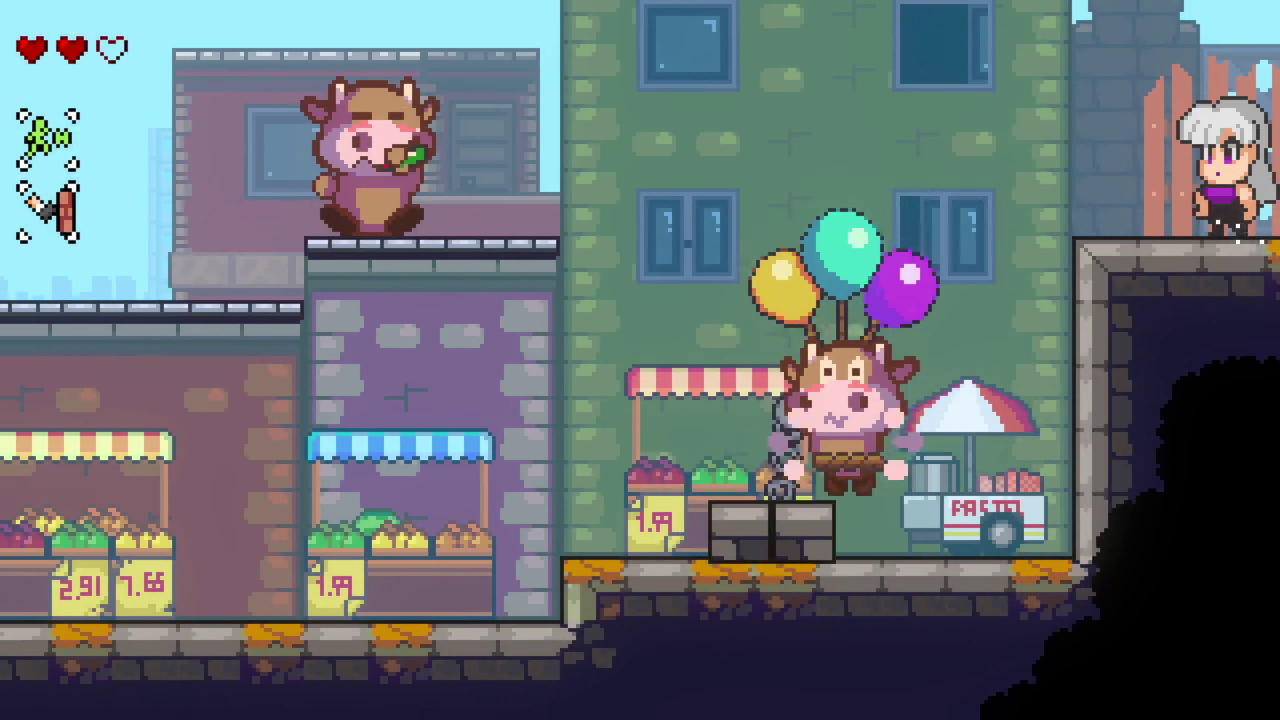
Step: Walk between the town and tower areas and bounce on the red spring
{"action": "key", "text": "Right"}
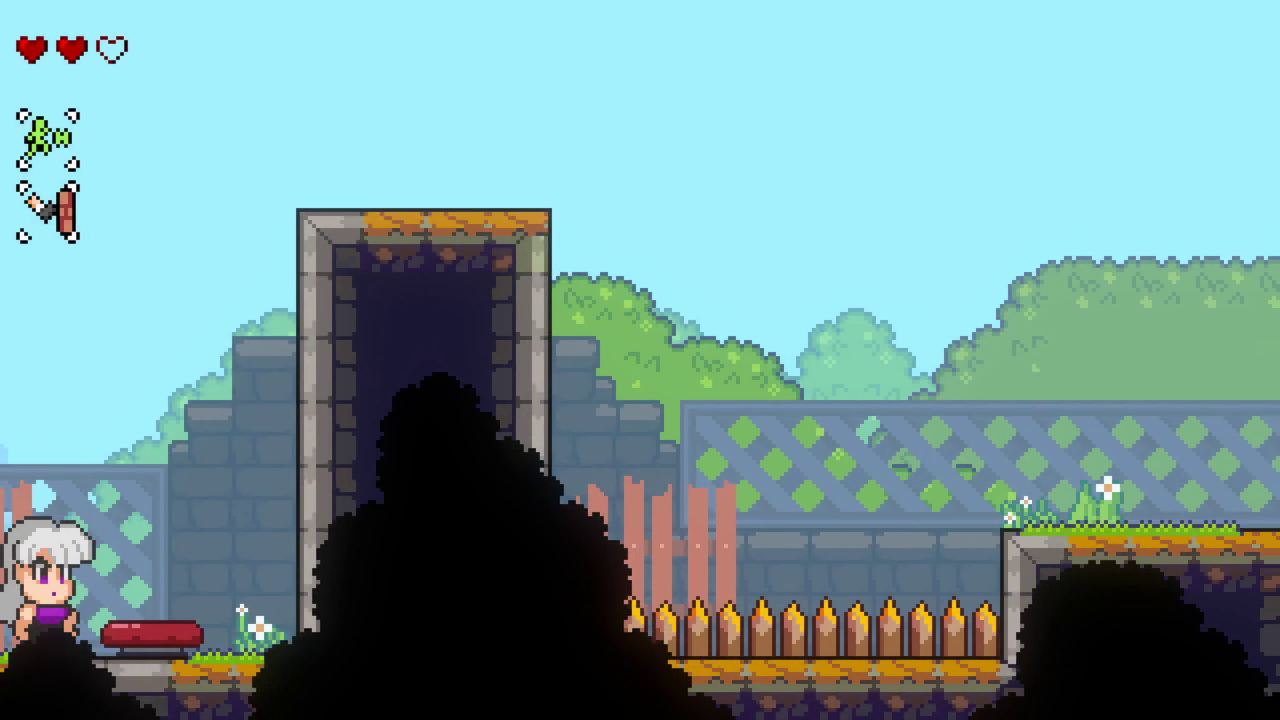
{"action": "key", "text": "Left"}
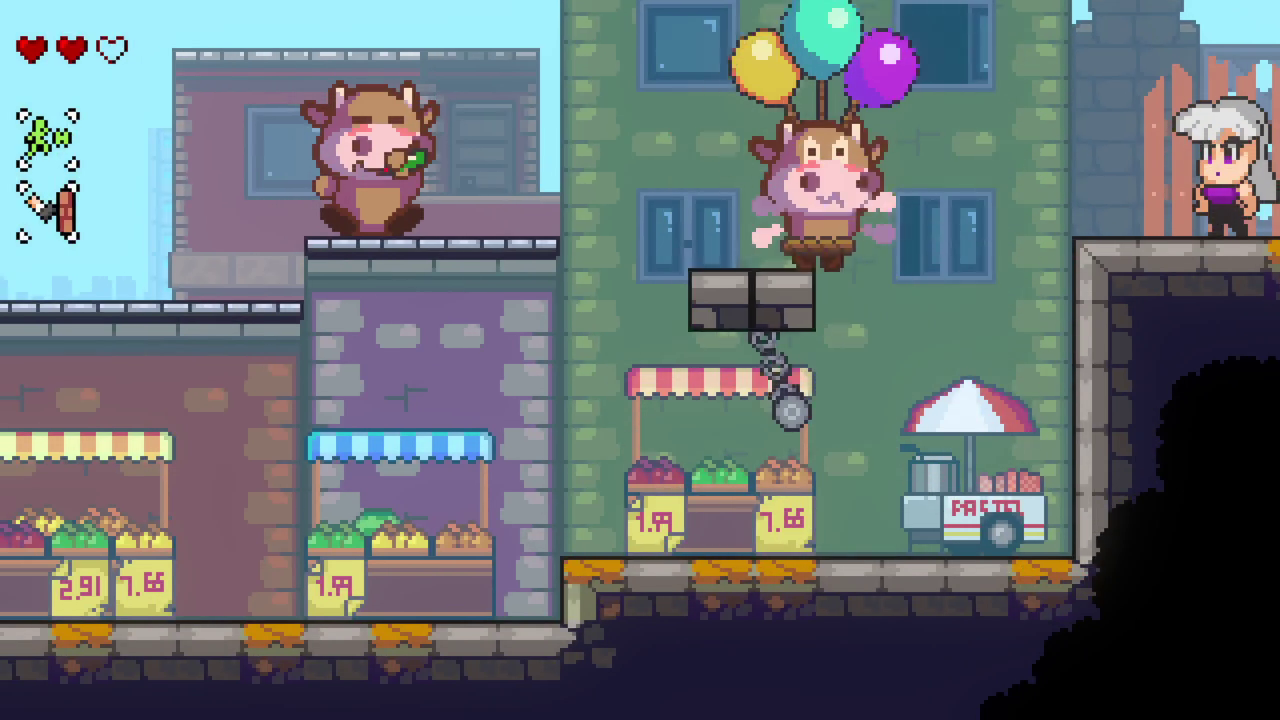
{"action": "key", "text": "Right"}
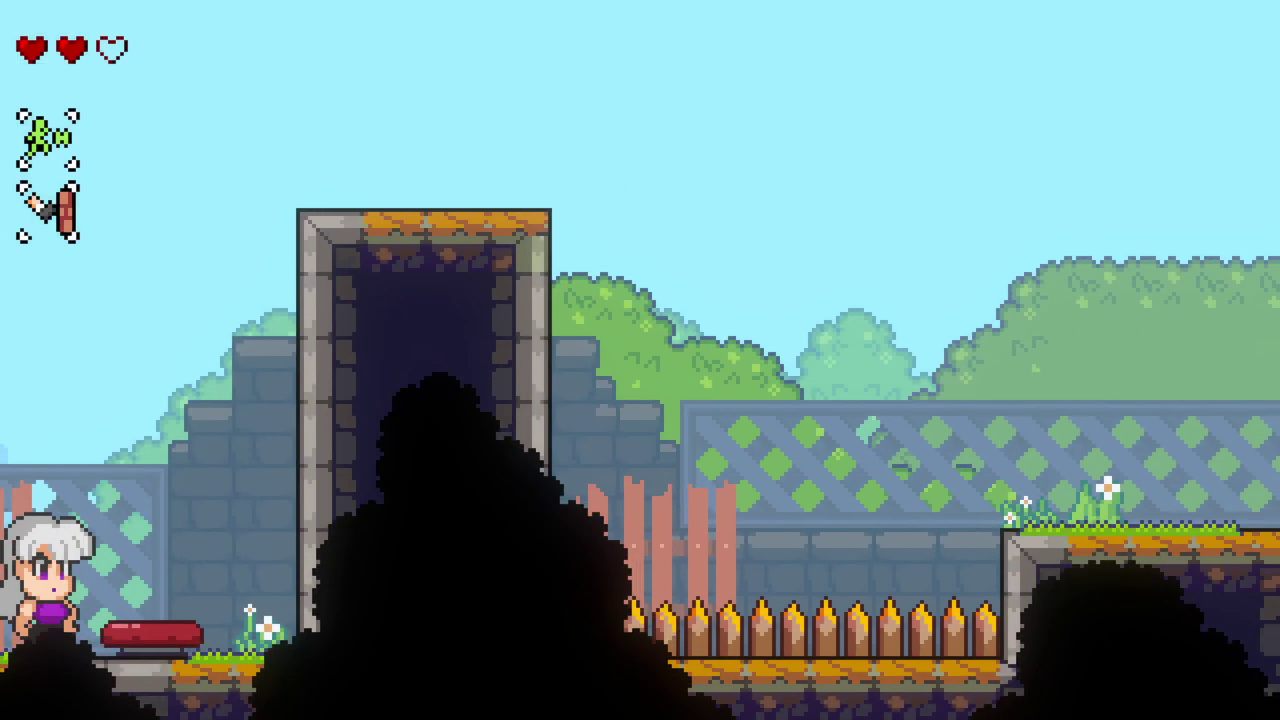
{"action": "key", "text": "Right"}
{"action": "key", "text": "Left"}
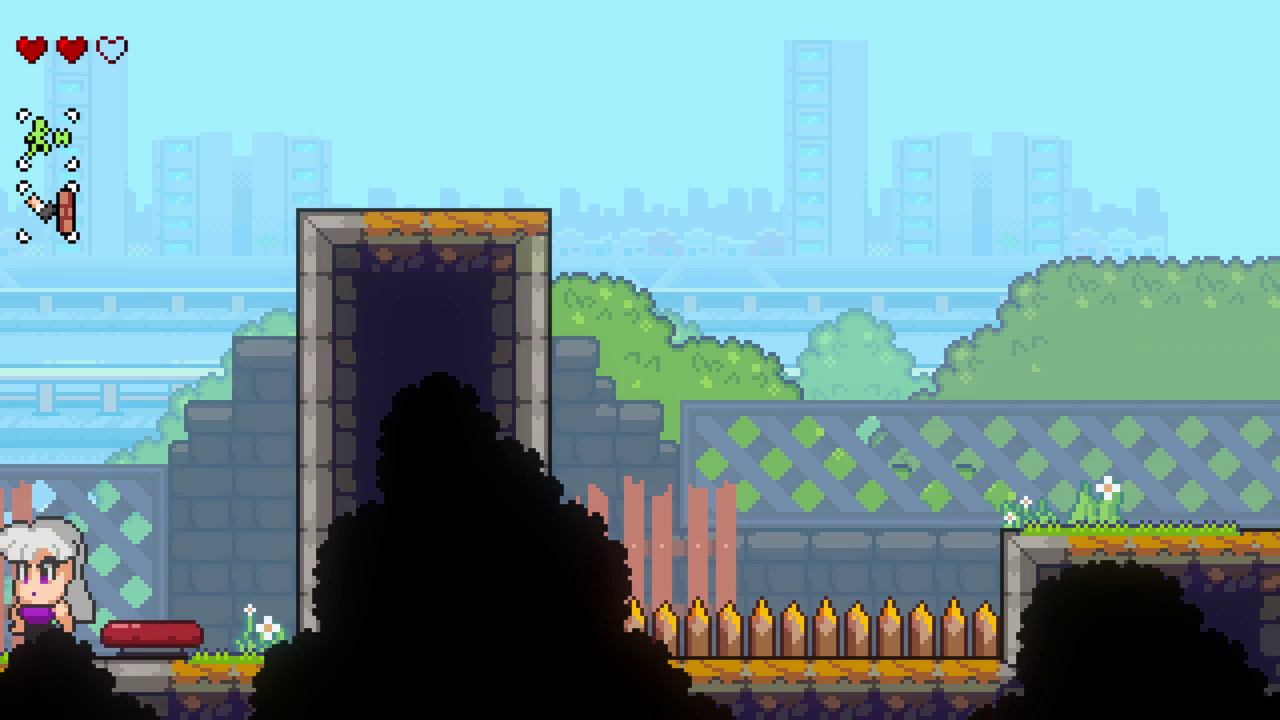
Step: Cross the market street toward the spike pit, then retreat and climb the green building's wall
{"action": "key", "text": "Left"}
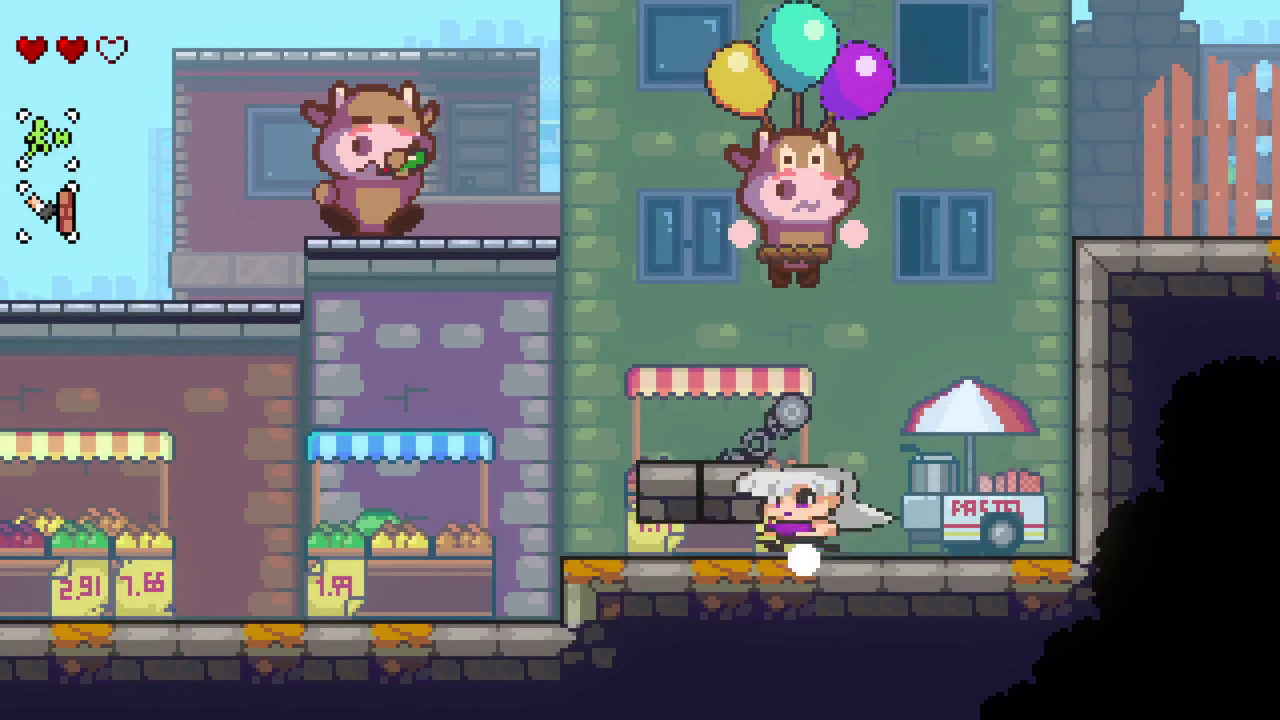
{"action": "key", "text": "Left"}
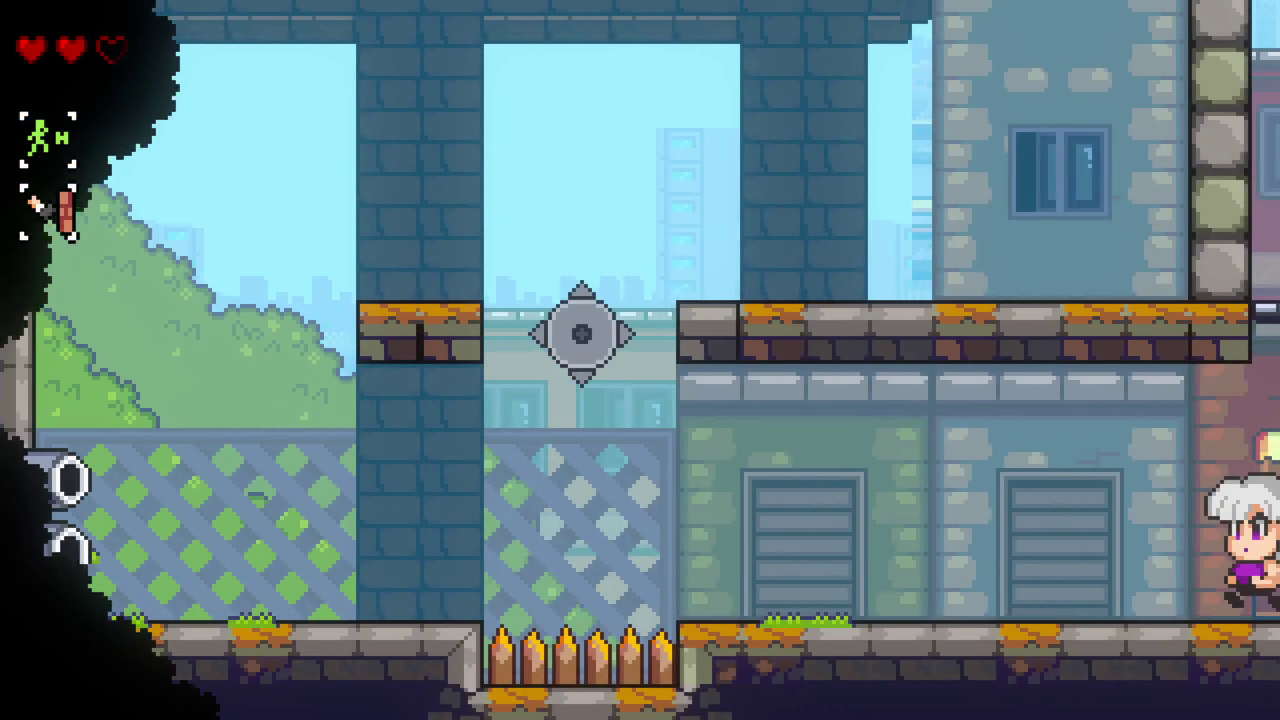
{"action": "key", "text": "Left"}
{"action": "key", "text": "Right"}
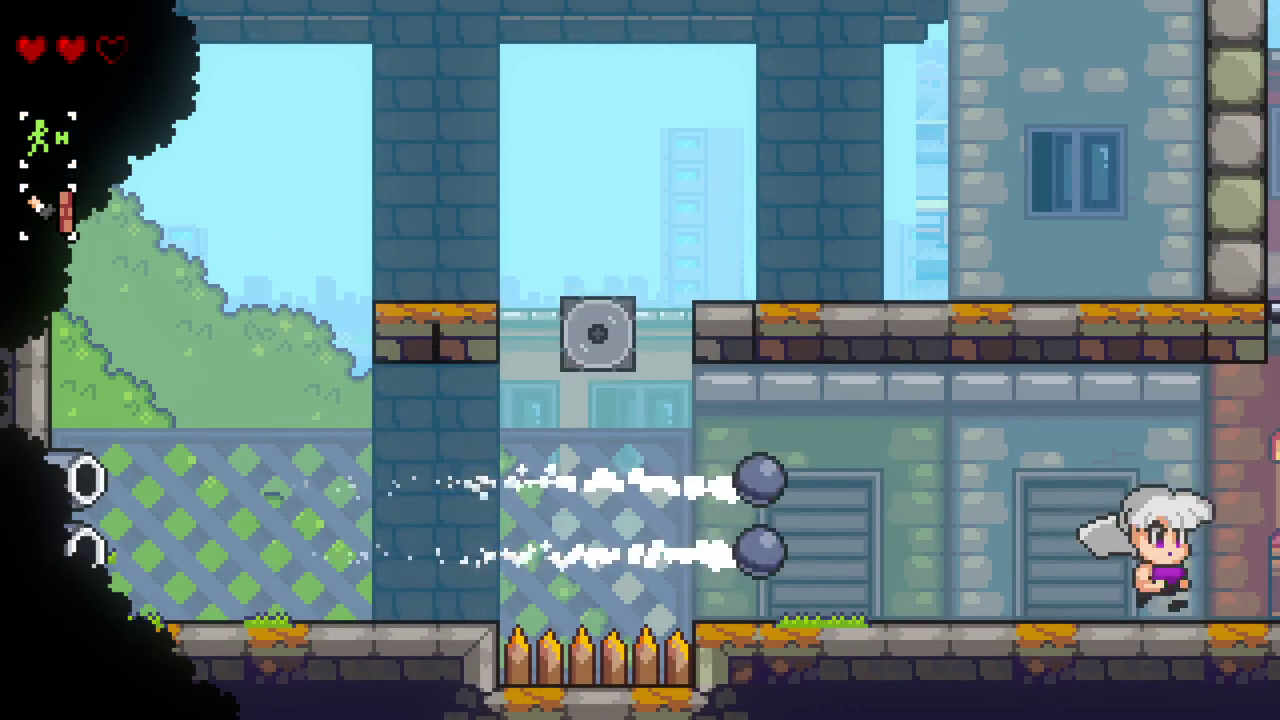
{"action": "key", "text": "Right"}
{"action": "key", "text": "space"}
{"action": "key", "text": "space"}
{"action": "key", "text": "Right"}
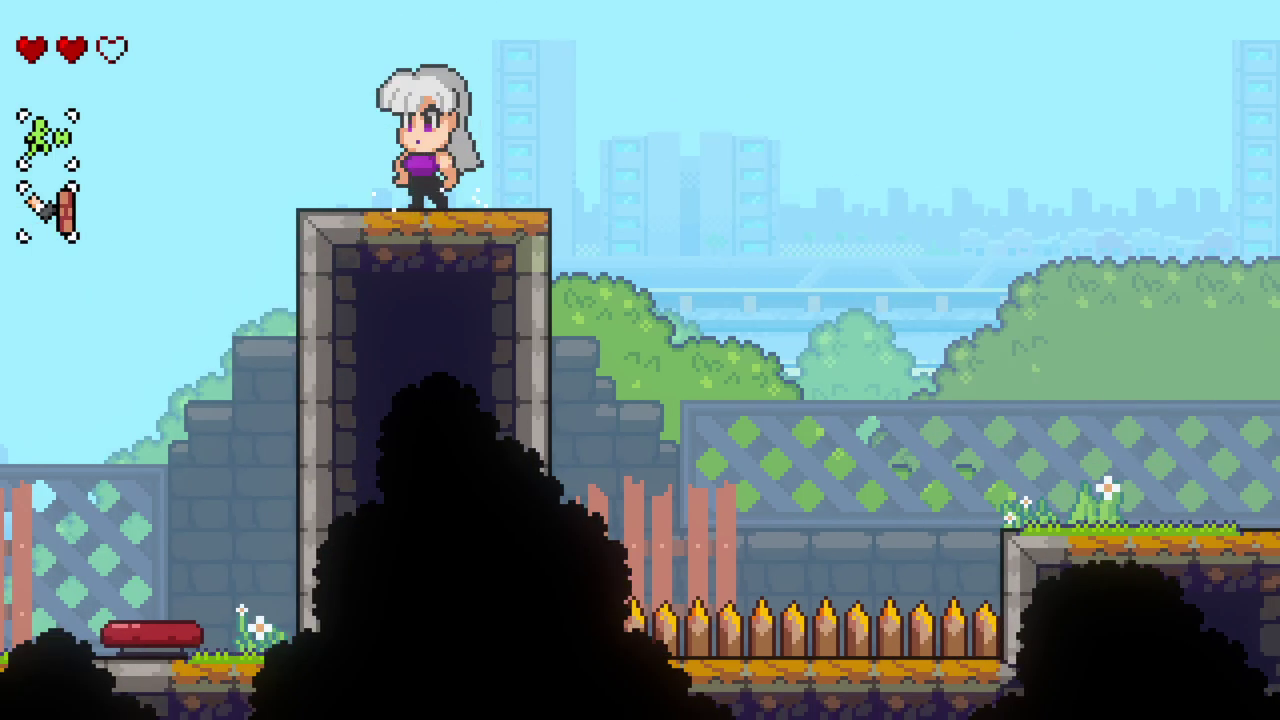
Step: Drop off the tower, attack the ledge cow and knock away the balloon cow
{"action": "key", "text": "Right"}
{"action": "key", "text": "space"}
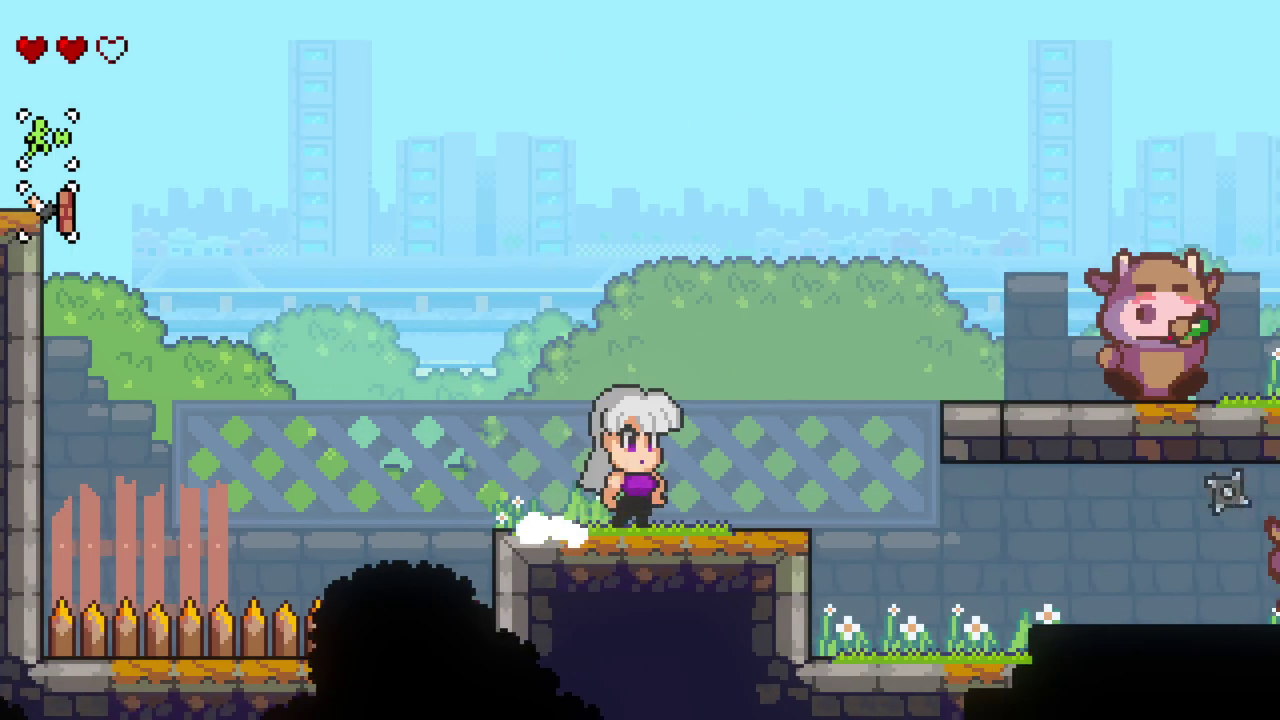
{"action": "key", "text": "space"}
{"action": "key", "text": "Right"}
{"action": "key", "text": "x"}
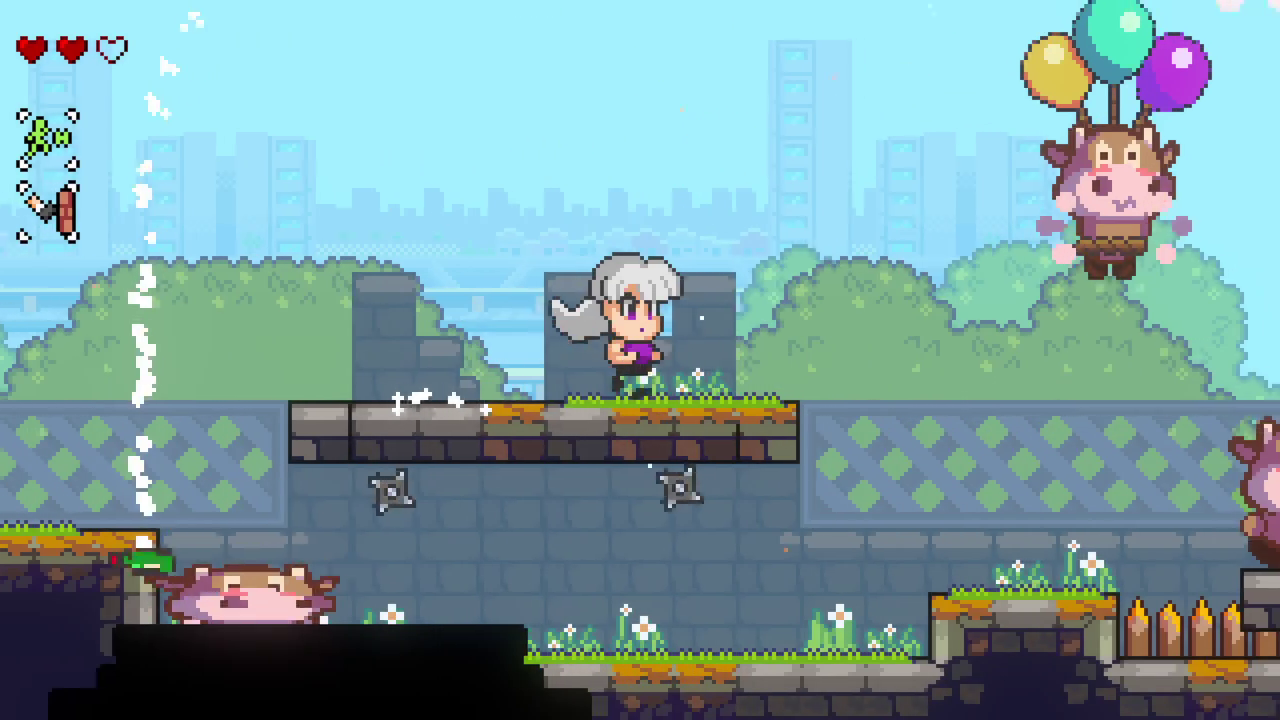
{"action": "key", "text": "Right"}
{"action": "key", "text": "space"}
{"action": "key", "text": "x"}
{"action": "key", "text": "Left"}
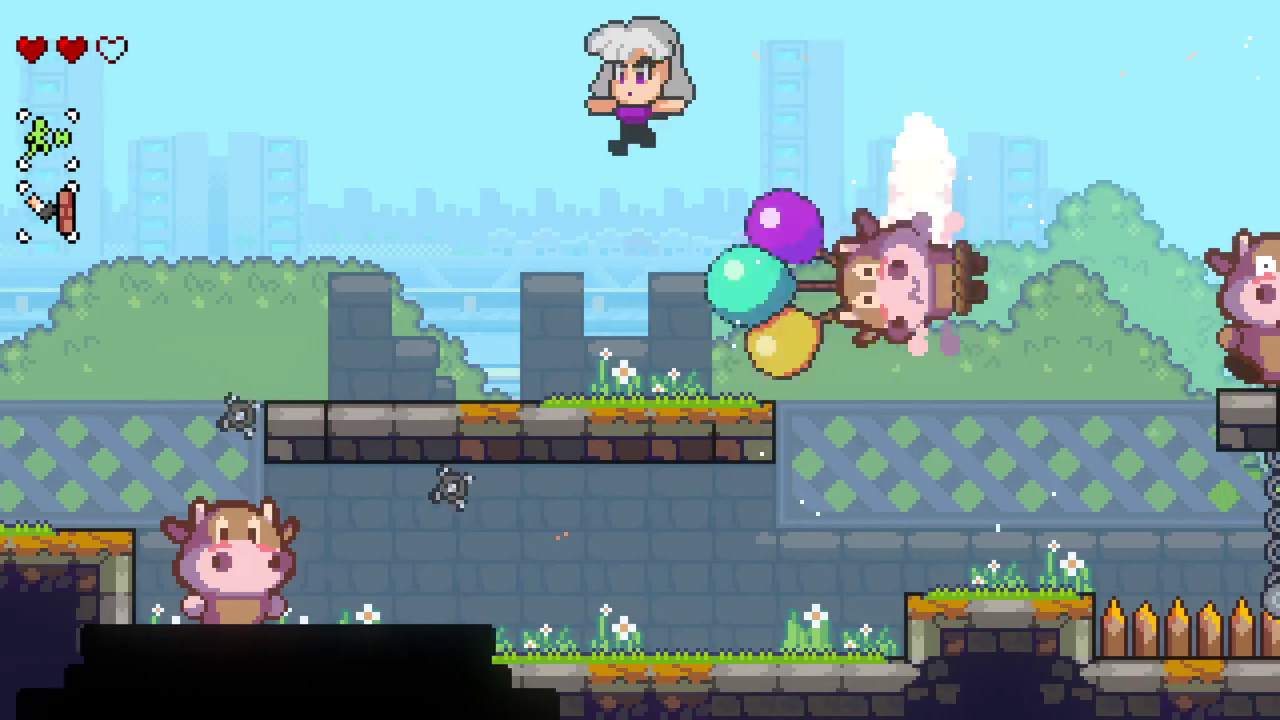
{"action": "key", "text": "Left"}
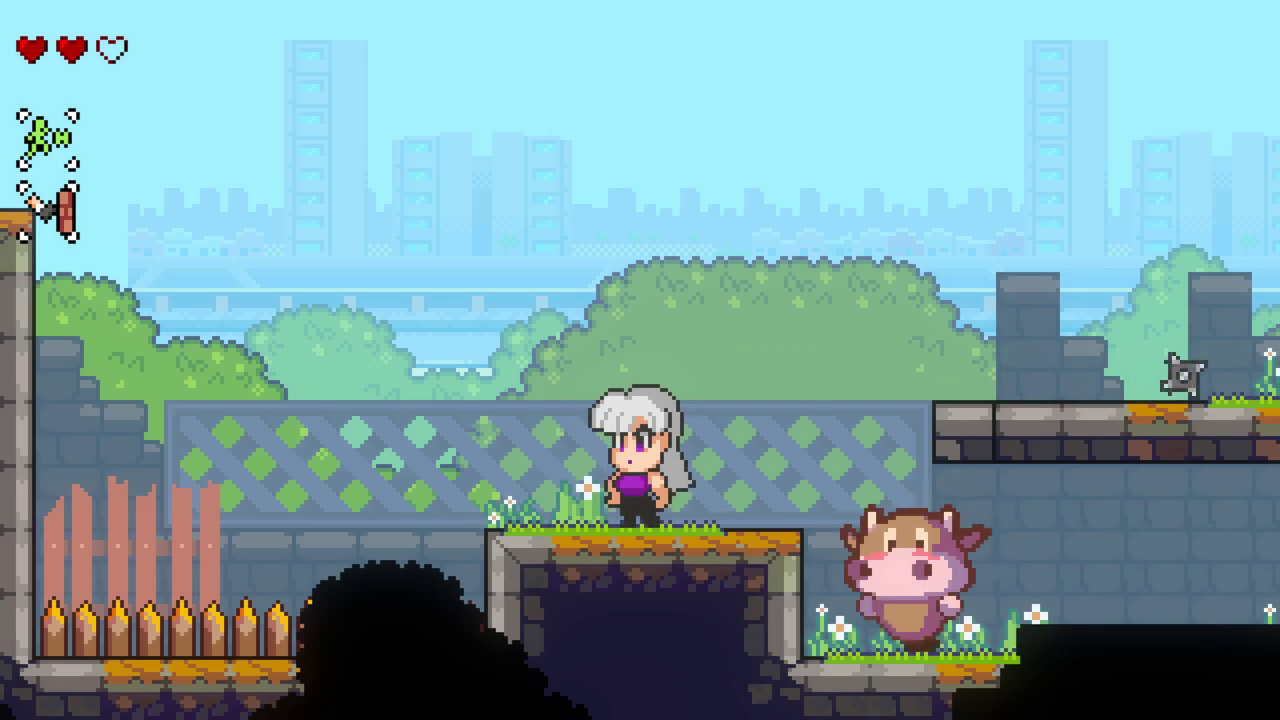
Step: Climb to the upper stone platform, stomp the cow and dash to cling to the stone wall
{"action": "key", "text": "Right"}
{"action": "key", "text": "Right"}
{"action": "key", "text": "space"}
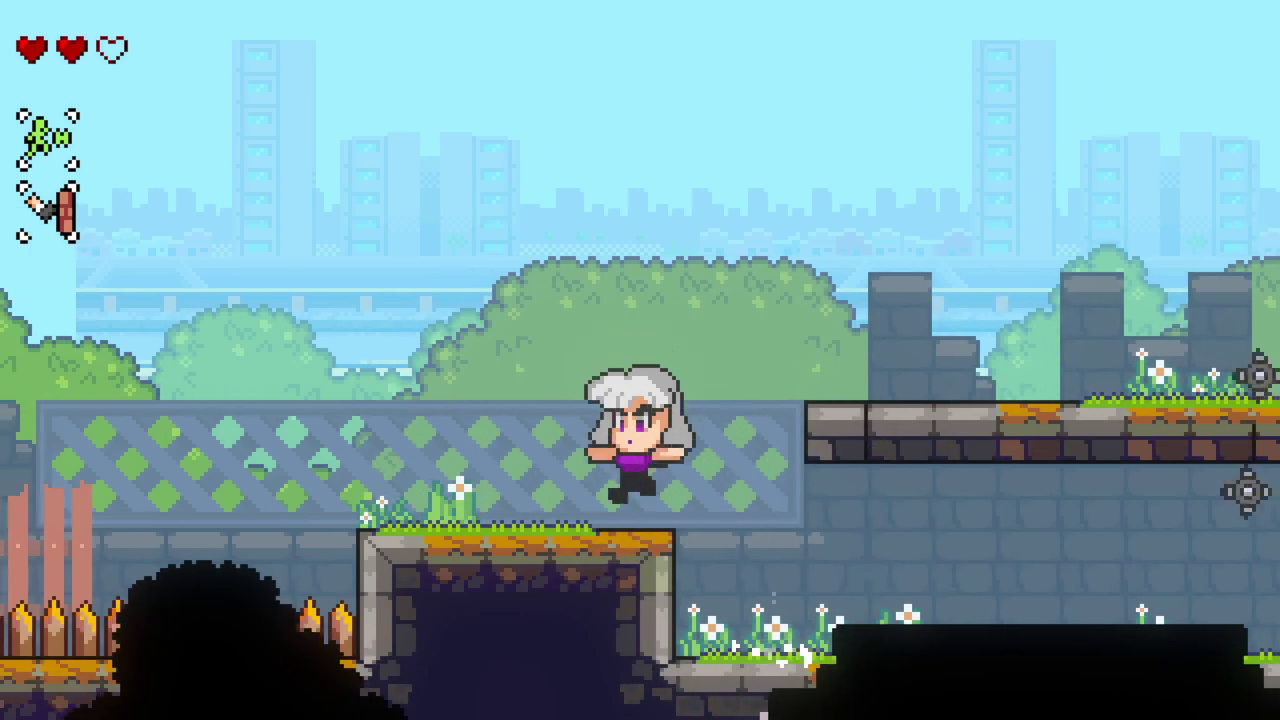
{"action": "key", "text": "Right"}
{"action": "key", "text": "space"}
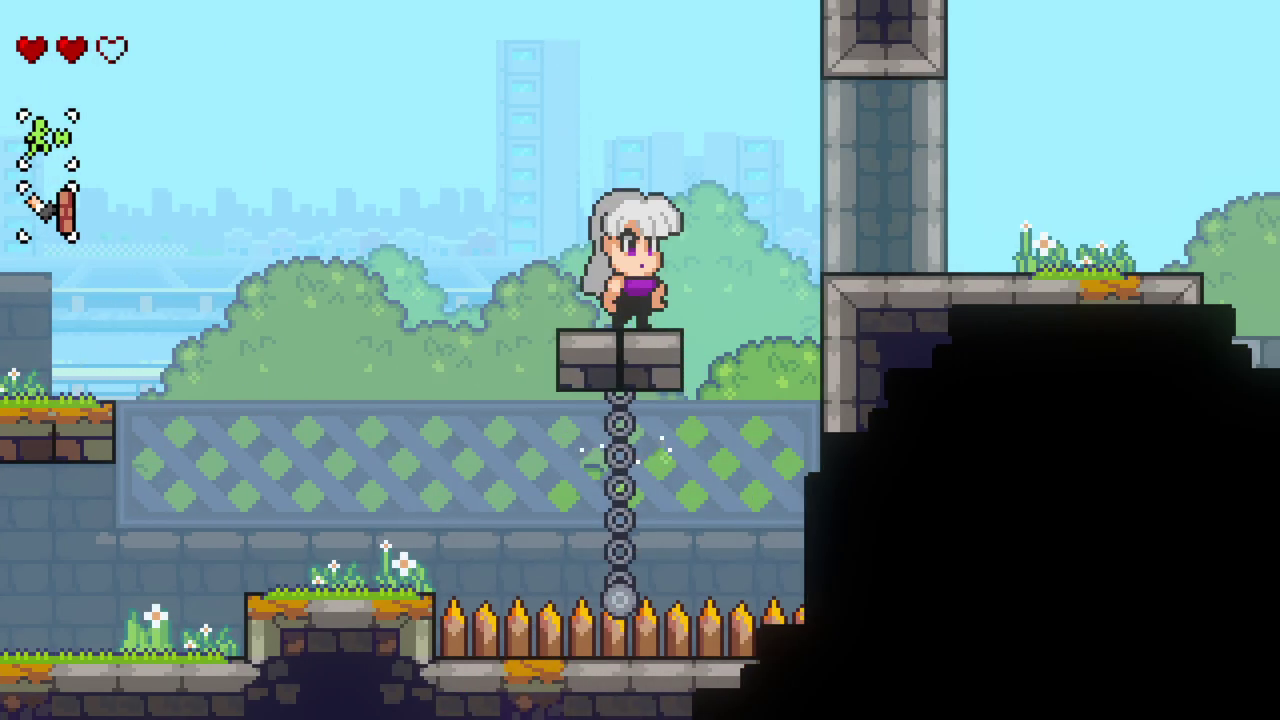
{"action": "key", "text": "Left"}
{"action": "key", "text": "space"}
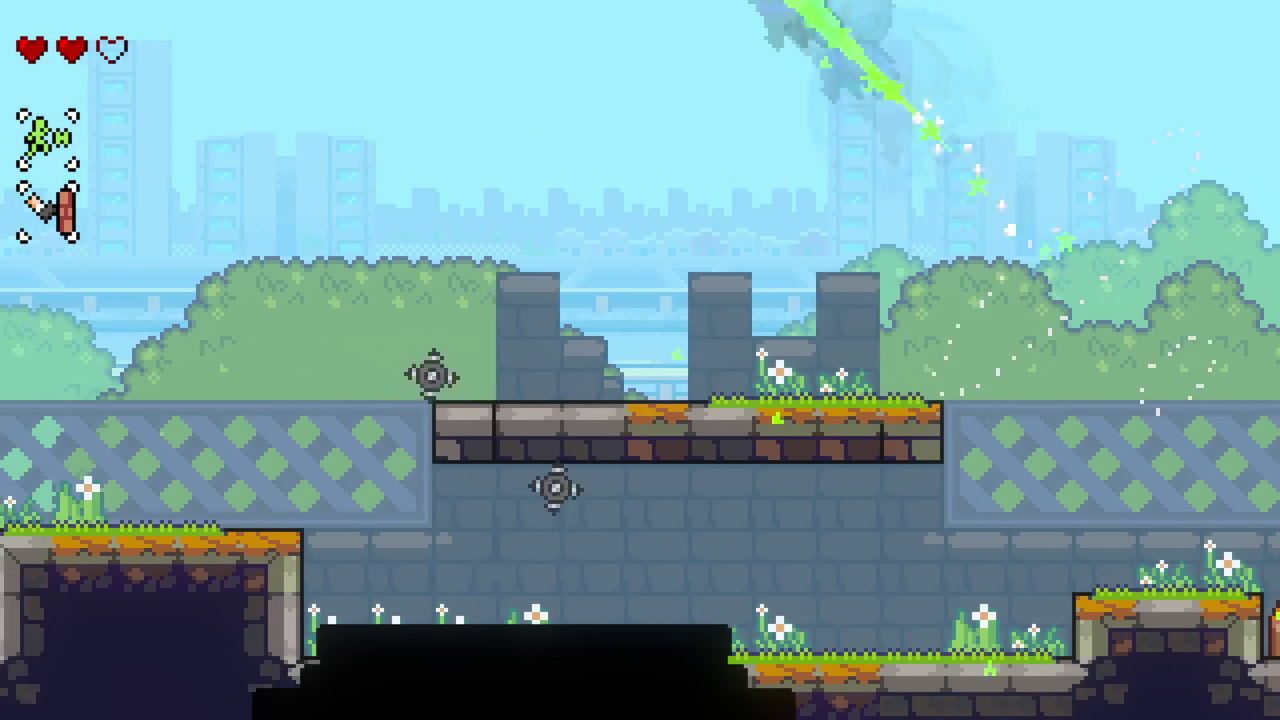
{"action": "key", "text": "space"}
{"action": "key", "text": "Right"}
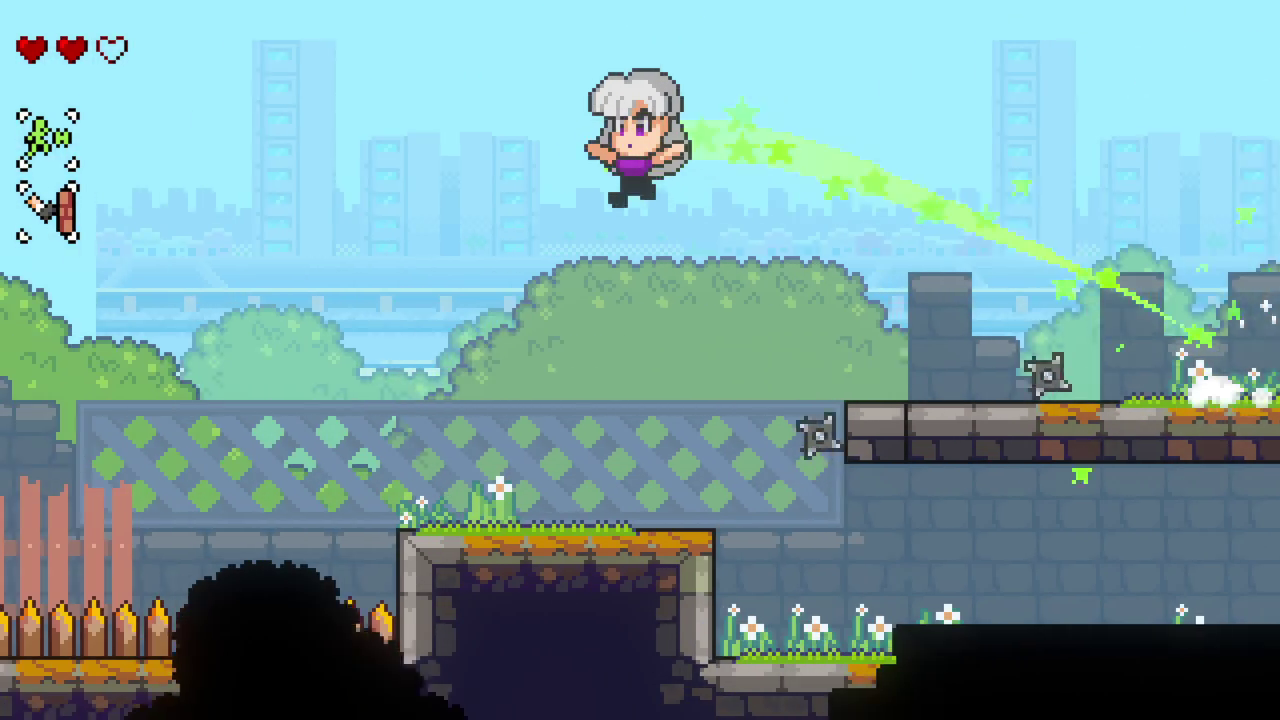
{"action": "key", "text": "space"}
{"action": "key", "text": "Left"}
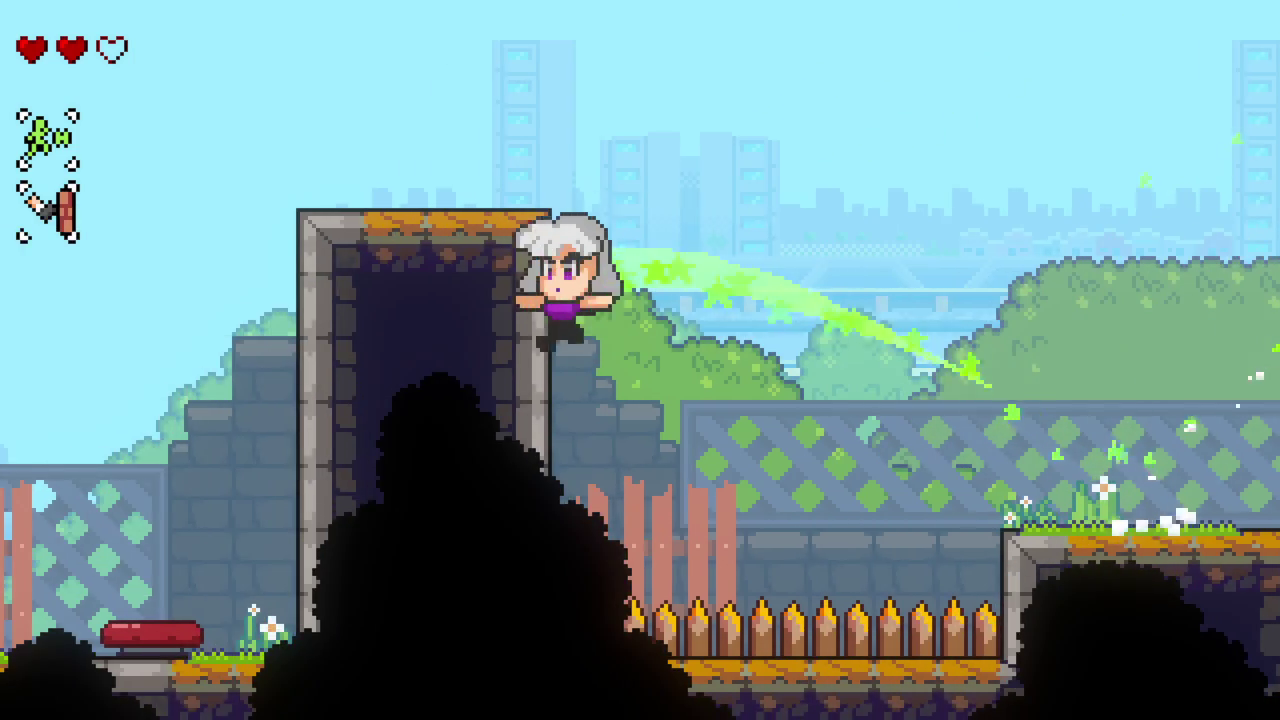
Step: Dash right across the level in a bubble onto the raised stone platform
{"action": "key", "text": "space"}
{"action": "key", "text": "Right"}
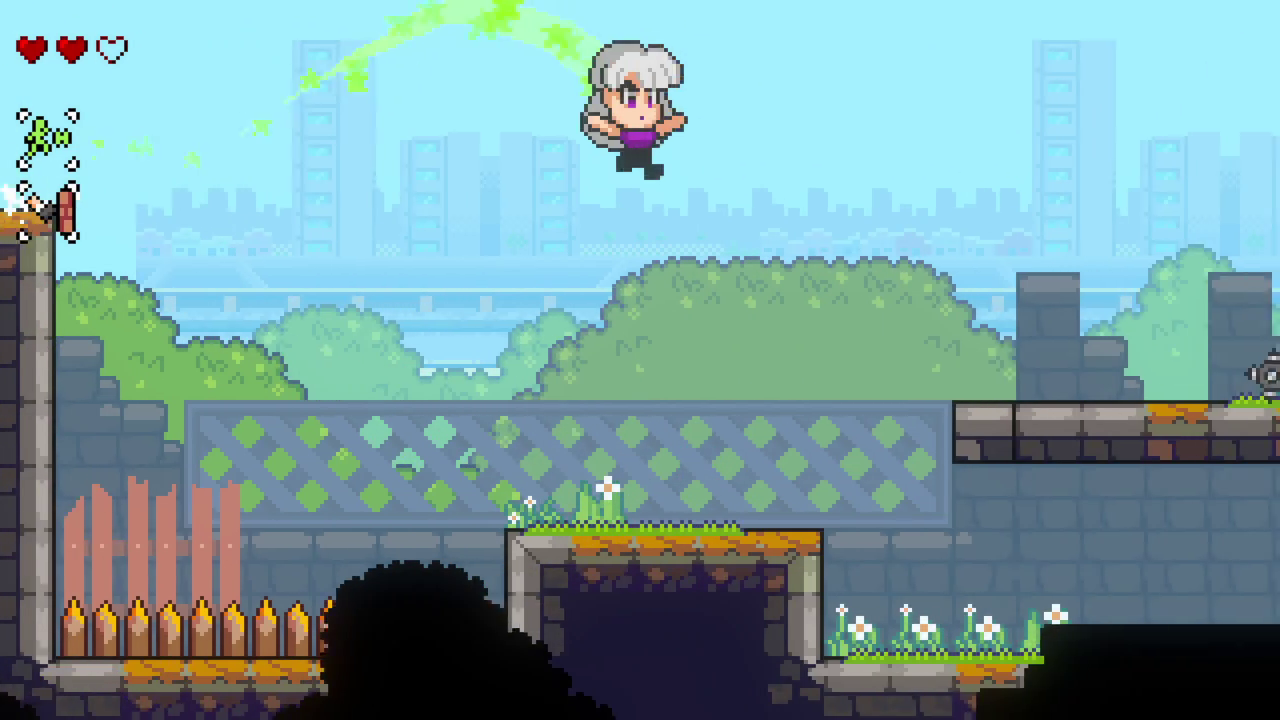
{"action": "key", "text": "space"}
{"action": "key", "text": "Right"}
{"action": "key", "text": "space"}
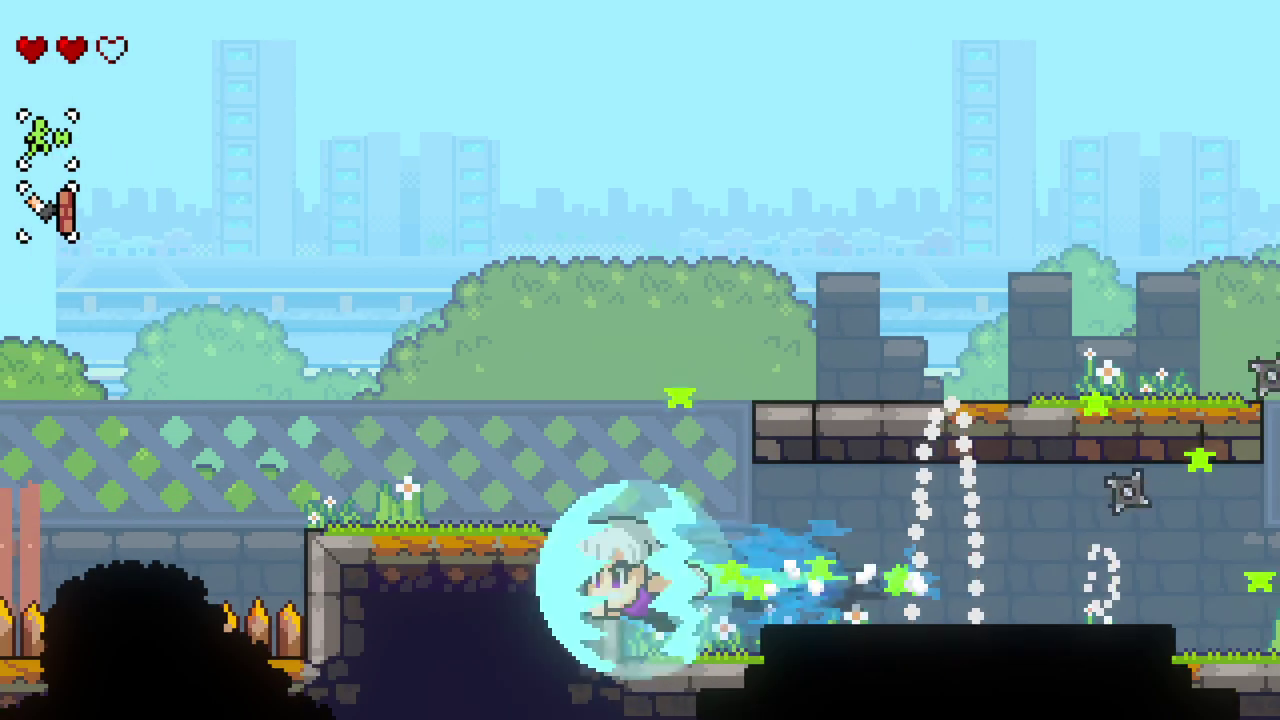
{"action": "key", "text": "Right"}
{"action": "key", "text": "space"}
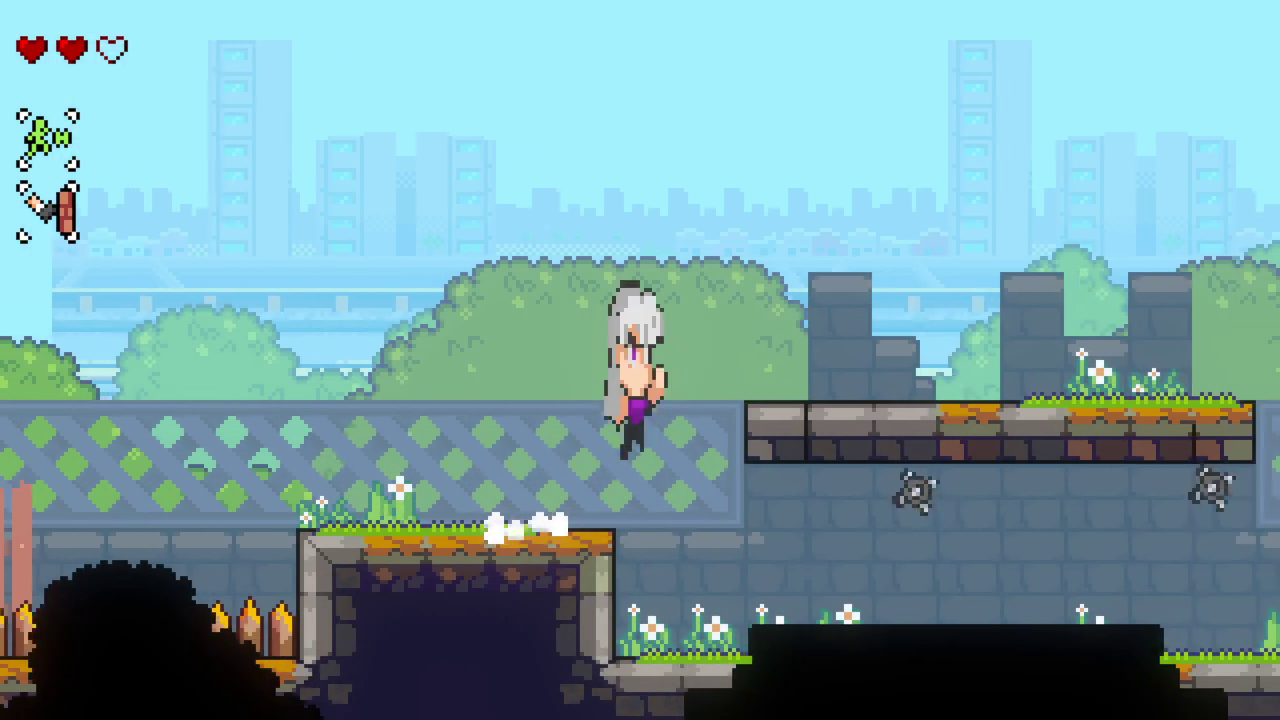
Step: Air-dash over the stone pillar onto the grassy ledge, then walk down to lower ground
{"action": "key", "text": "Left"}
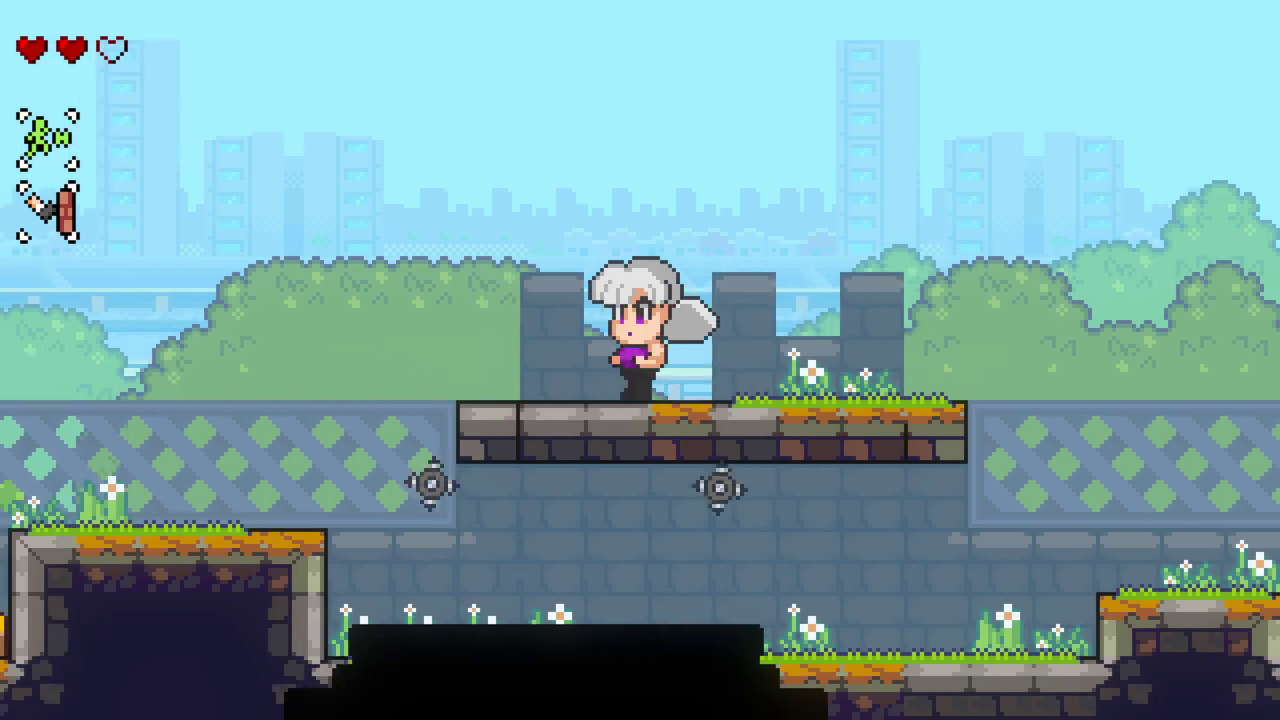
{"action": "key", "text": "space"}
{"action": "key", "text": "space"}
{"action": "key", "text": "Left"}
{"action": "key", "text": "space"}
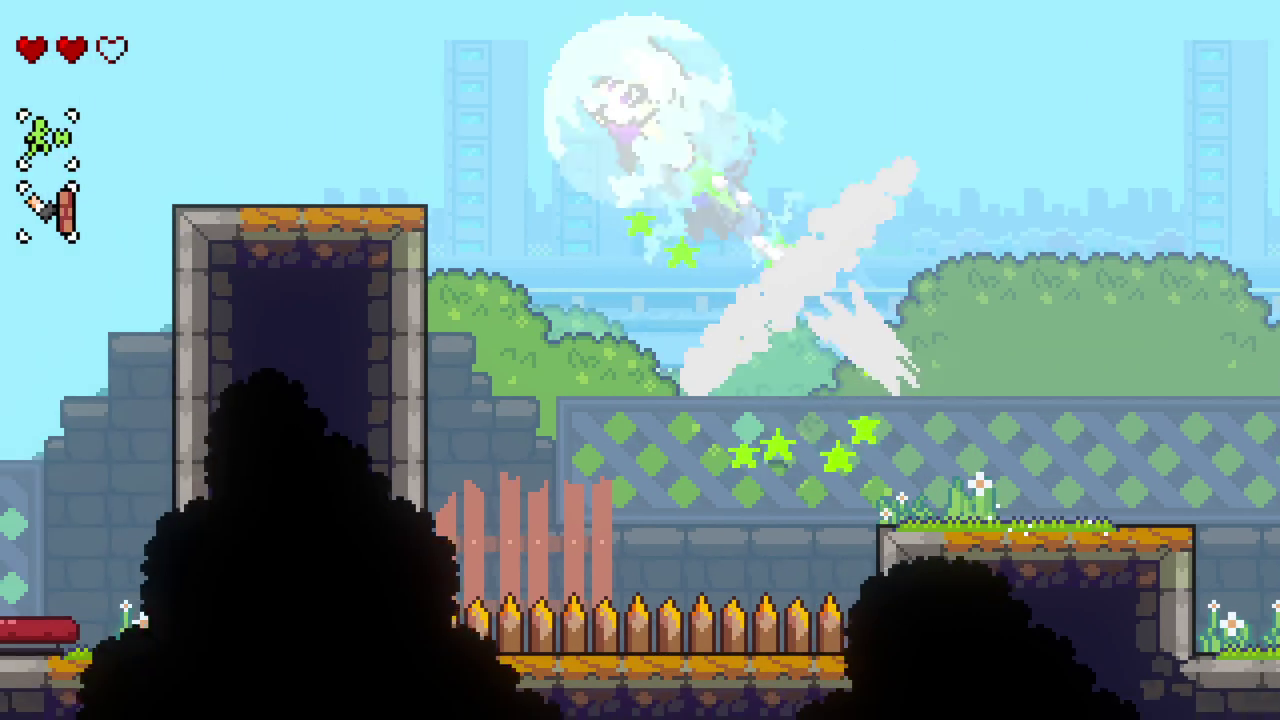
{"action": "key", "text": "Right"}
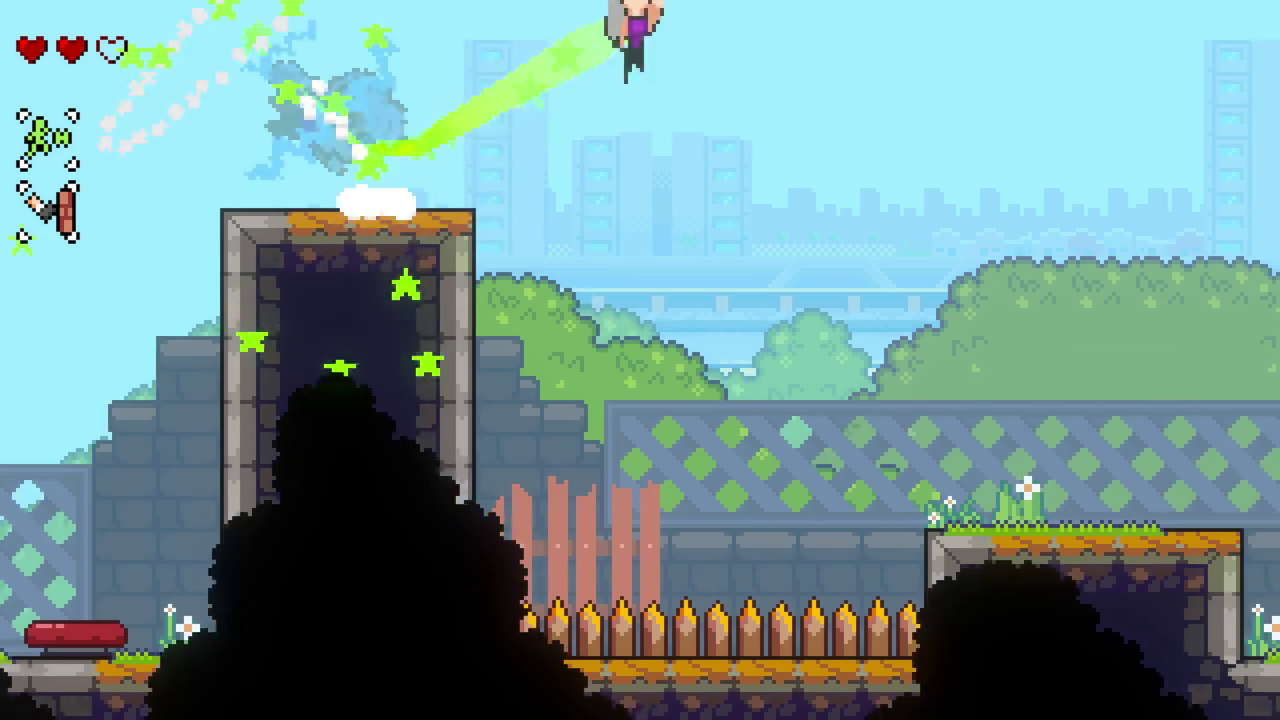
{"action": "key", "text": "Right"}
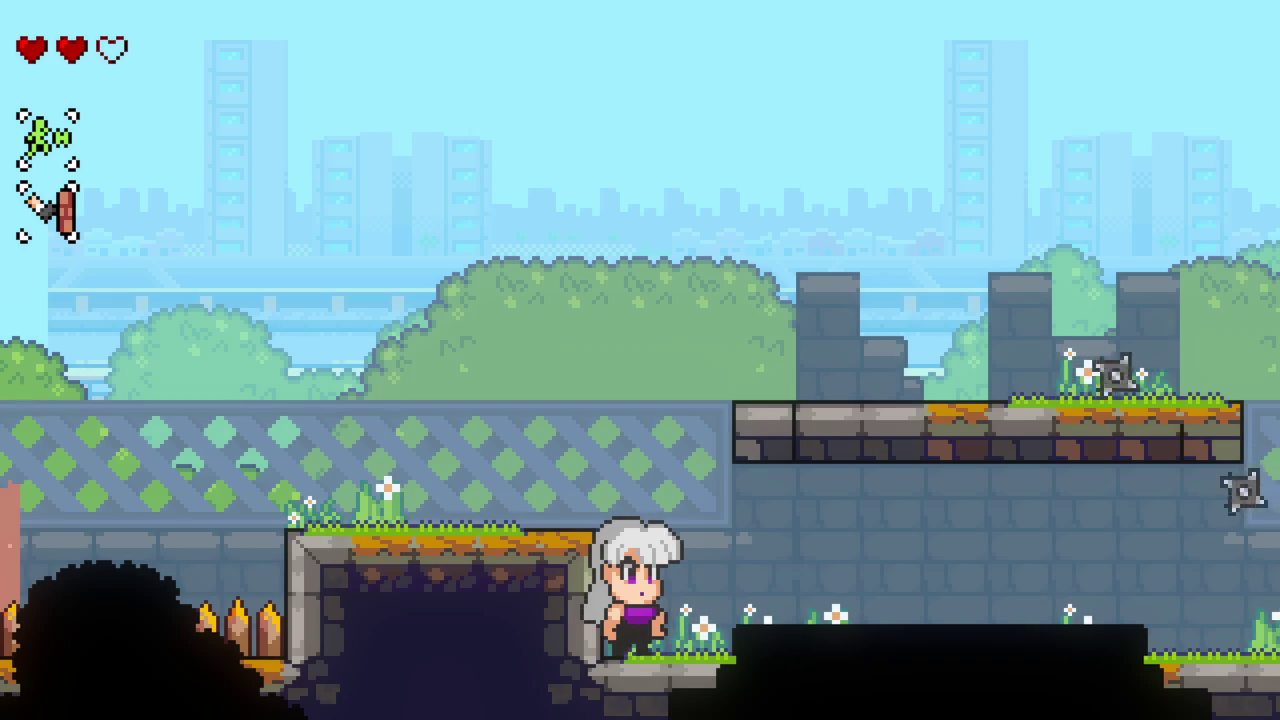
Step: Dash up with a star trail, winged-dash right and land on the stone block beside the pit
{"action": "key", "text": "Left"}
{"action": "key", "text": "space"}
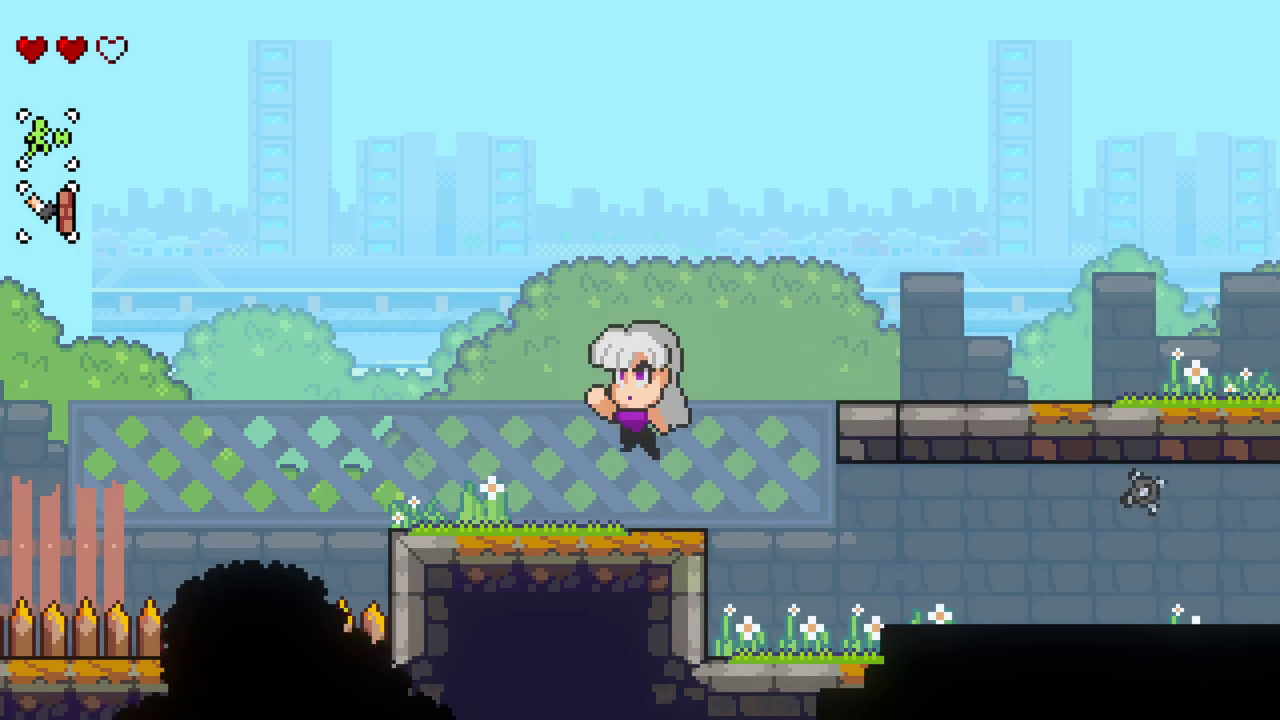
{"action": "key", "text": "space"}
{"action": "key", "text": "Left"}
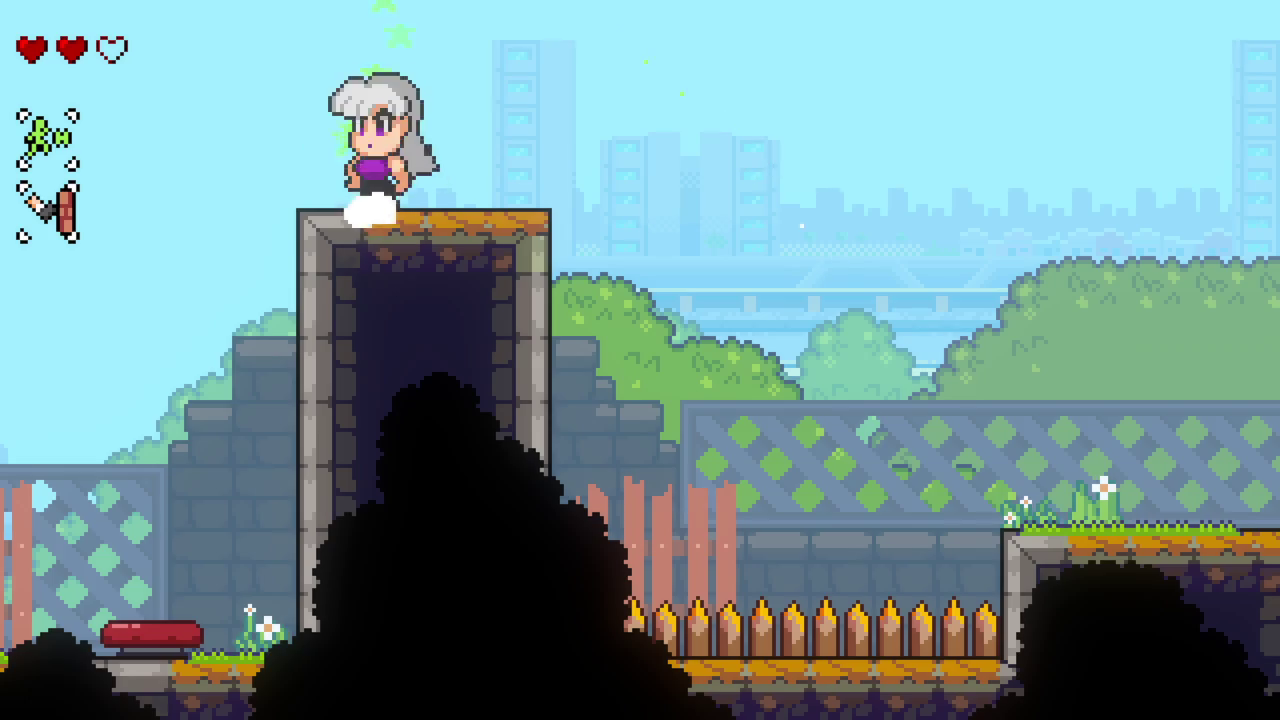
{"action": "key", "text": "Right"}
{"action": "key", "text": "space"}
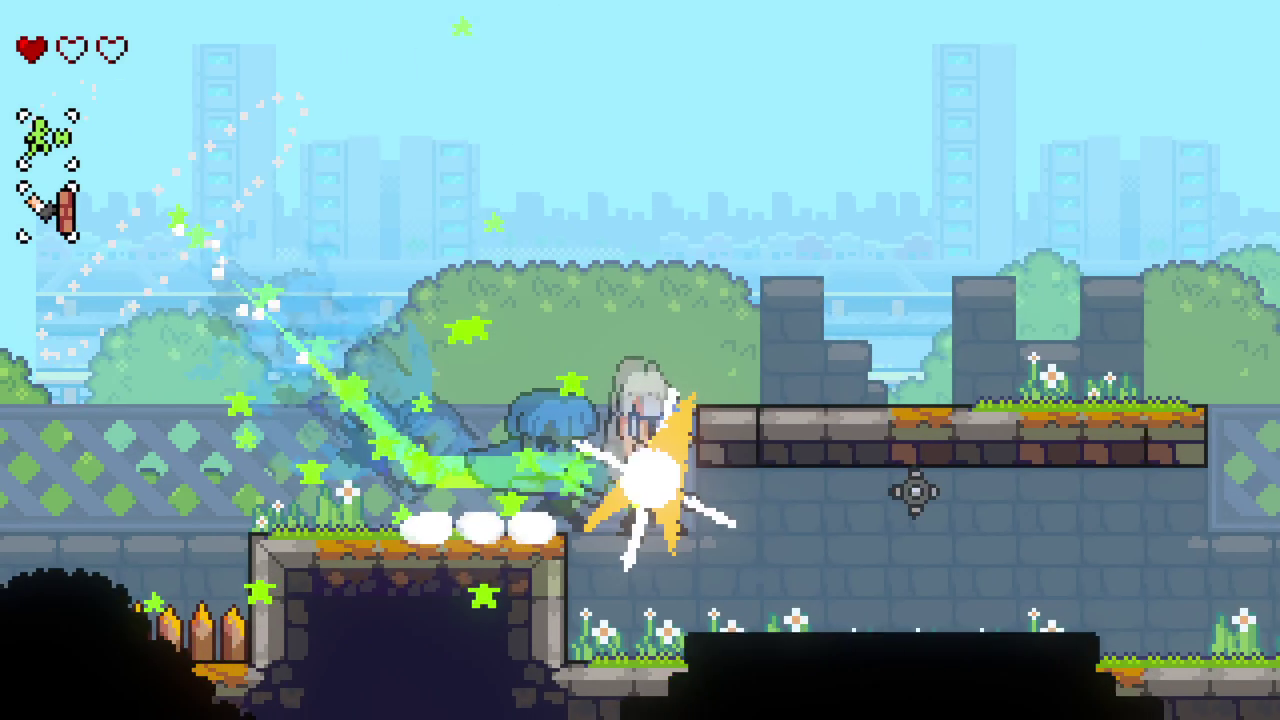
{"action": "key", "text": "Left"}
{"action": "key", "text": "space"}
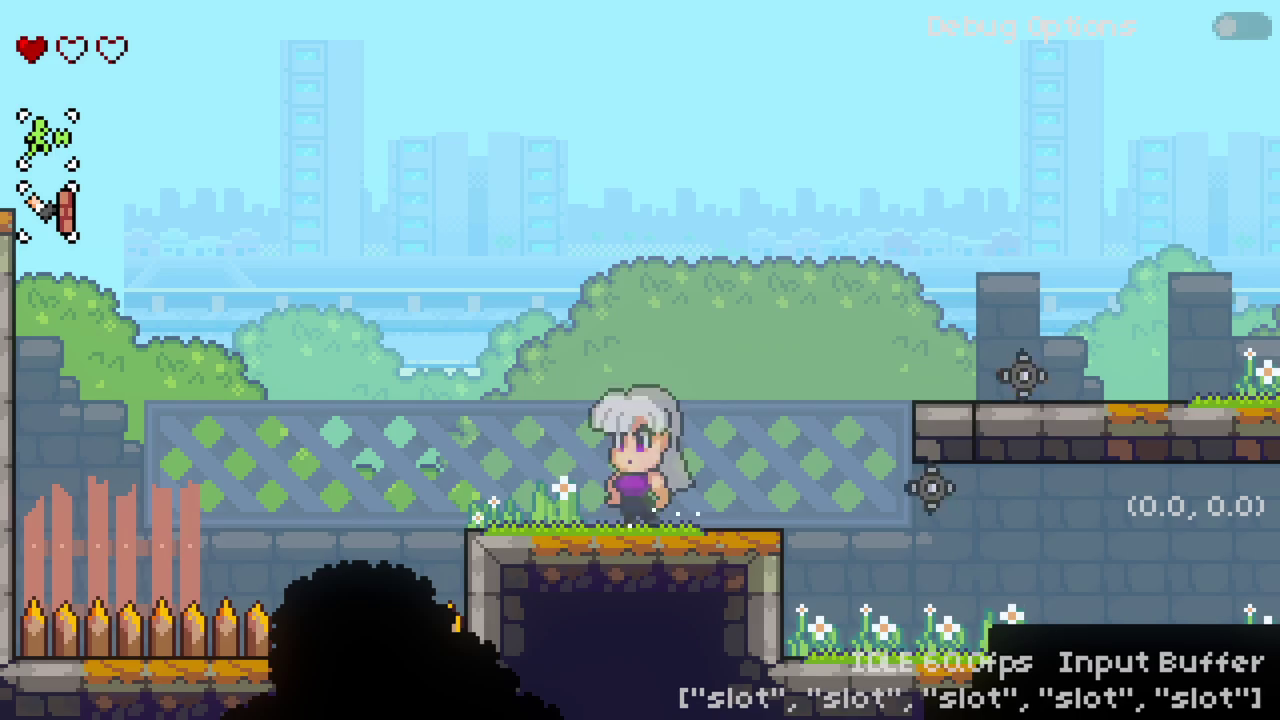
Step: Open the F1 debug options panel and close it again
{"action": "key", "text": "F1"}
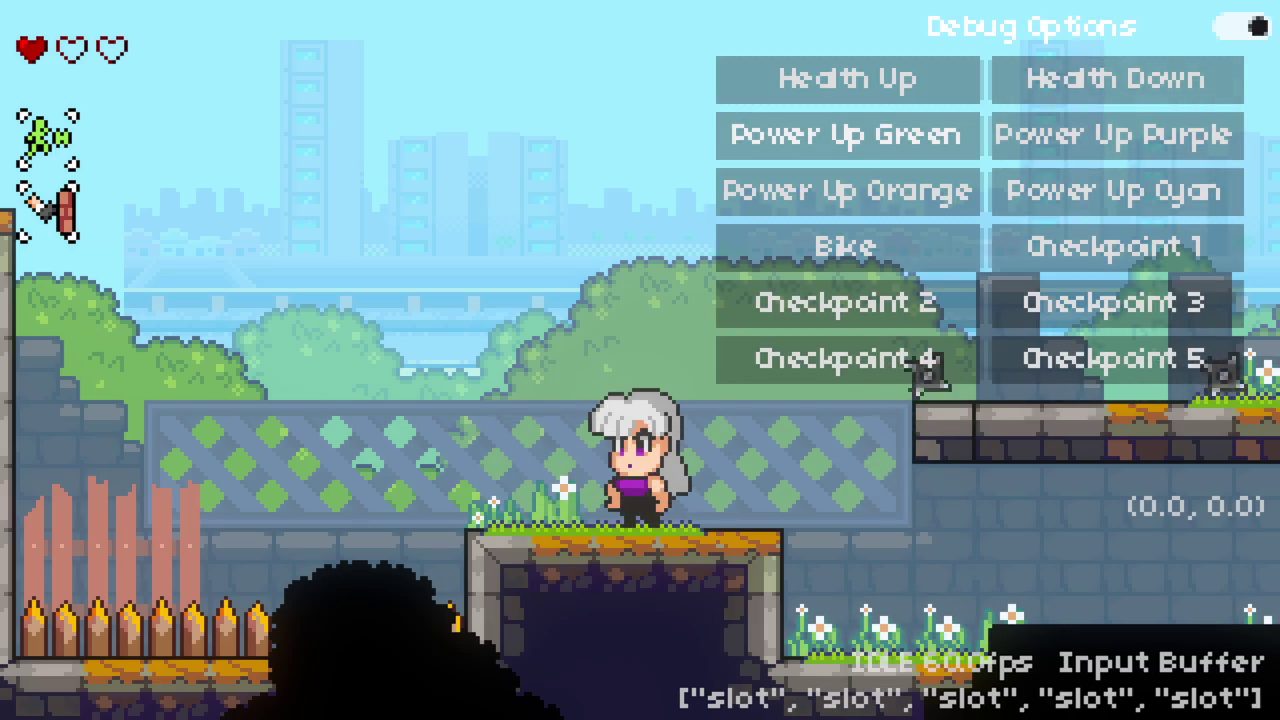
{"action": "key", "text": "x"}
{"action": "key", "text": "F1"}
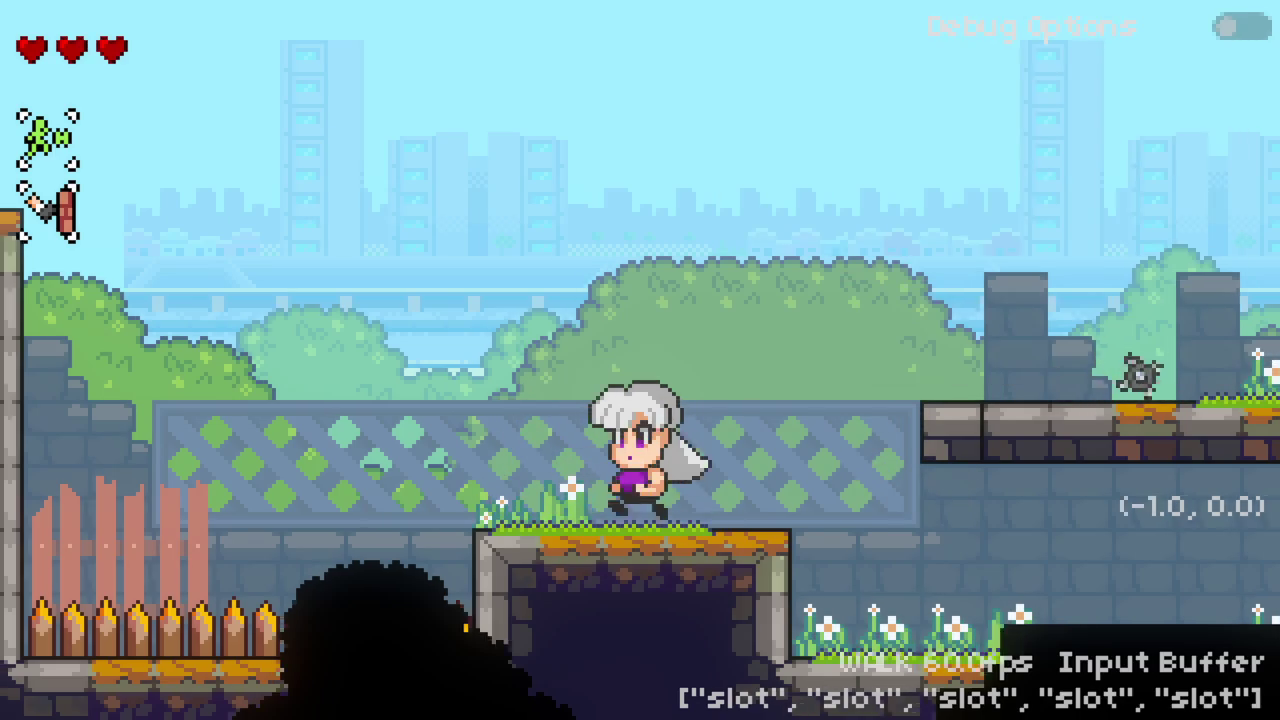
Step: Jump and air-dash off the stone block, slash, and double-jump onto the chain block
{"action": "key", "text": "space"}
{"action": "key", "text": "shift"}
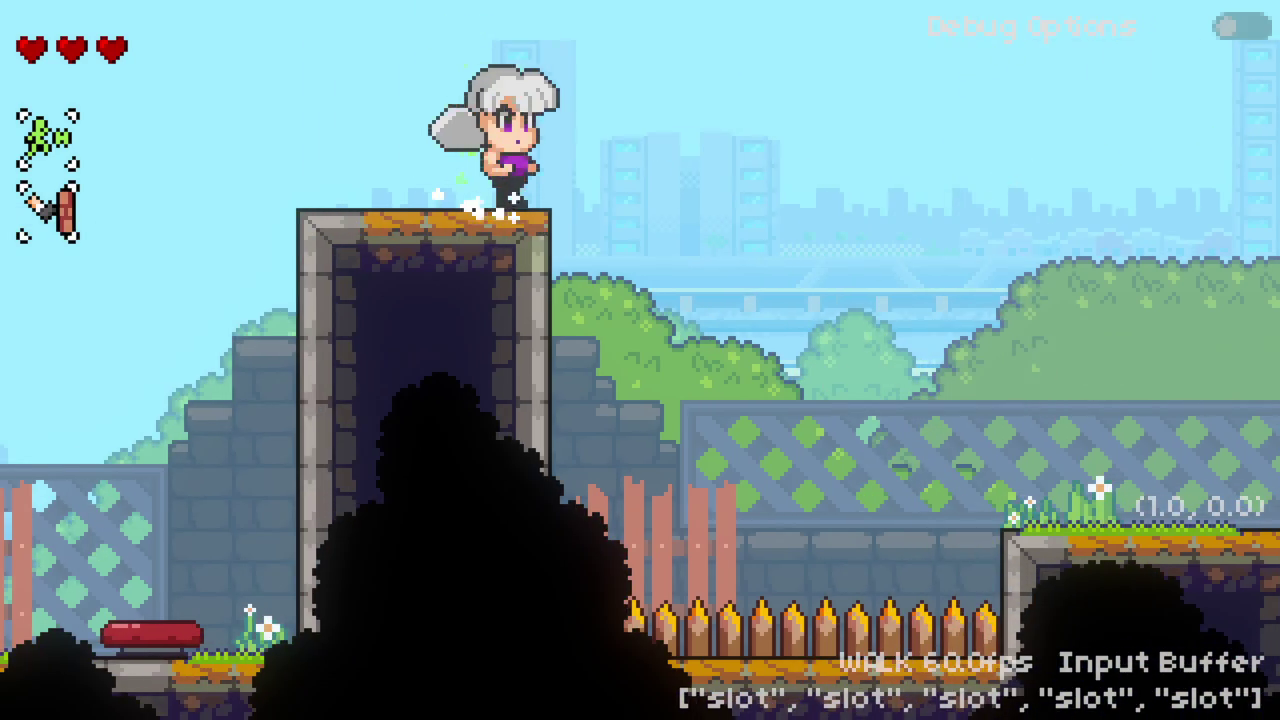
{"action": "key", "text": "space"}
{"action": "key", "text": "space"}
{"action": "key", "text": "shift"}
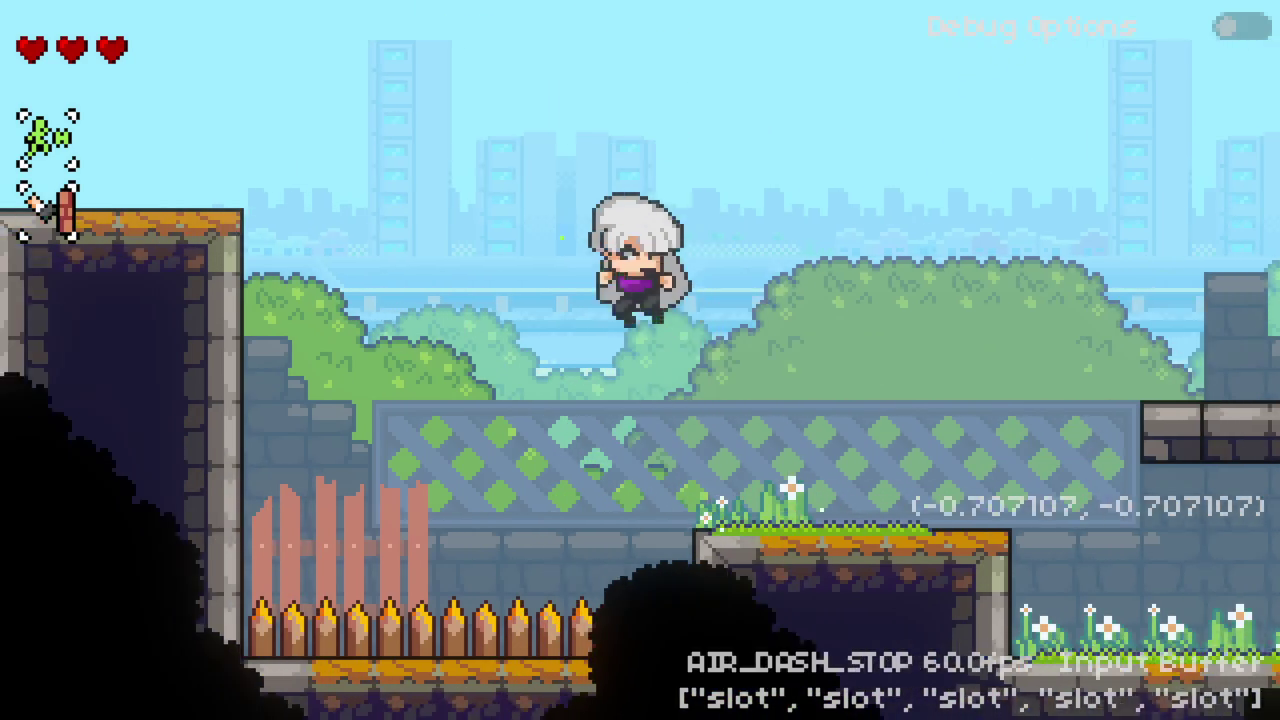
{"action": "key", "text": "space"}
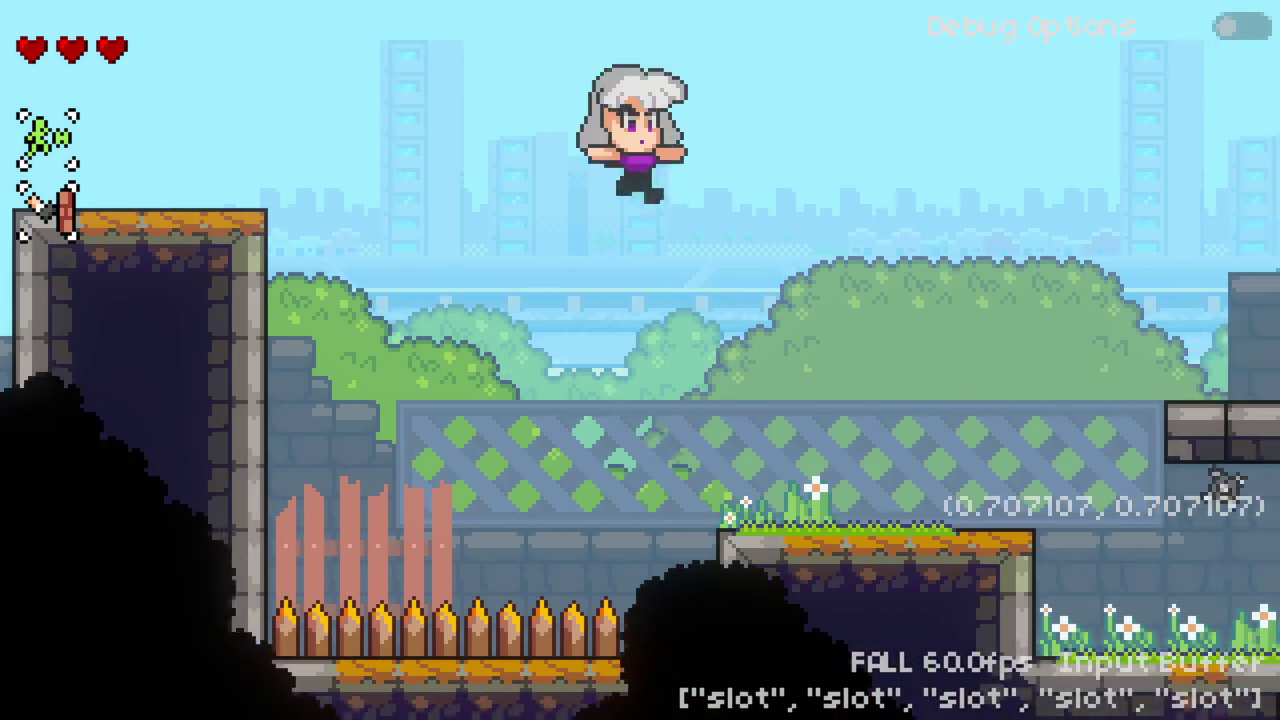
{"action": "key", "text": "space"}
{"action": "key", "text": "space"}
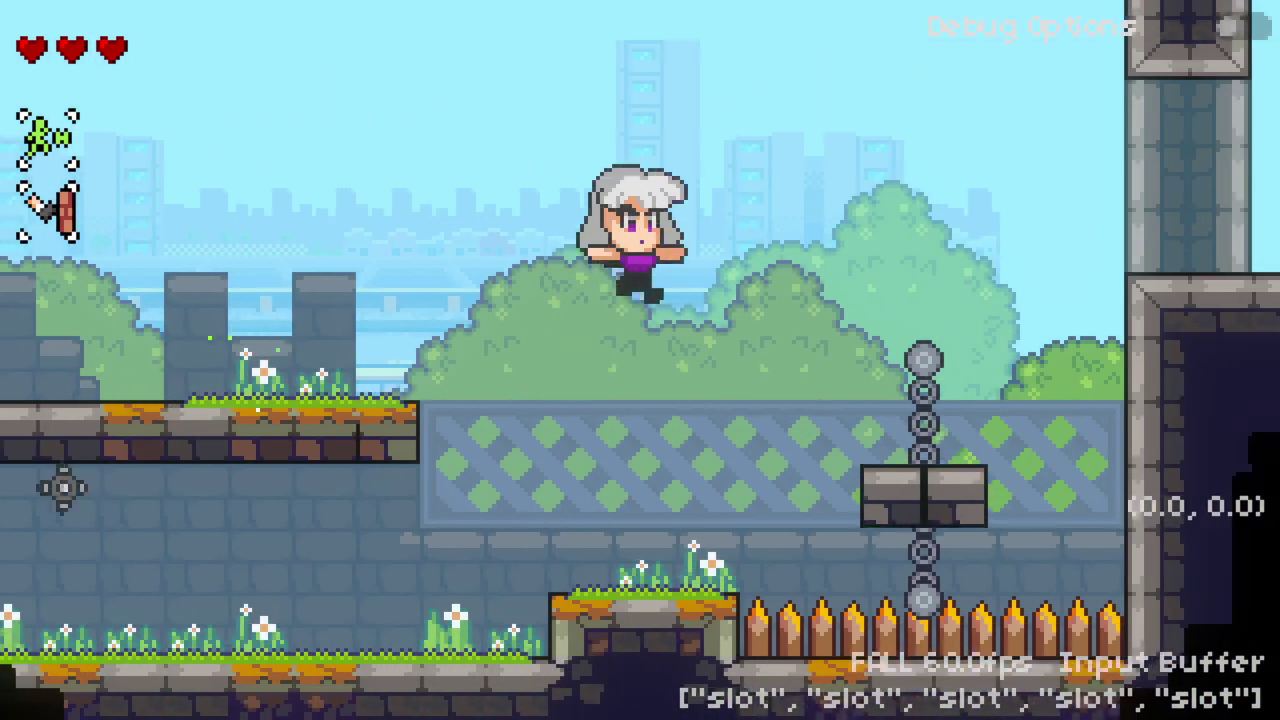
{"action": "key", "text": "space"}
{"action": "key", "text": "space"}
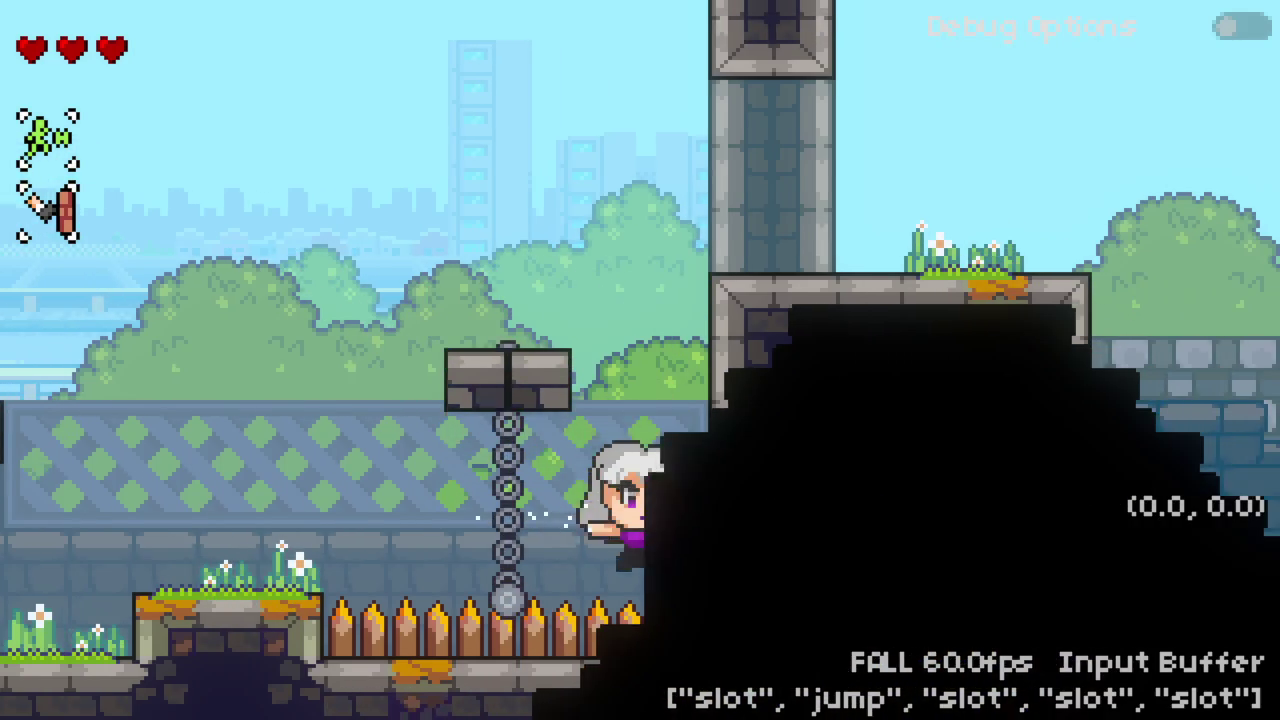
{"action": "key", "text": "space"}
{"action": "key", "text": "space"}
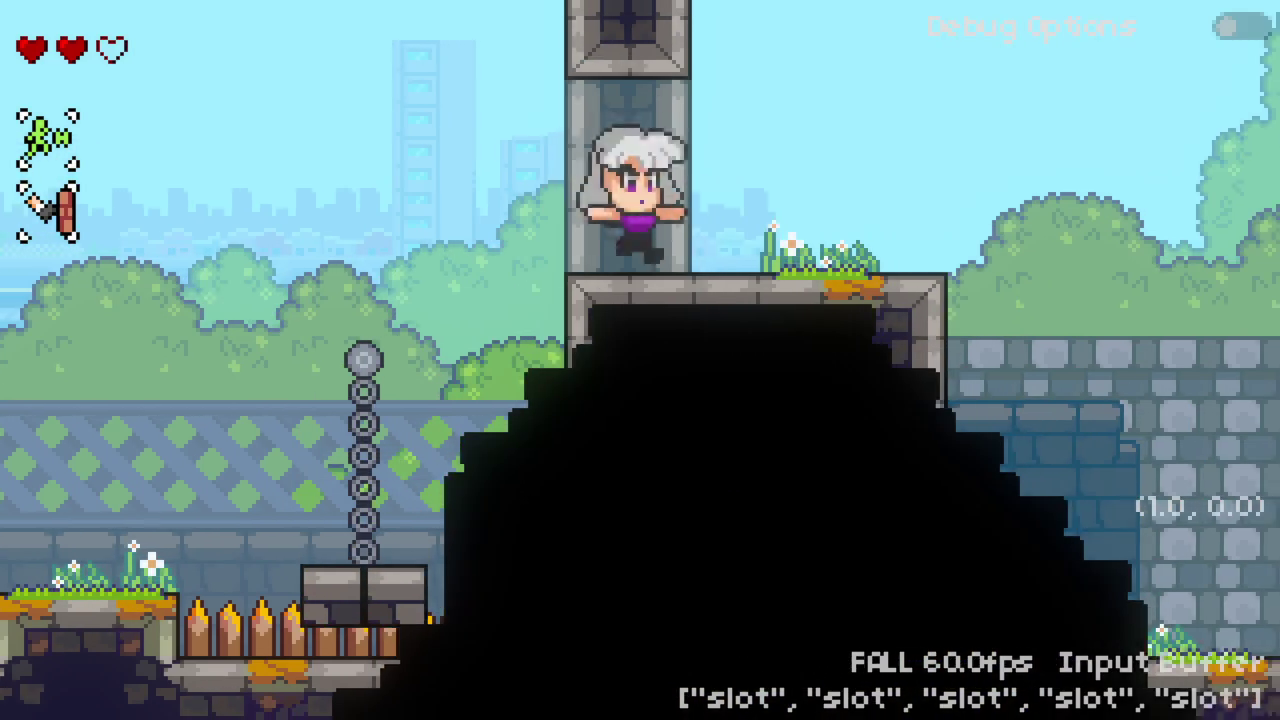
Step: Air-dash through the indoor rooms and land on the chain-hung stone platform
{"action": "key", "text": "Right"}
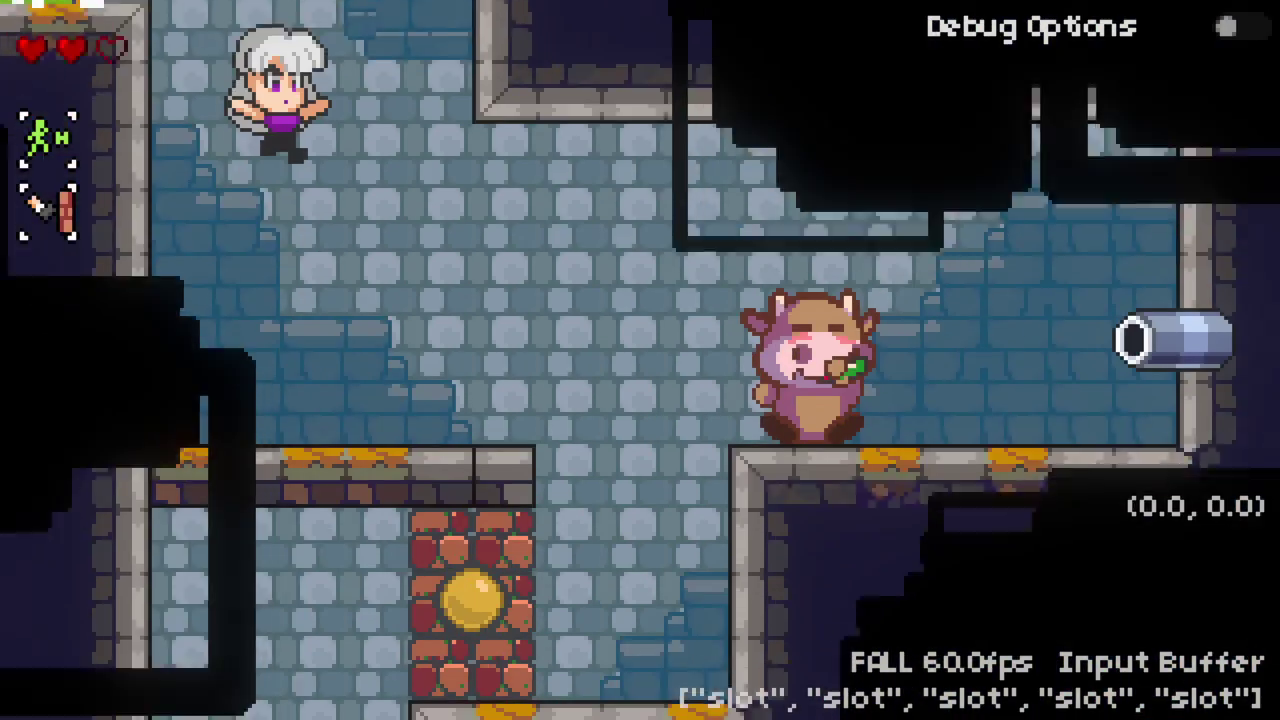
{"action": "key", "text": "Up"}
{"action": "key", "text": "space"}
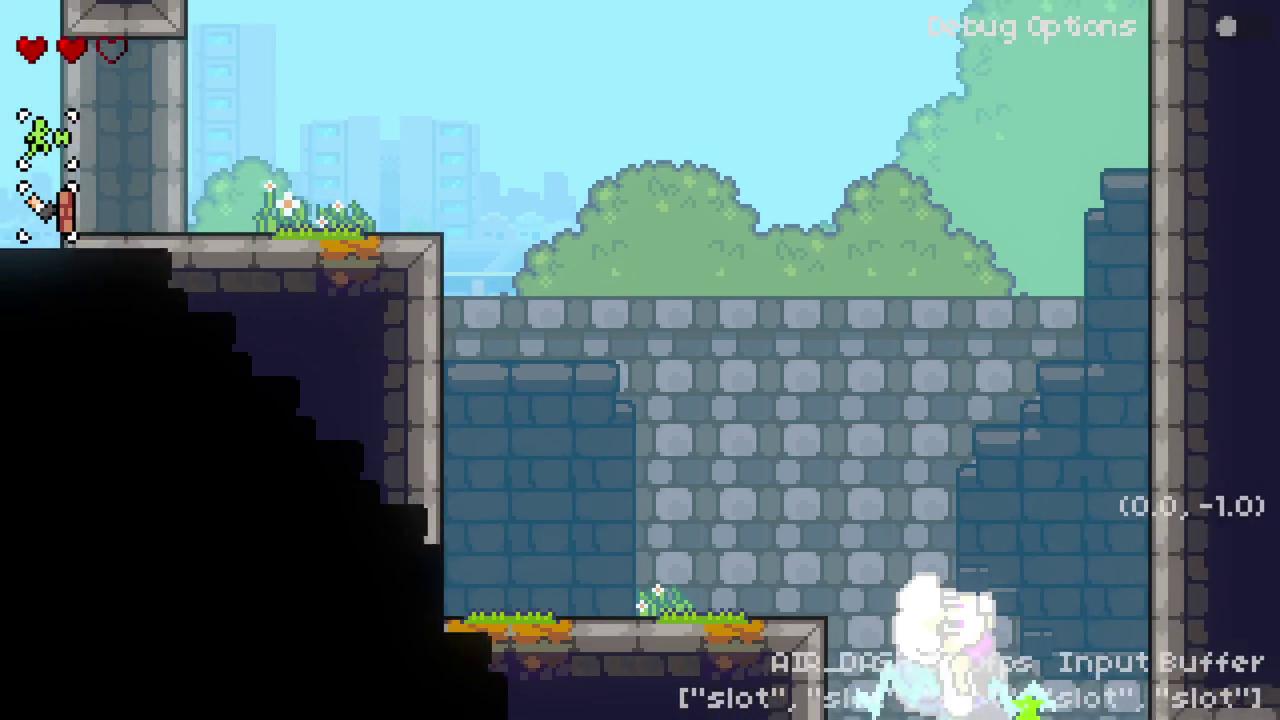
{"action": "key", "text": "Left"}
{"action": "key", "text": "space"}
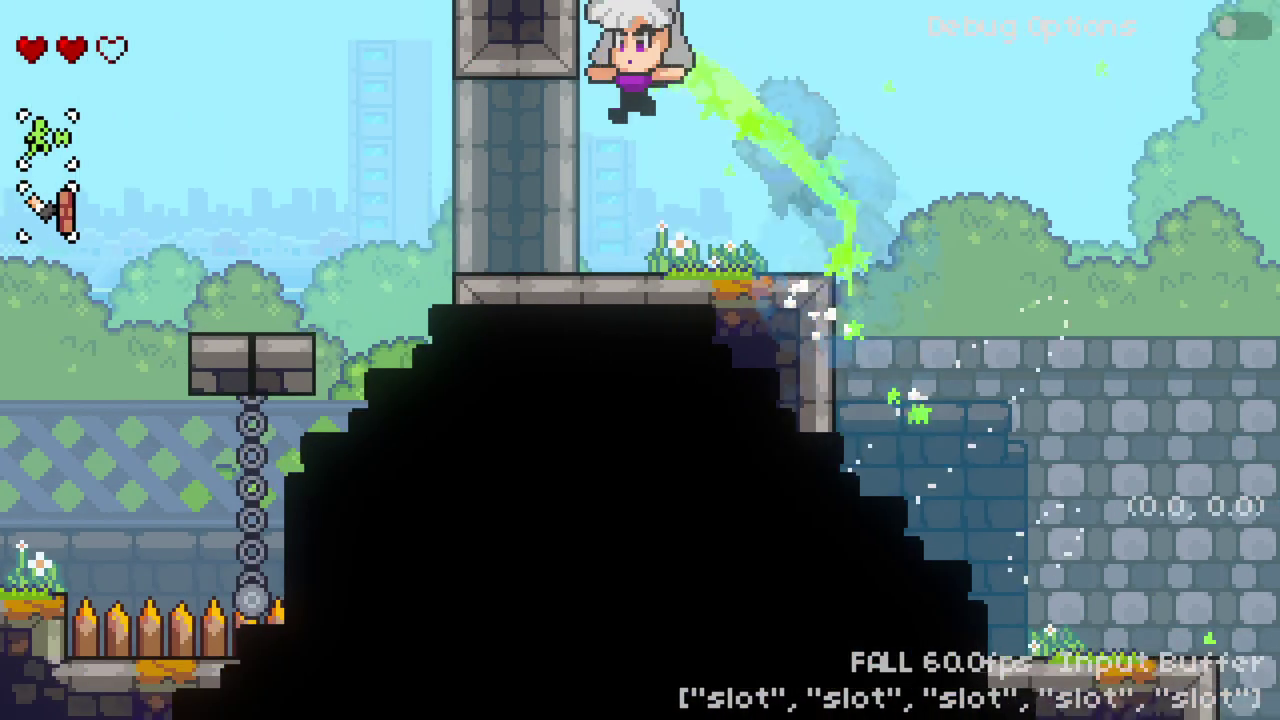
{"action": "key", "text": "space"}
{"action": "key", "text": "Left"}
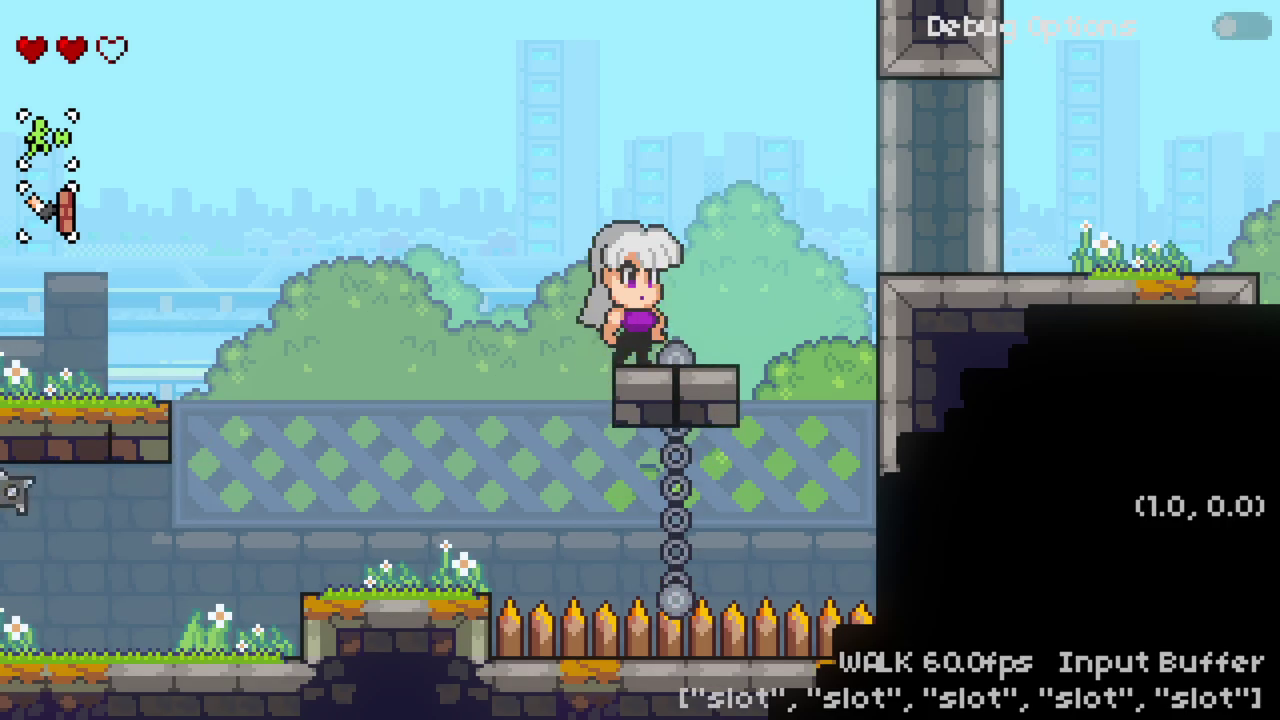
Step: Jump to the tower ledge, then head left to attack two cows and balloon cows
{"action": "key", "text": "space"}
{"action": "key", "text": "Left"}
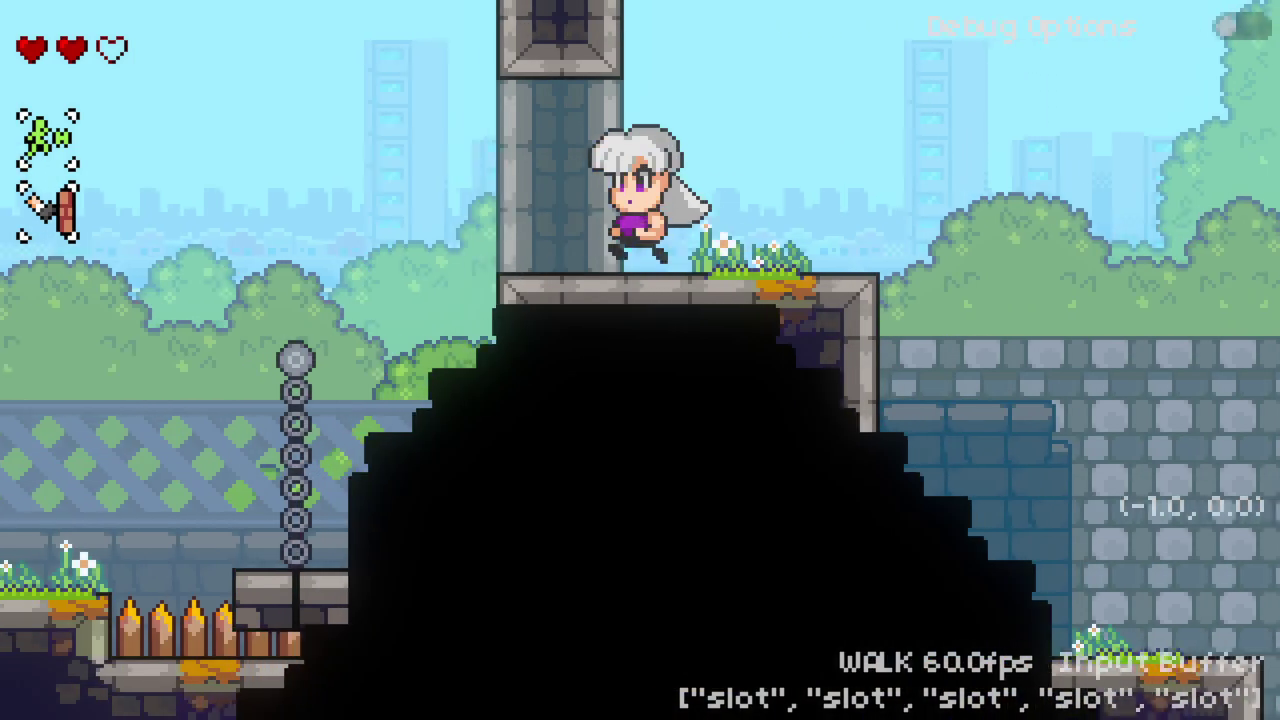
{"action": "key", "text": "Left"}
{"action": "key", "text": "space"}
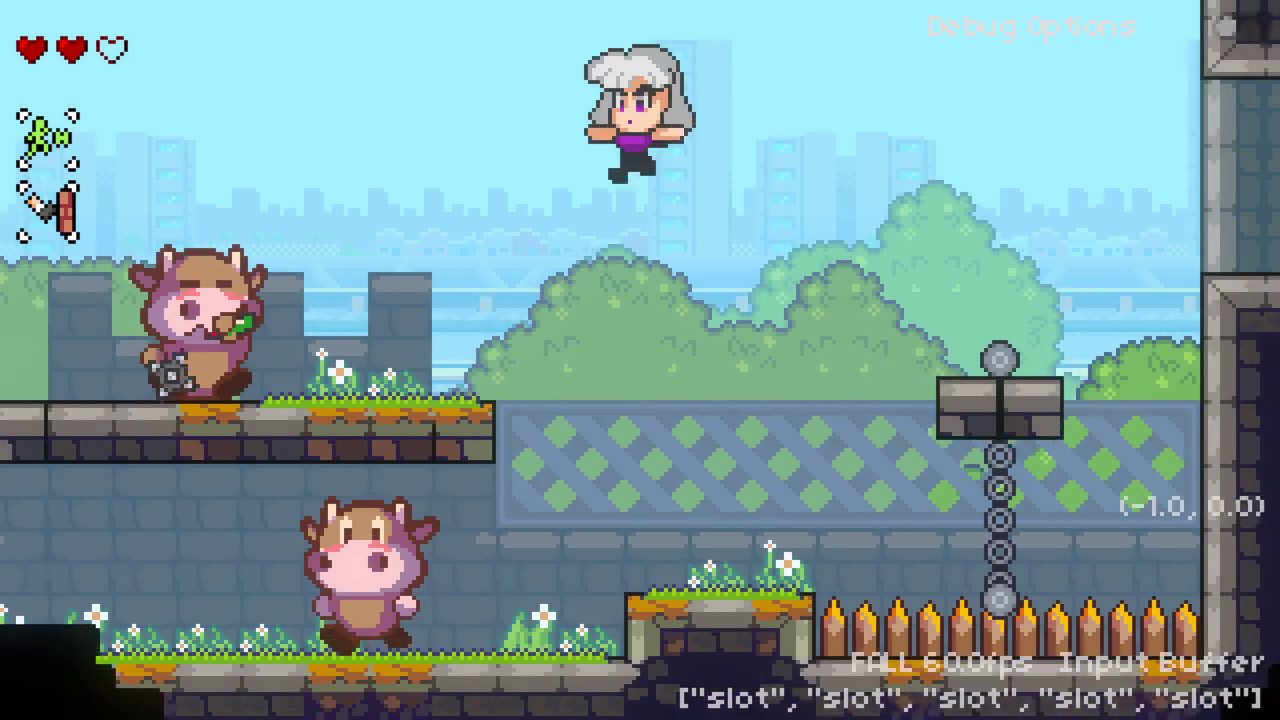
{"action": "key", "text": "Left"}
{"action": "key", "text": "x"}
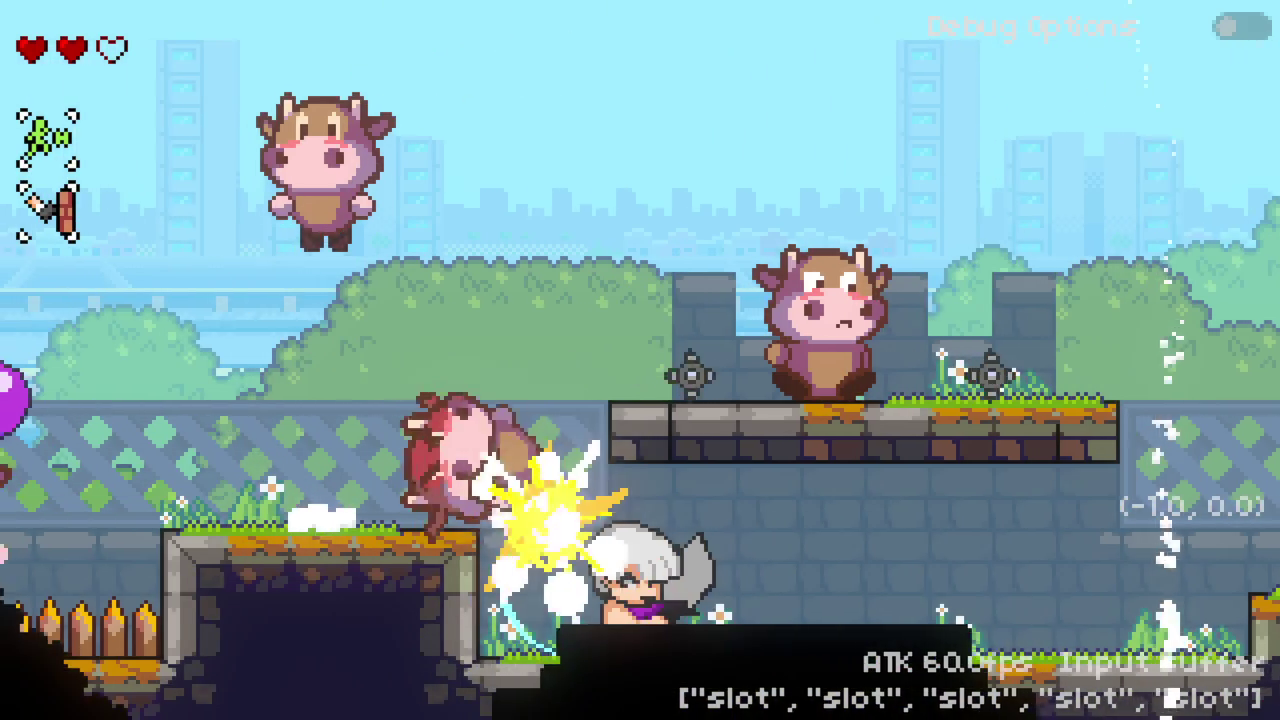
{"action": "key", "text": "space"}
{"action": "key", "text": "space"}
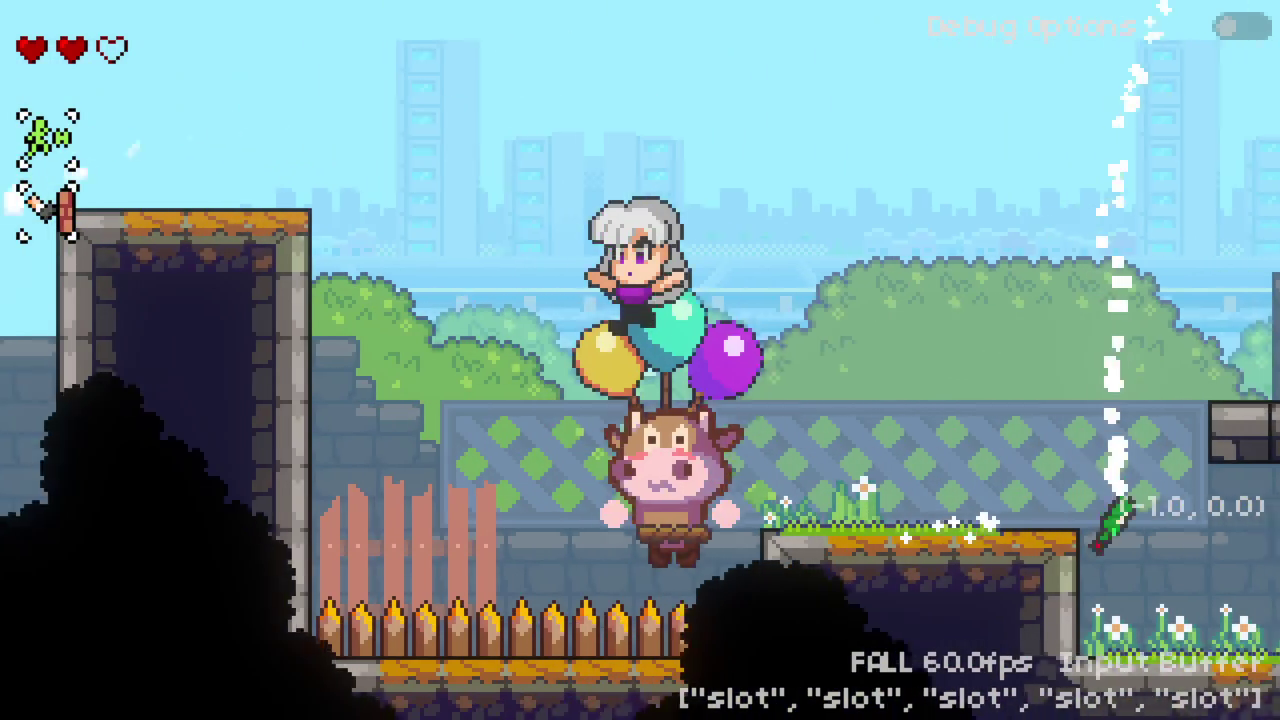
{"action": "key", "text": "Right"}
{"action": "key", "text": "space"}
{"action": "key", "text": "x"}
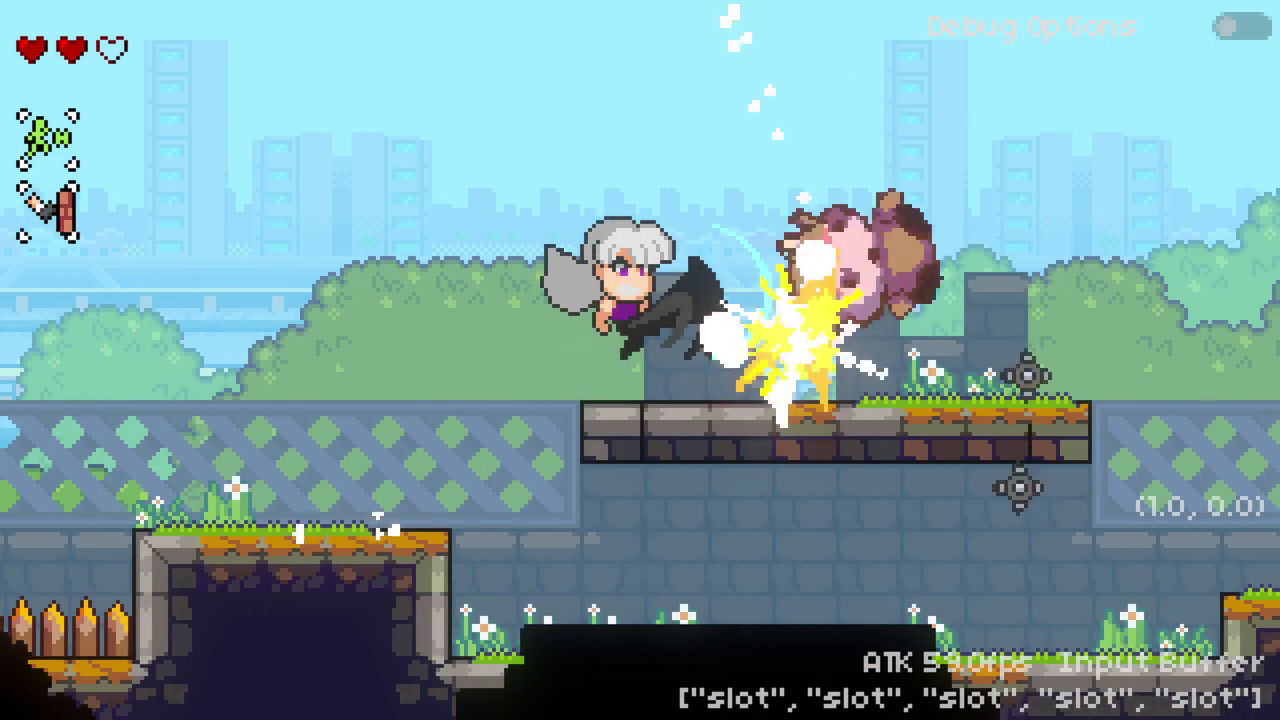
{"action": "key", "text": "space"}
{"action": "key", "text": "space"}
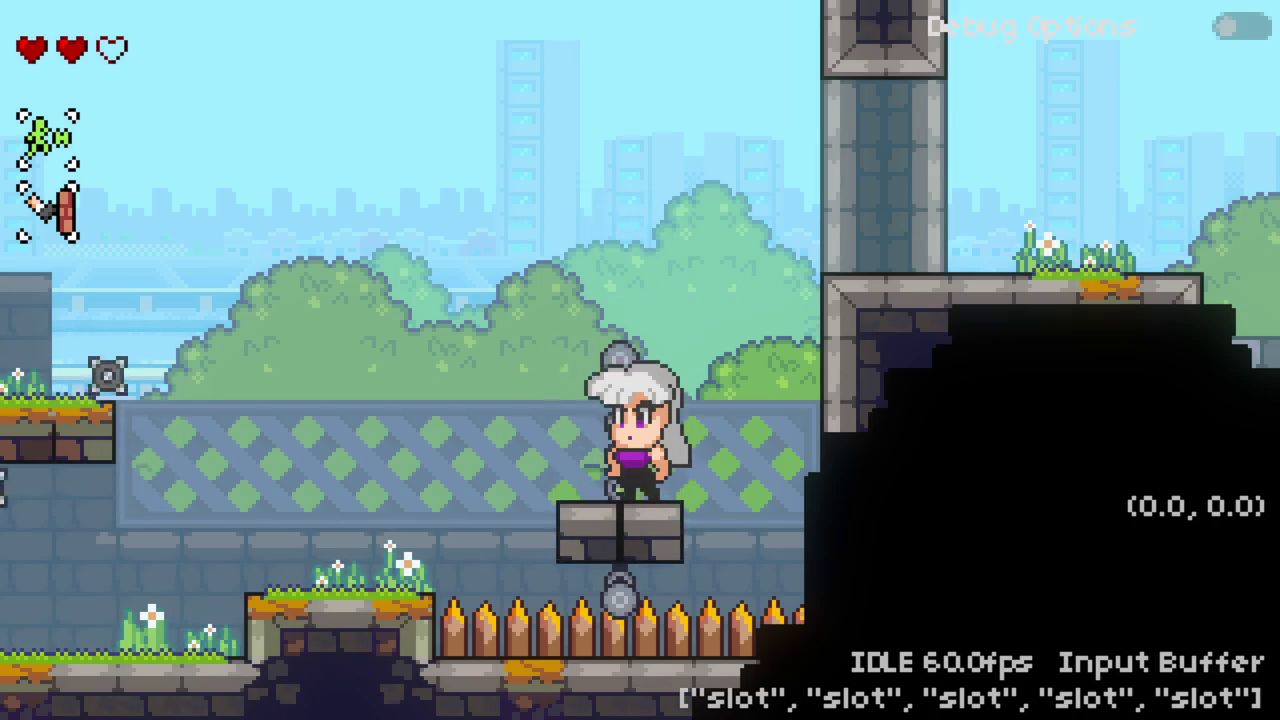
Step: Move between the stone ledge, chained block and pillar ledge, finishing with an air-dash
{"action": "key", "text": "space"}
{"action": "key", "text": "Right"}
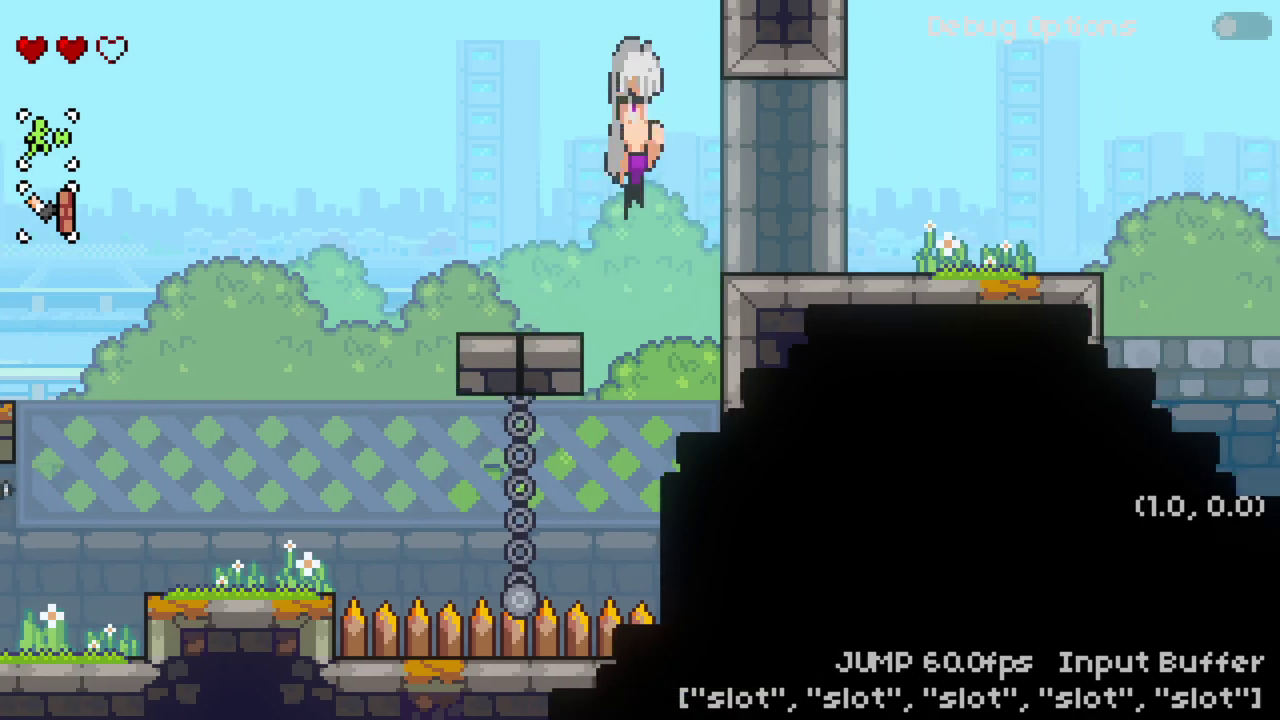
{"action": "key", "text": "Left"}
{"action": "key", "text": "Left"}
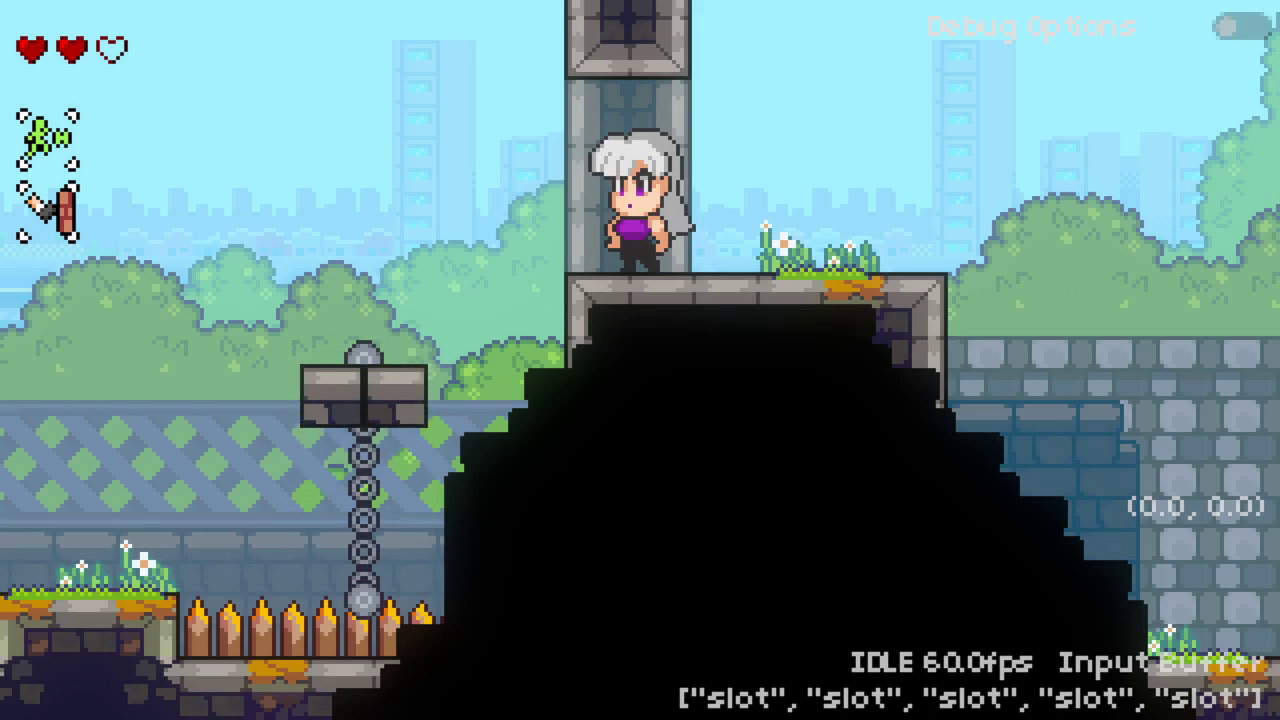
{"action": "key", "text": "Left"}
{"action": "key", "text": "space"}
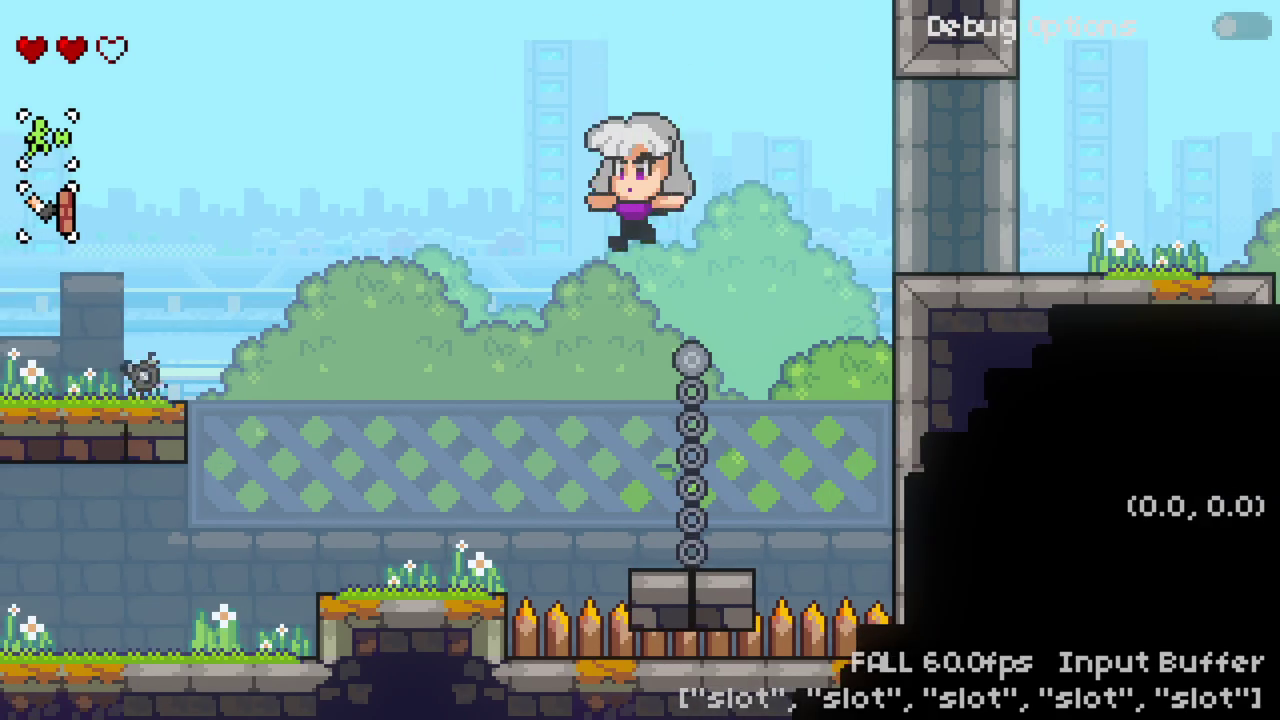
{"action": "key", "text": "Right"}
{"action": "key", "text": "space"}
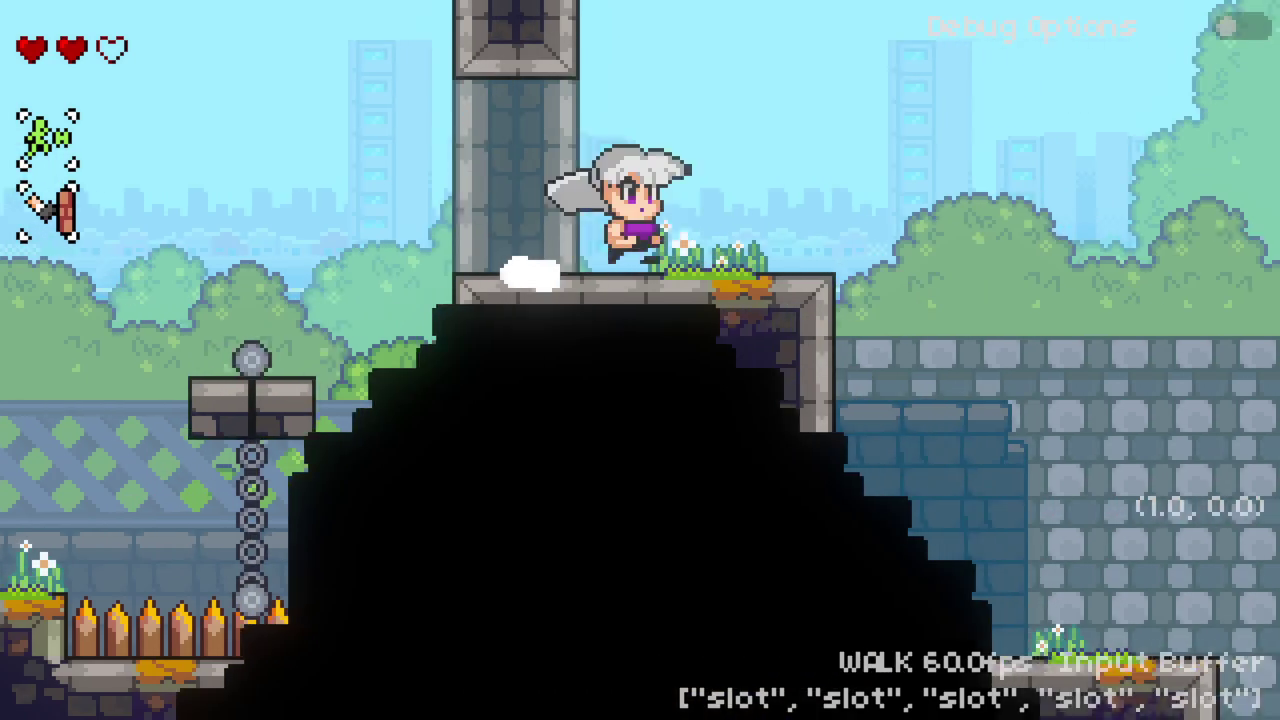
{"action": "key", "text": "Left"}
Step: Air-dash past the balloon cow onto the pillar, then toward the tall pillar and lower platform
{"action": "key", "text": "Left"}
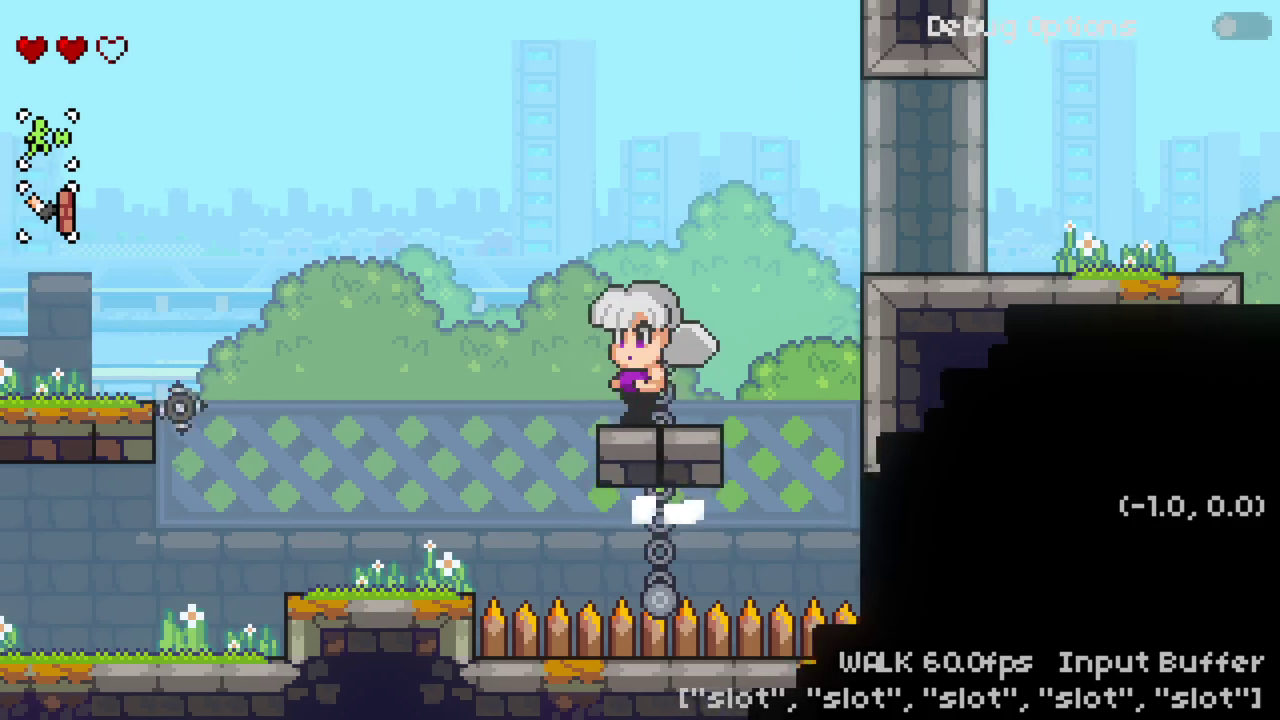
{"action": "key", "text": "space"}
{"action": "key", "text": "shift"}
{"action": "key", "text": "Left"}
{"action": "key", "text": "space"}
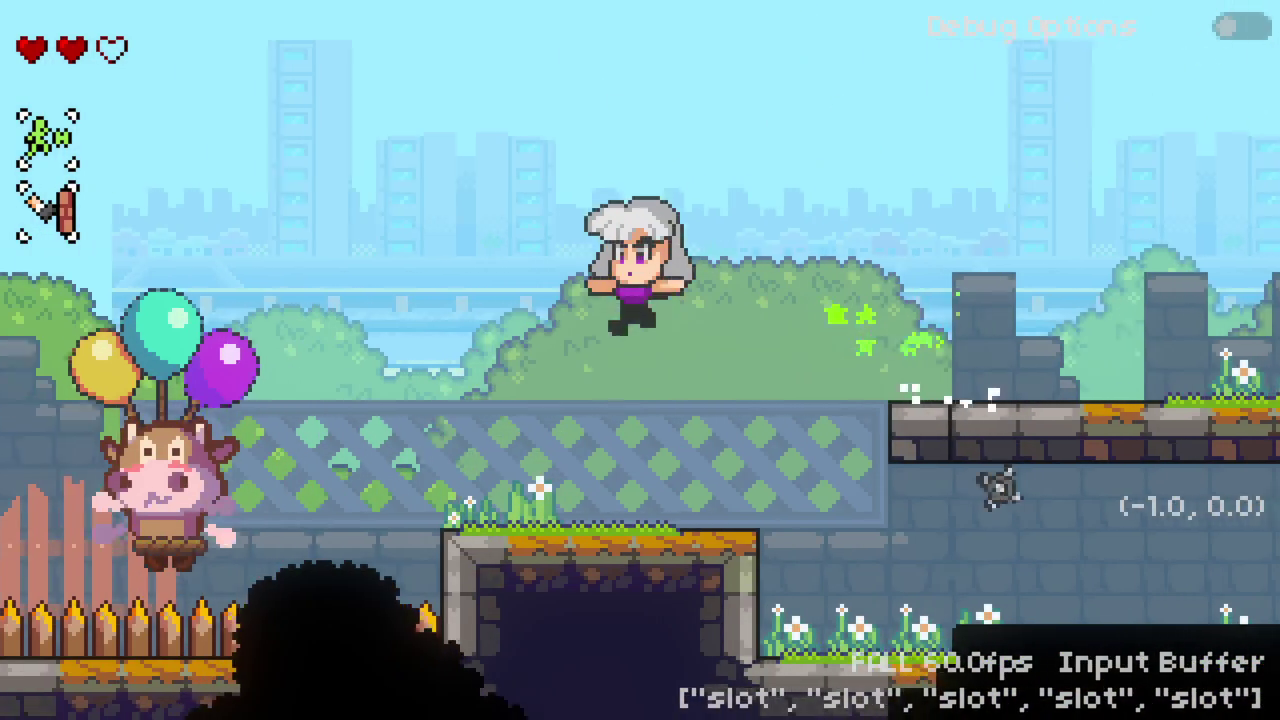
{"action": "key", "text": "shift"}
{"action": "key", "text": "Left"}
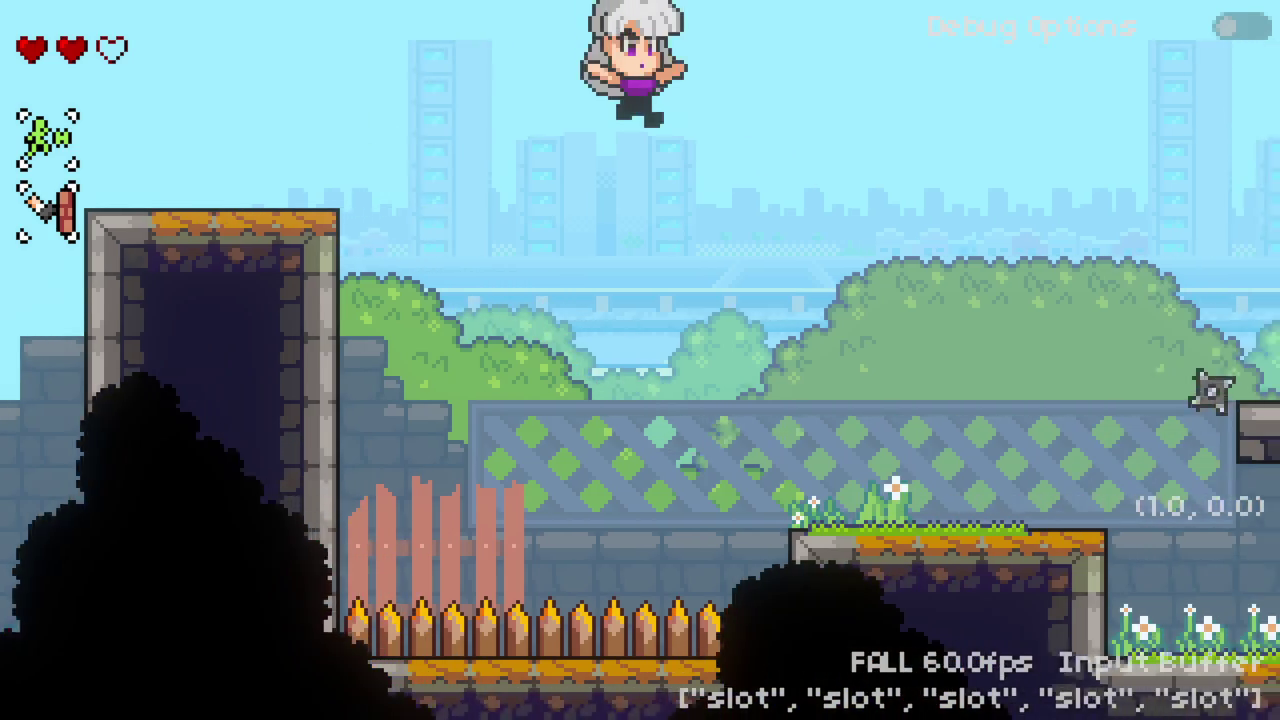
{"action": "key", "text": "shift"}
{"action": "key", "text": "Left"}
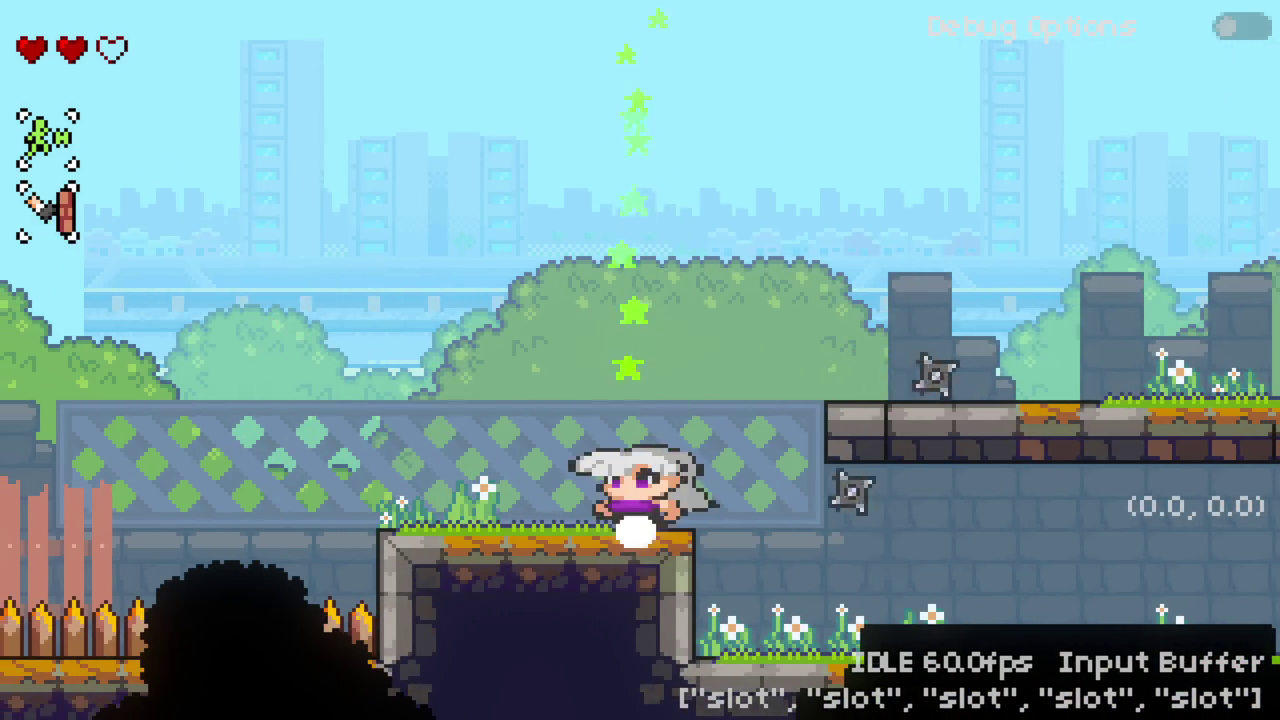
{"action": "key", "text": "Left"}
{"action": "key", "text": "space"}
{"action": "key", "text": "shift"}
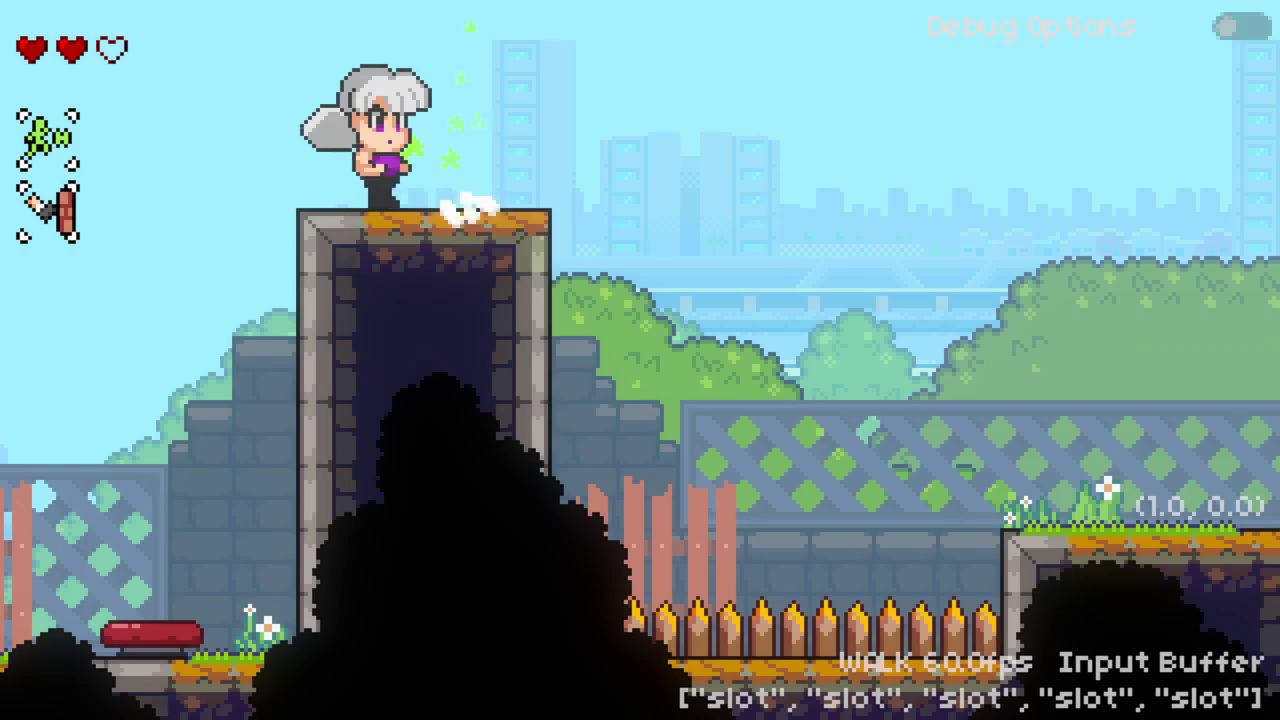
{"action": "key", "text": "Right"}
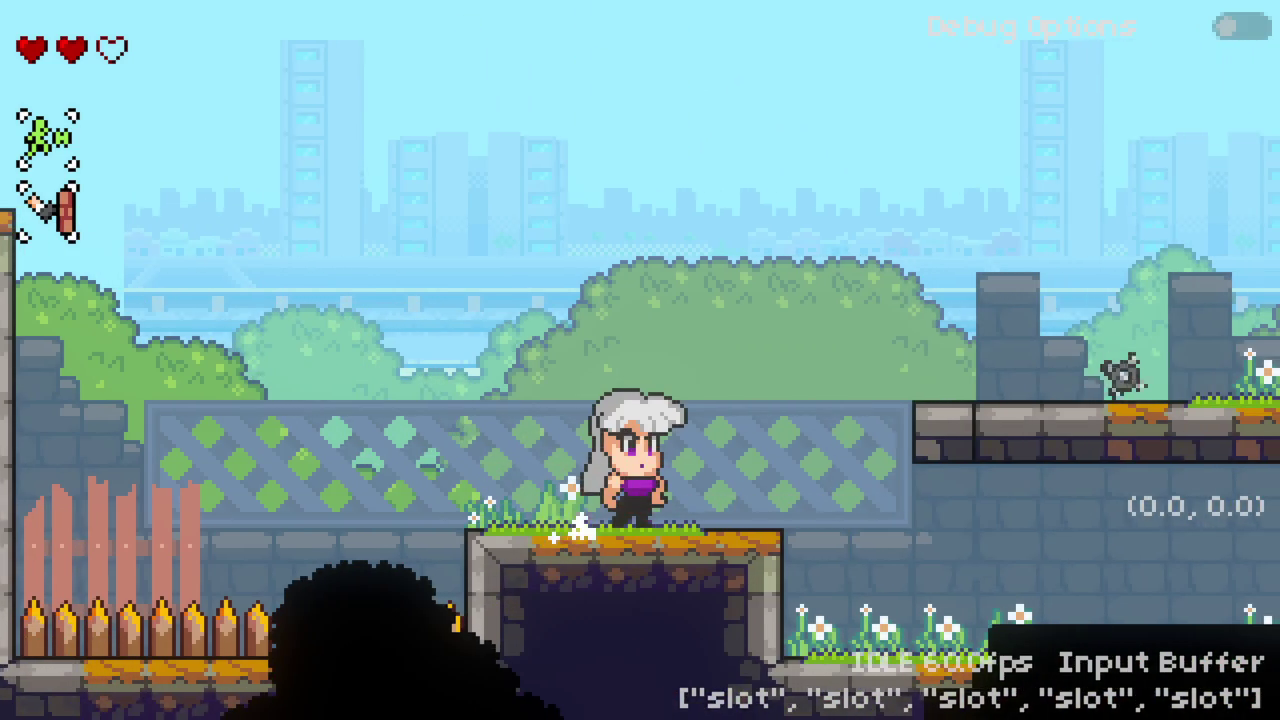
Step: Air-dash up-left and up-right, then from the chained block onto the left stone platform
{"action": "key", "text": "Right"}
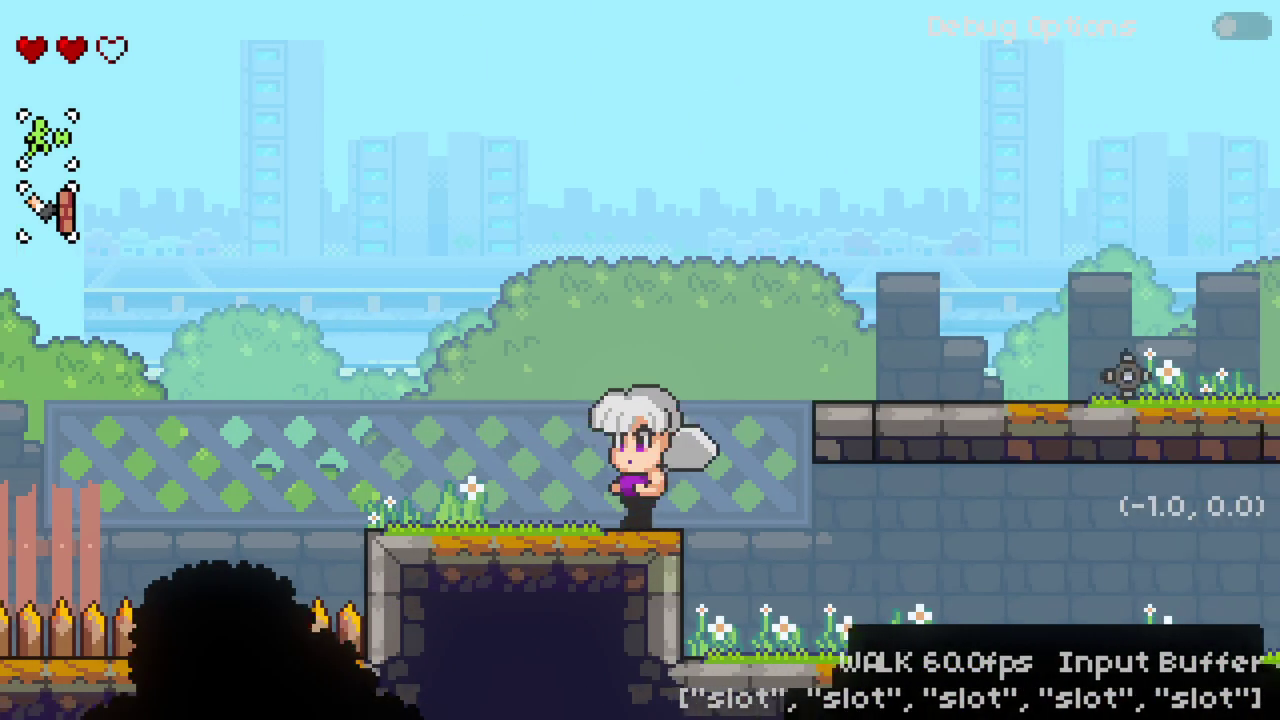
{"action": "key", "text": "Up"}
{"action": "key", "text": "space"}
{"action": "key", "text": "shift"}
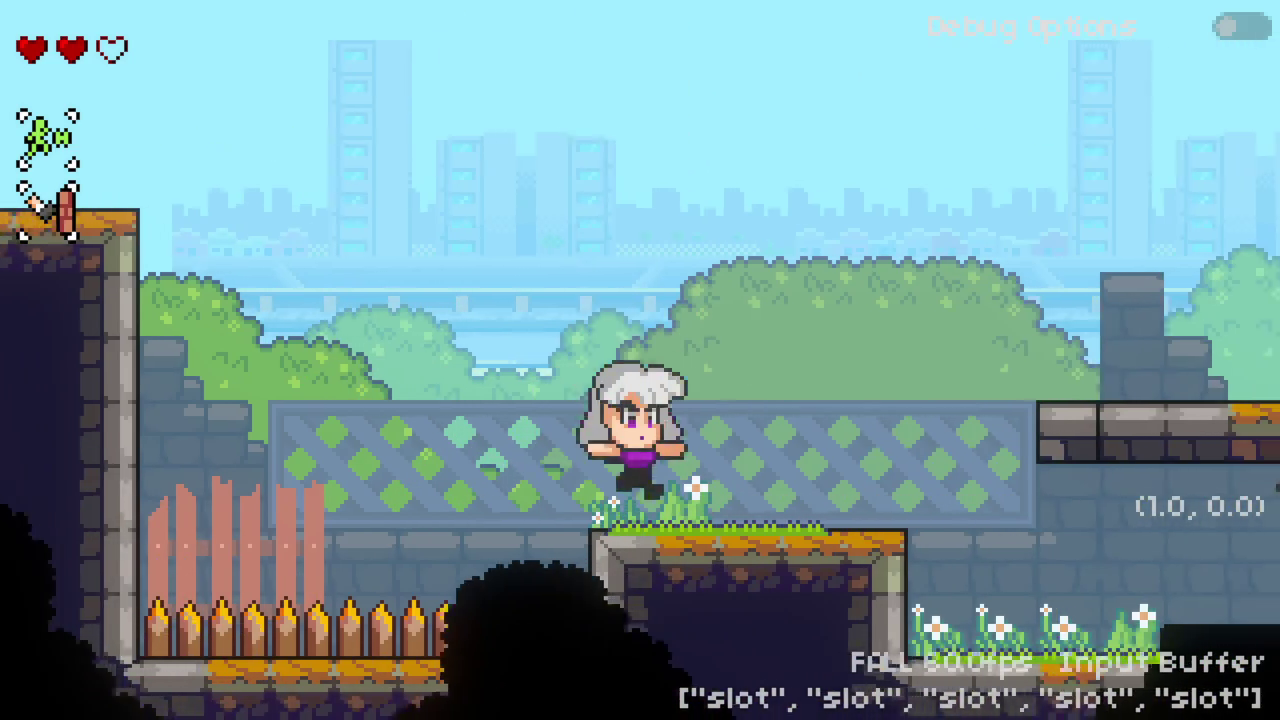
{"action": "key", "text": "space"}
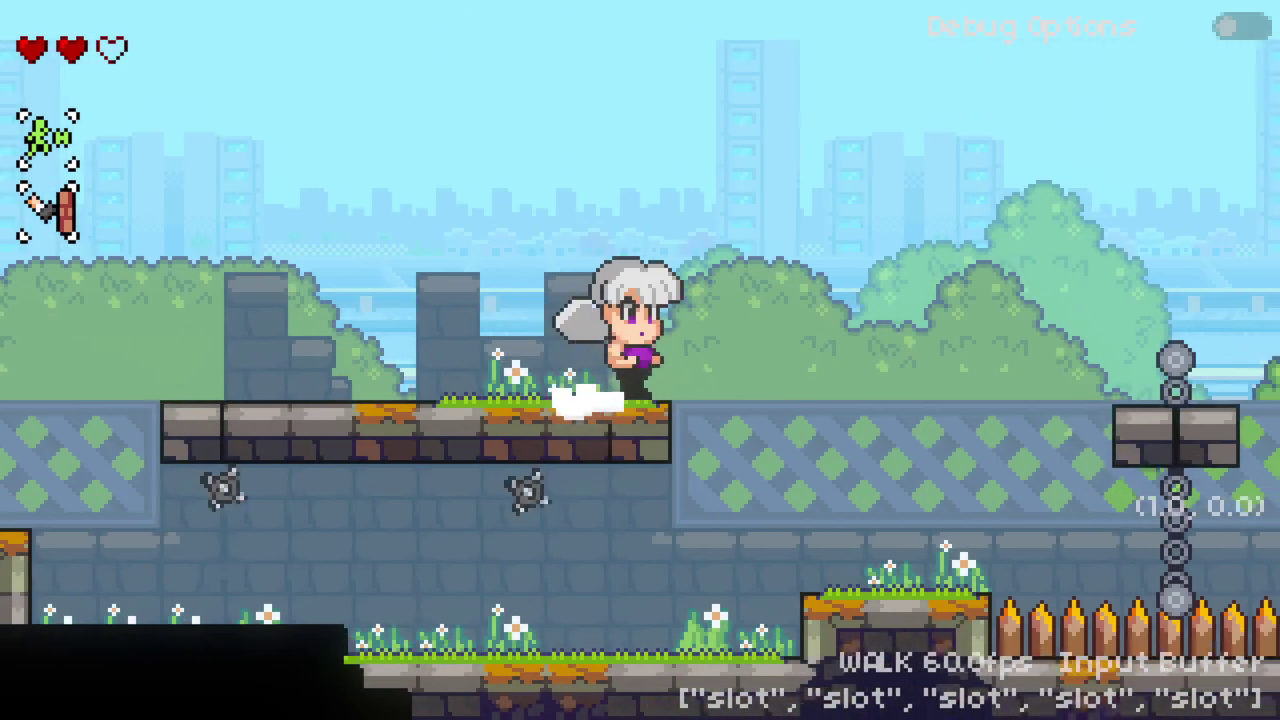
{"action": "key", "text": "space"}
{"action": "key", "text": "shift"}
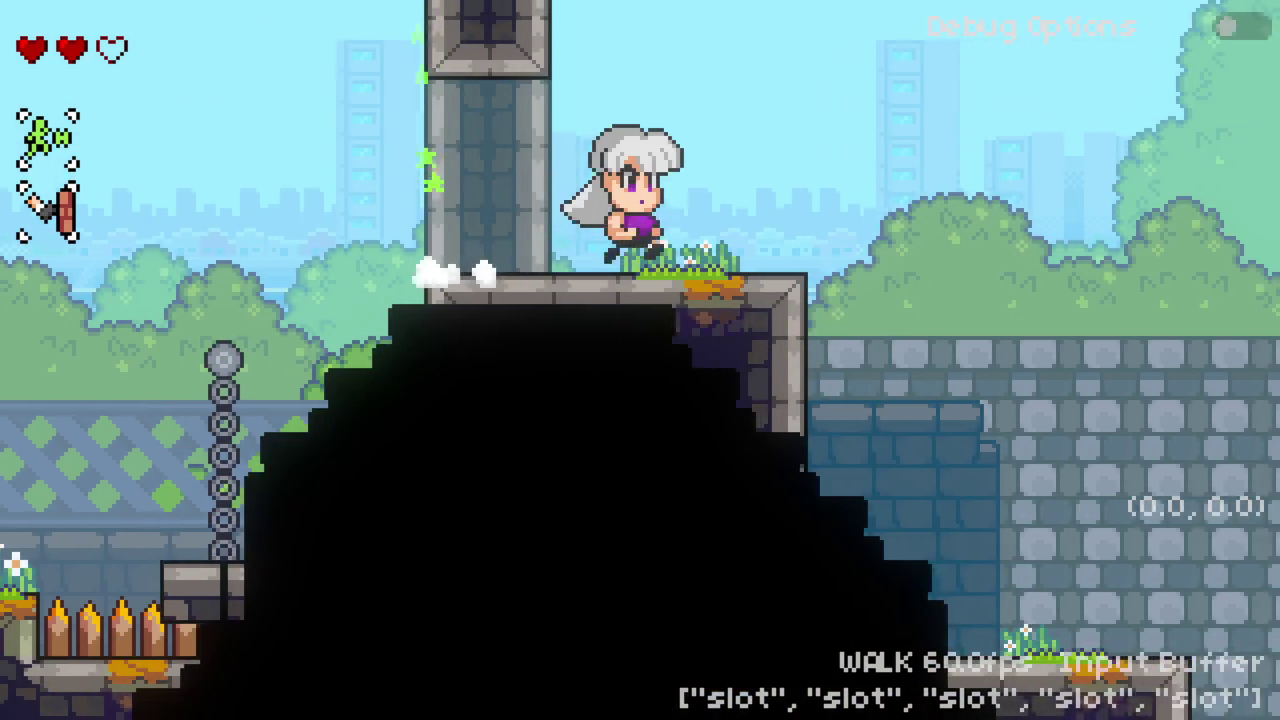
{"action": "key", "text": "Left"}
Step: Drop to the lower ledge and bounce off the balloon cow back to the left tower
{"action": "key", "text": "Left"}
{"action": "key", "text": "space"}
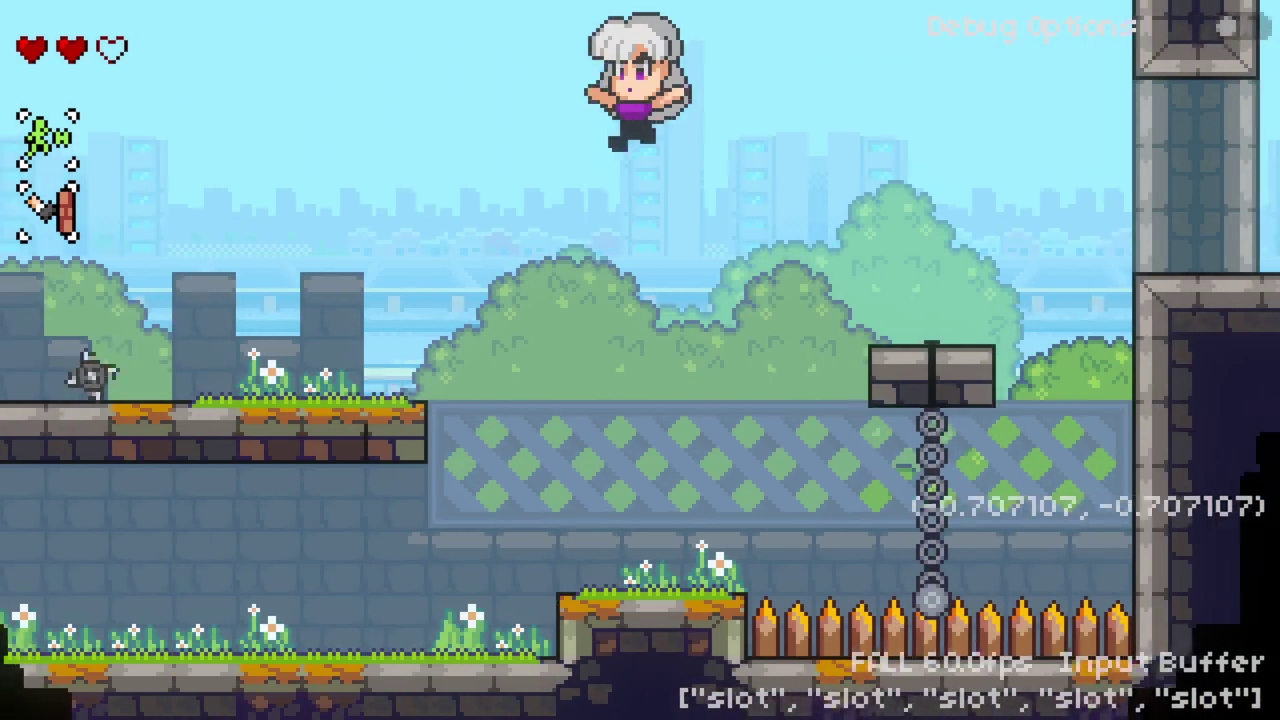
{"action": "key", "text": "shift"}
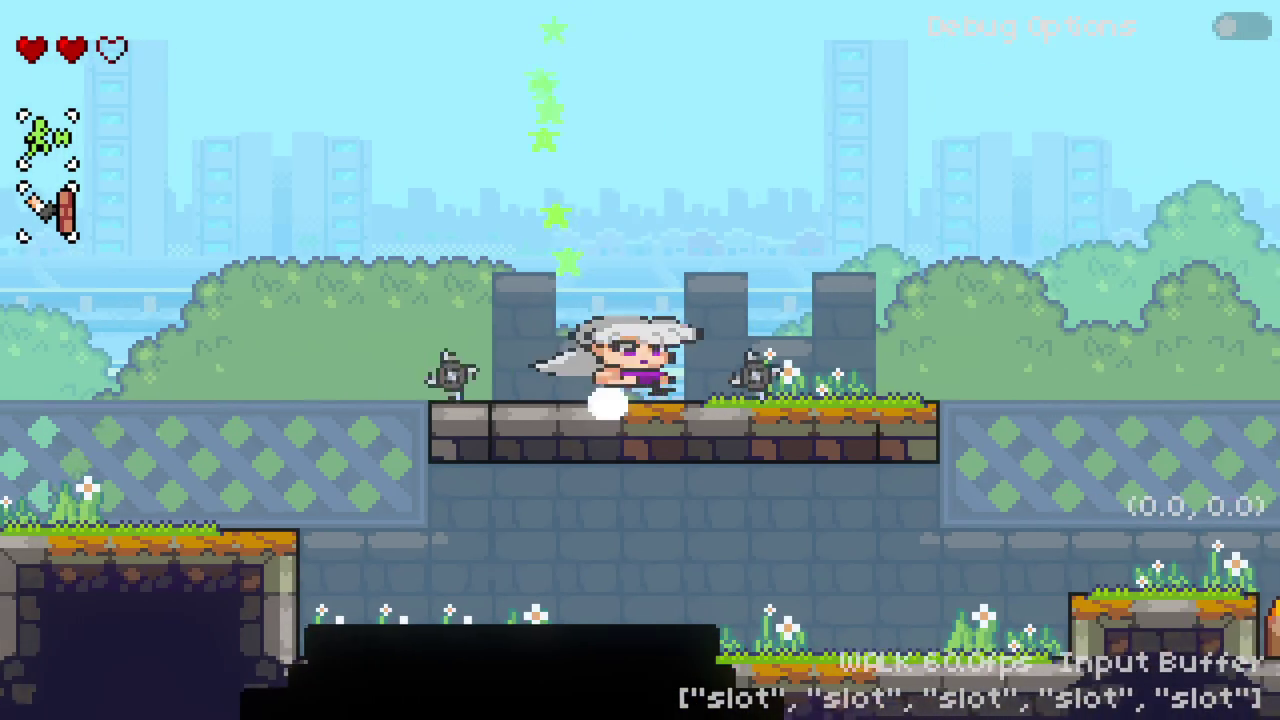
{"action": "key", "text": "Left"}
{"action": "key", "text": "space"}
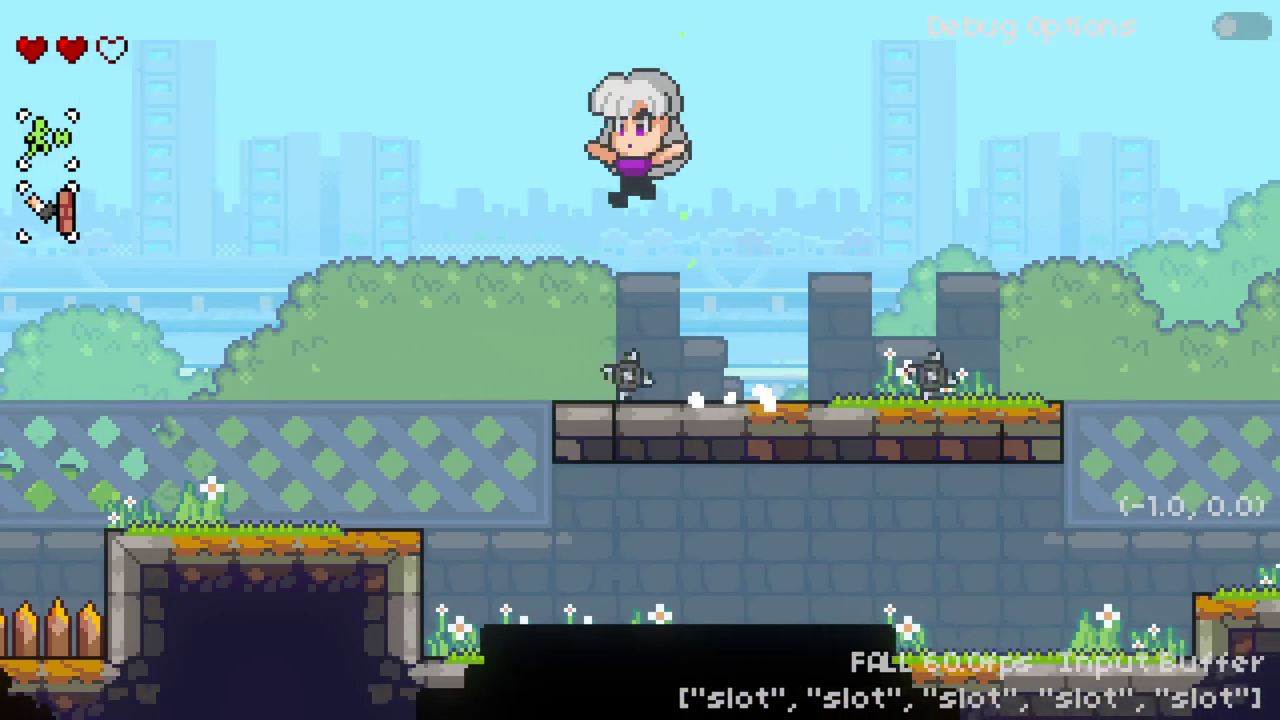
{"action": "key", "text": "space"}
{"action": "key", "text": "shift"}
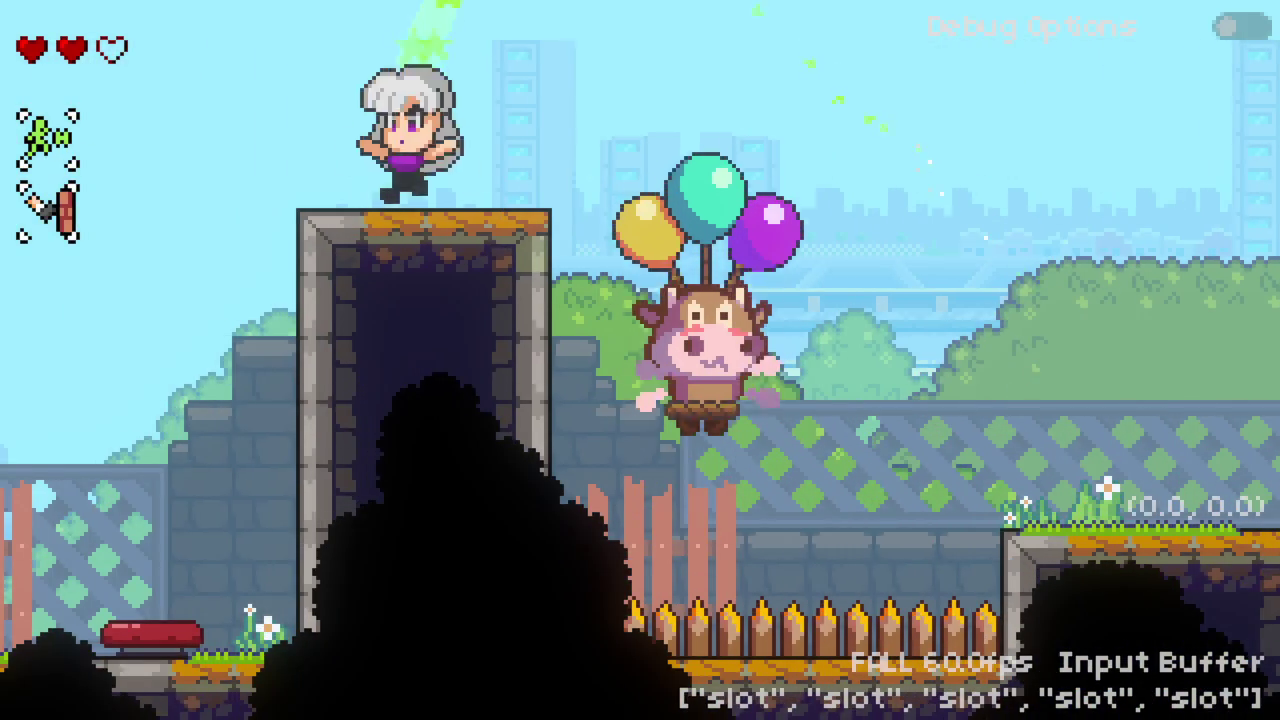
{"action": "key", "text": "space"}
{"action": "key", "text": "Right"}
{"action": "key", "text": "Right"}
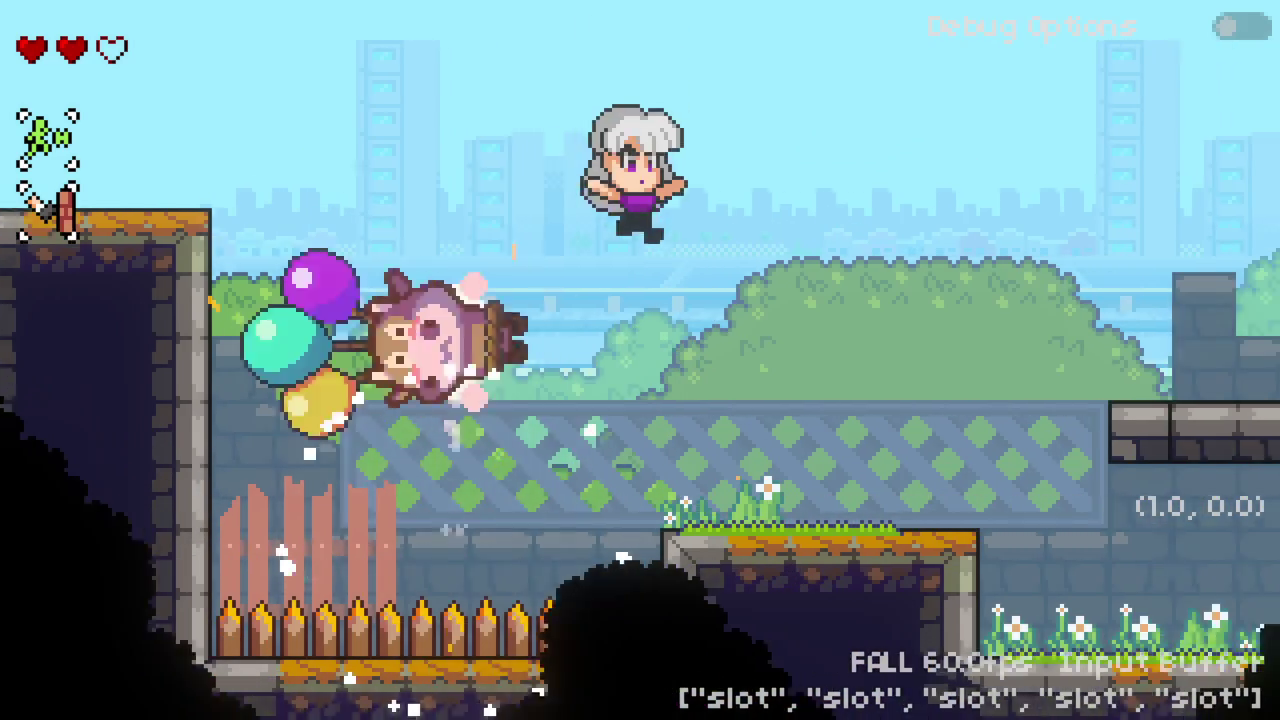
{"action": "key", "text": "Left"}
{"action": "key", "text": "shift"}
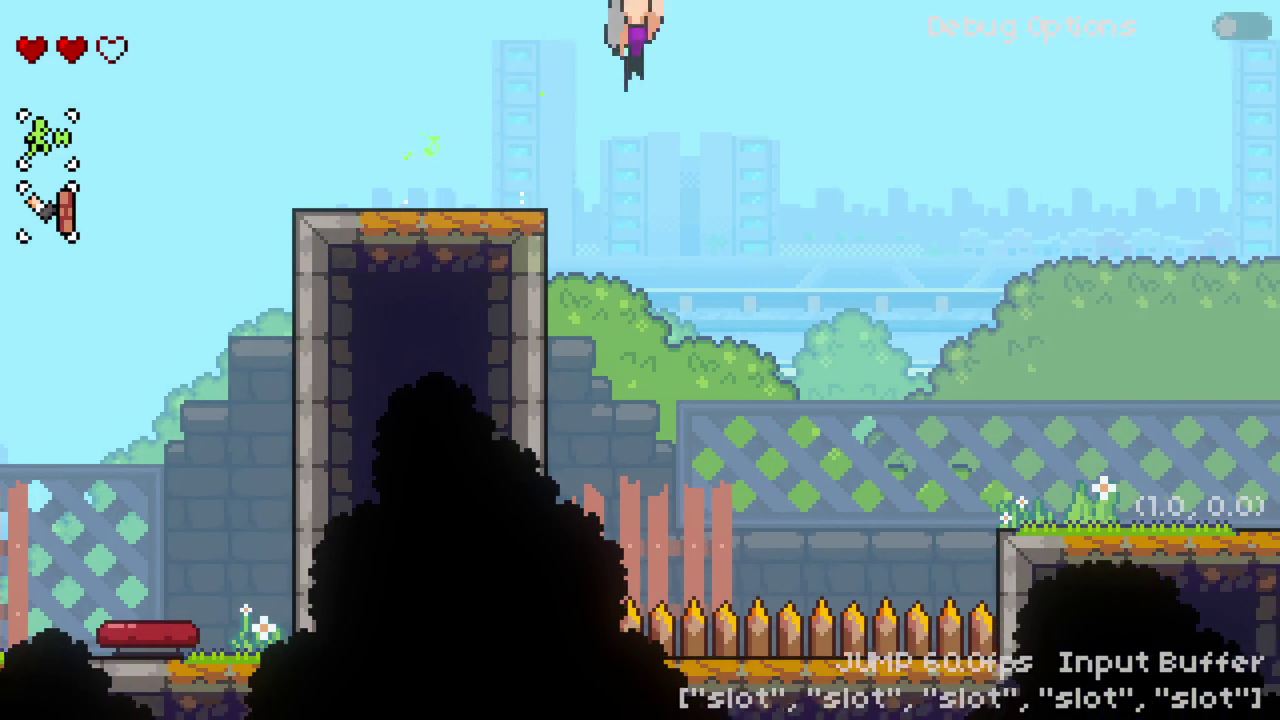
Step: Double-jump via the chain platform onto the tower ledge, idle, then walk right
{"action": "key", "text": "Right"}
{"action": "key", "text": "space"}
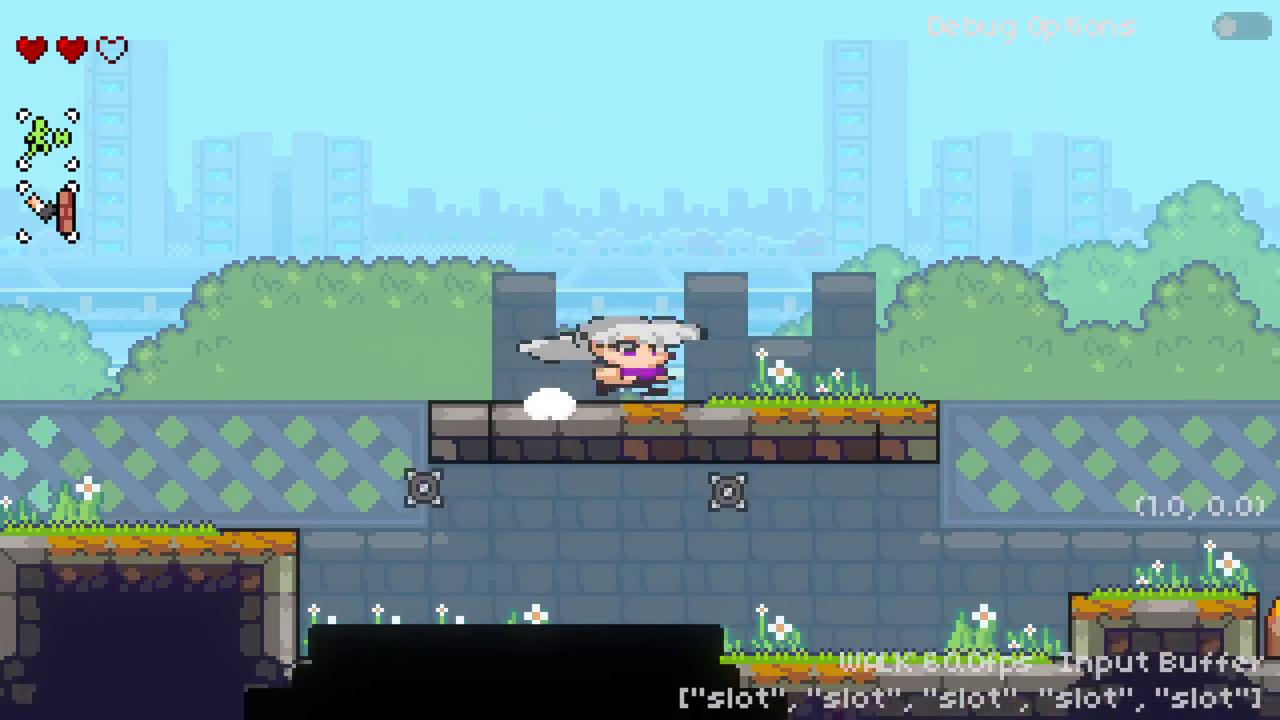
{"action": "key", "text": "space"}
{"action": "key", "text": "space"}
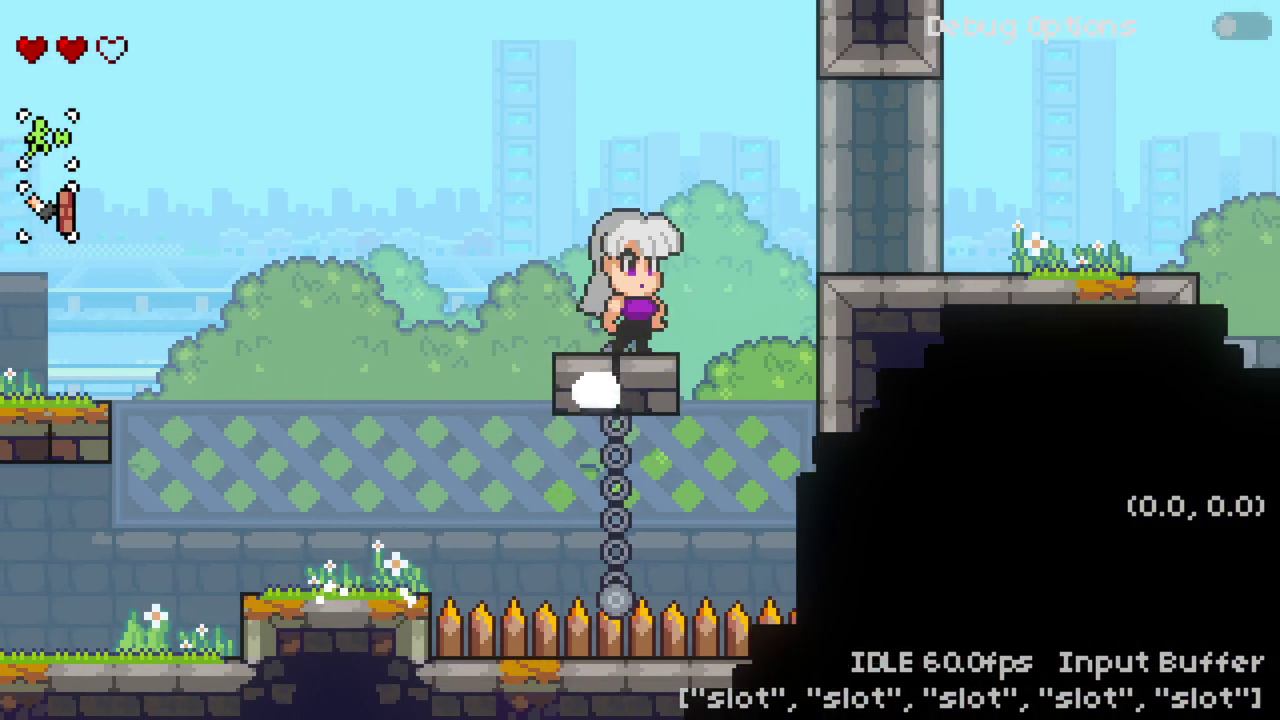
{"action": "key", "text": "space"}
{"action": "key", "text": "Right"}
{"action": "key", "text": "Left"}
{"action": "key", "text": "Right"}
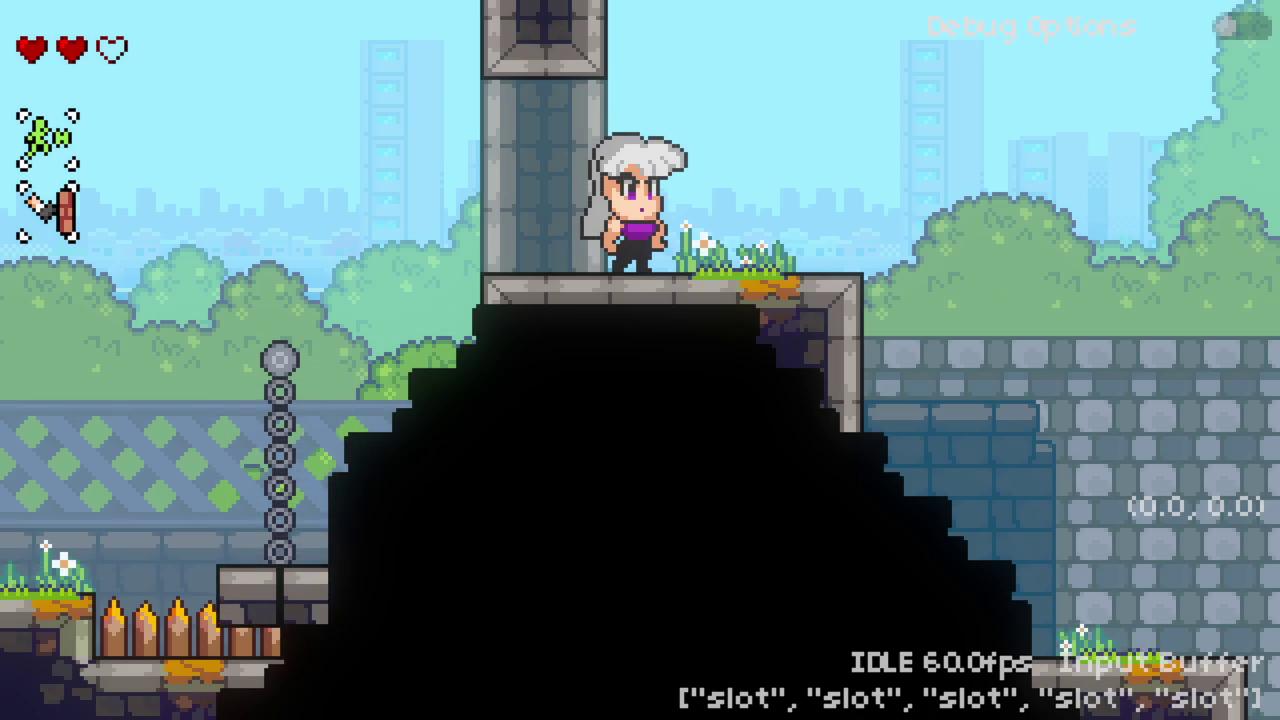
{"action": "key", "text": "Right"}
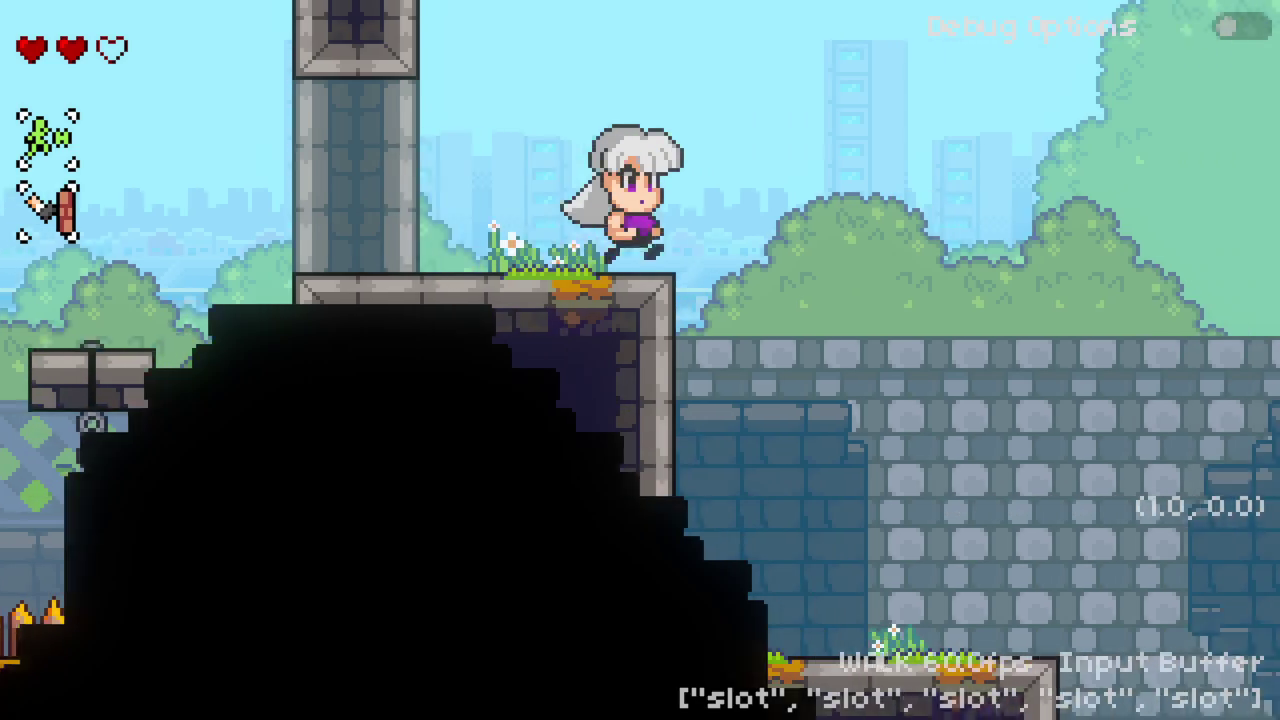
Step: Jump off the ledge and air-dash up-left past the balloon cows
{"action": "key", "text": "space"}
{"action": "key", "text": "Left"}
{"action": "key", "text": "Up"}
{"action": "key", "text": "x"}
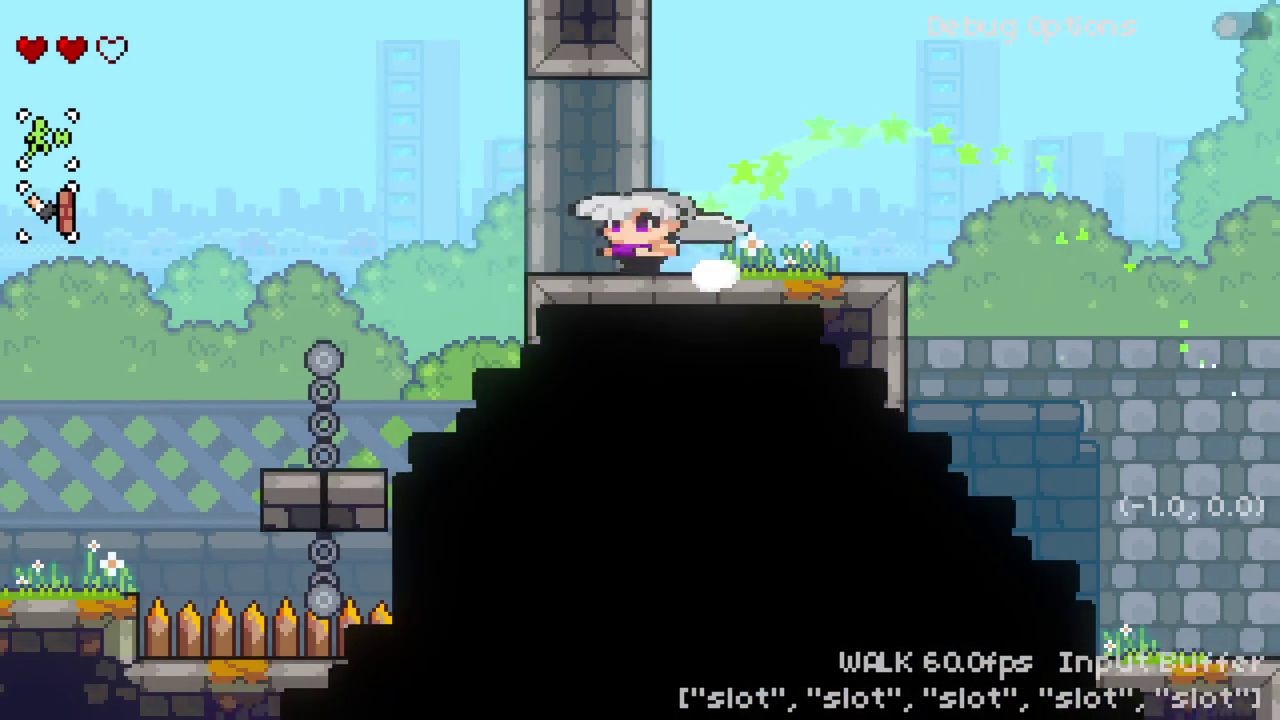
{"action": "key", "text": "space"}
{"action": "key", "text": "Up"}
{"action": "key", "text": "x"}
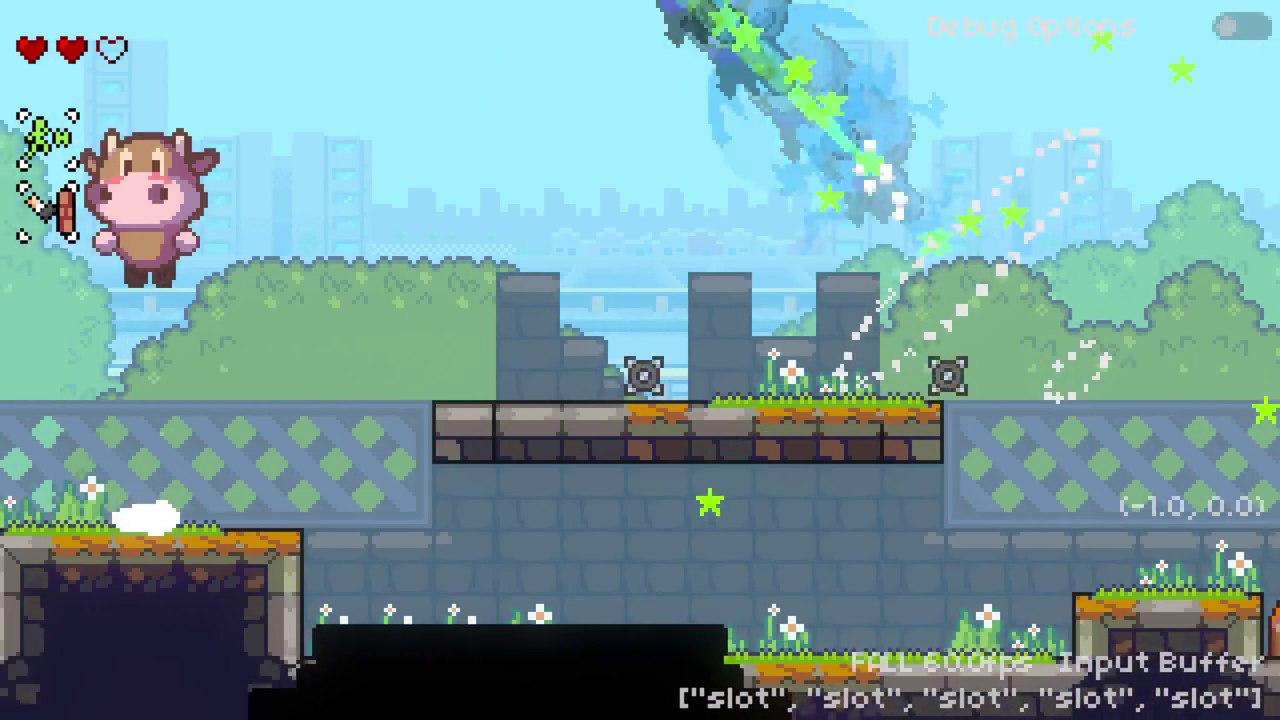
{"action": "key", "text": "x"}
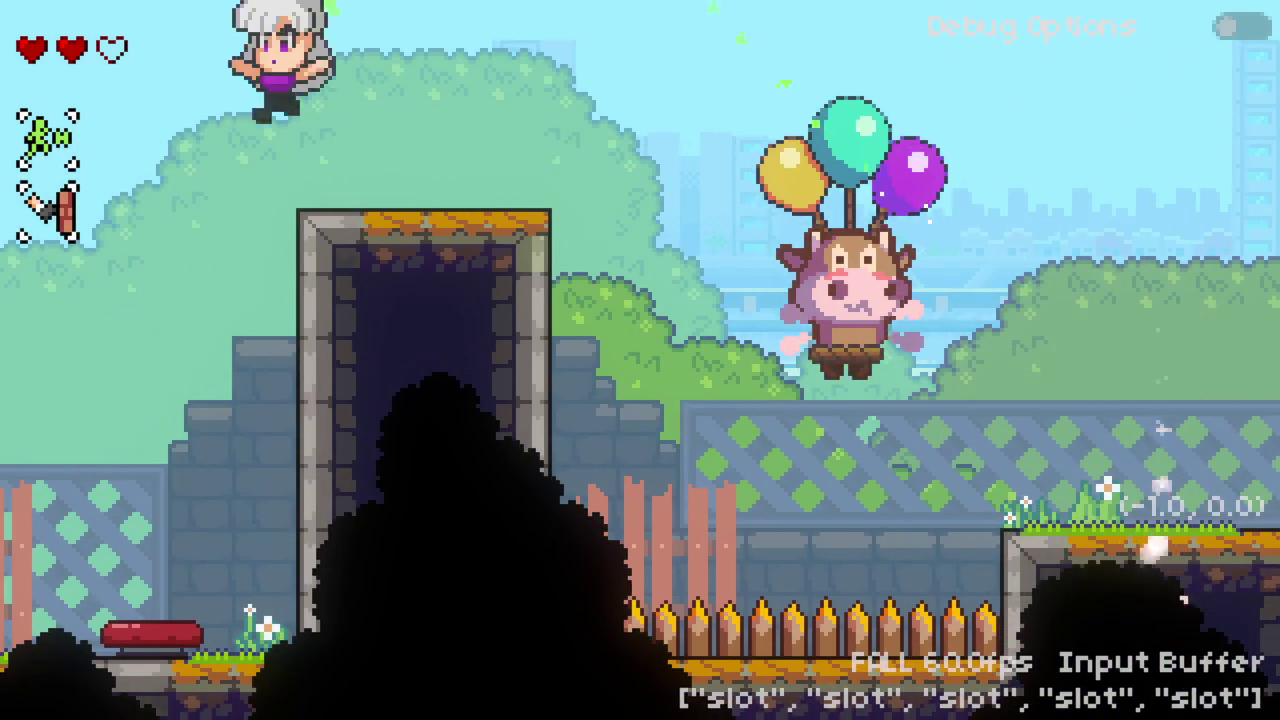
{"action": "key", "text": "space"}
{"action": "key", "text": "x"}
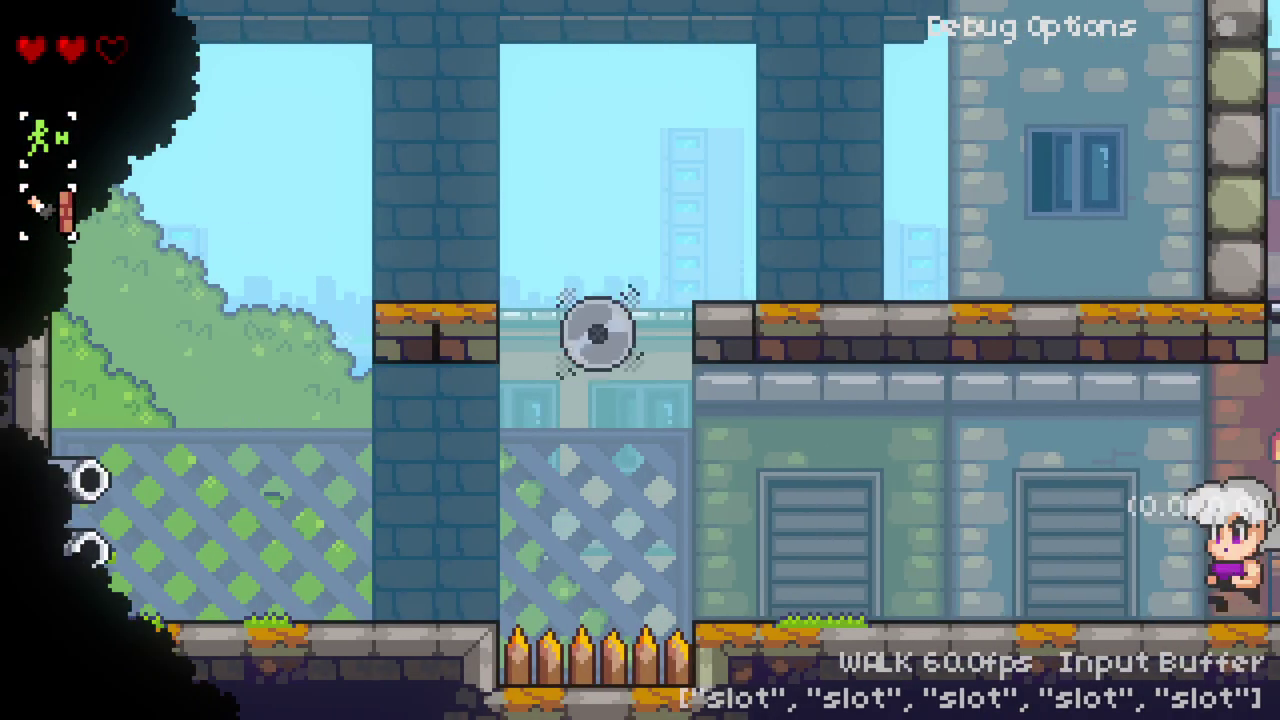
Step: In the market room, pop the balloon cow's balloons from the tower and hit the cow
{"action": "key", "text": "space"}
{"action": "key", "text": "x"}
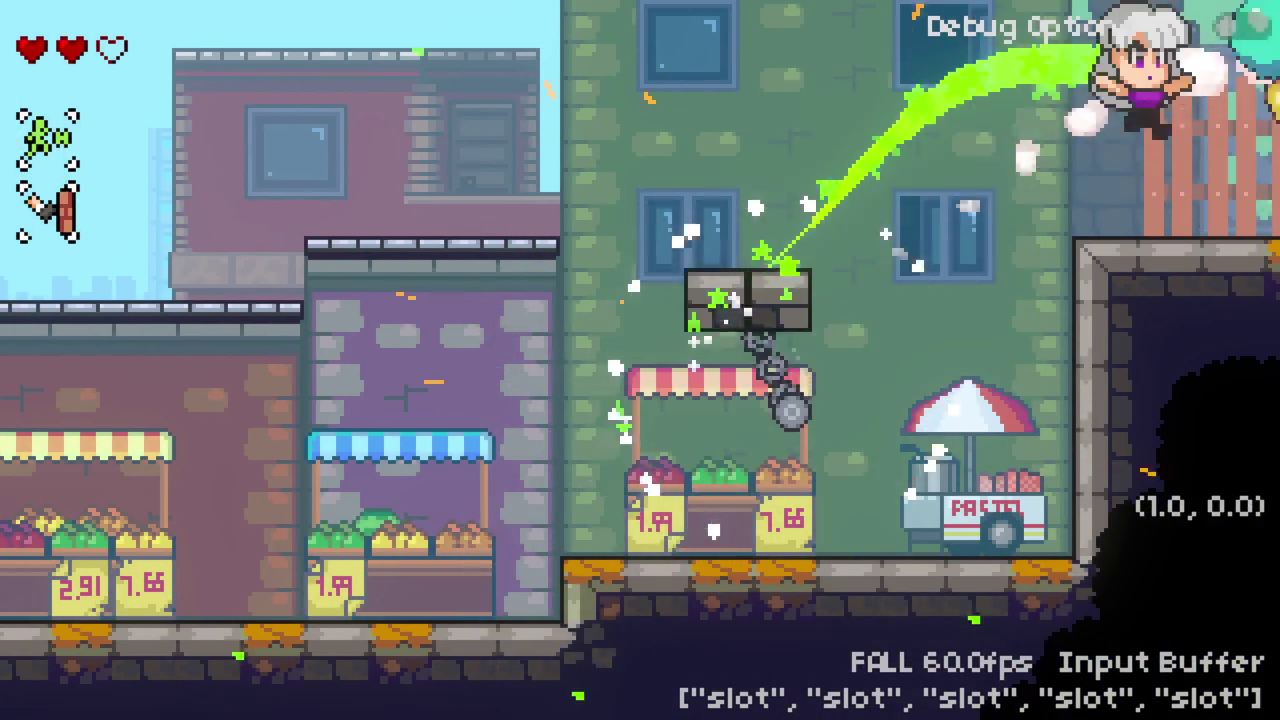
{"action": "key", "text": "space"}
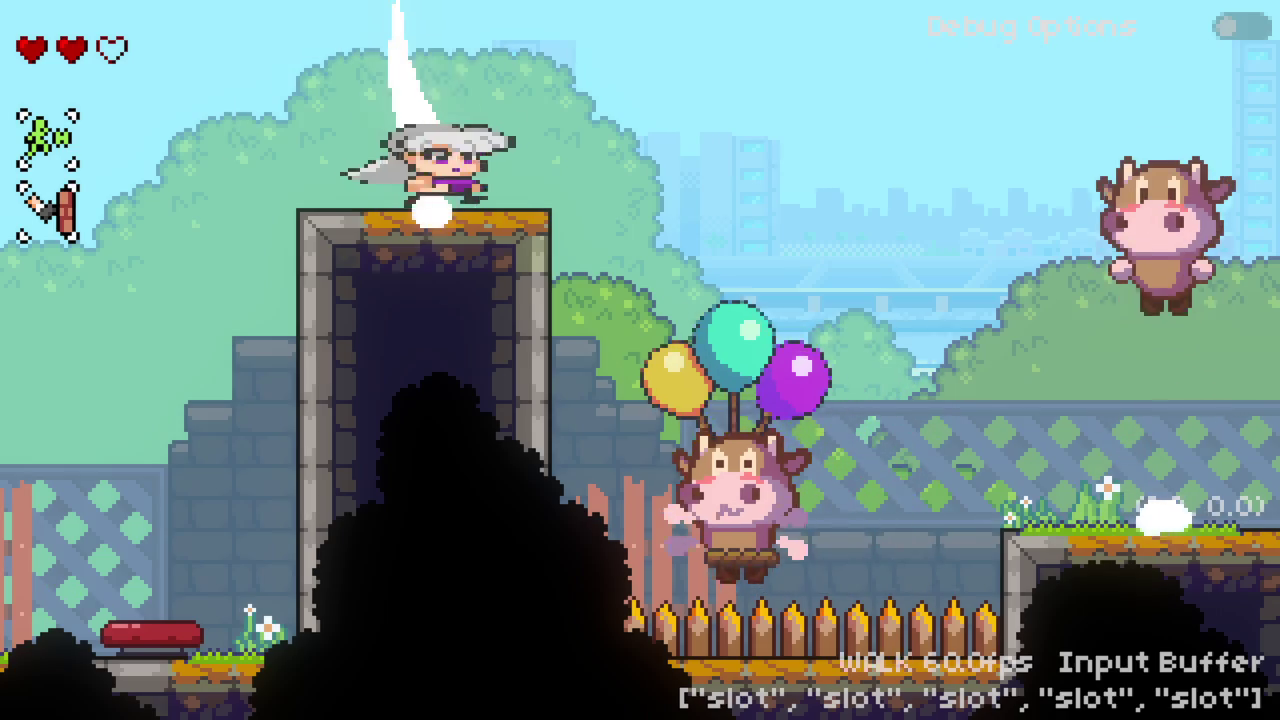
{"action": "key", "text": "space"}
{"action": "key", "text": "x"}
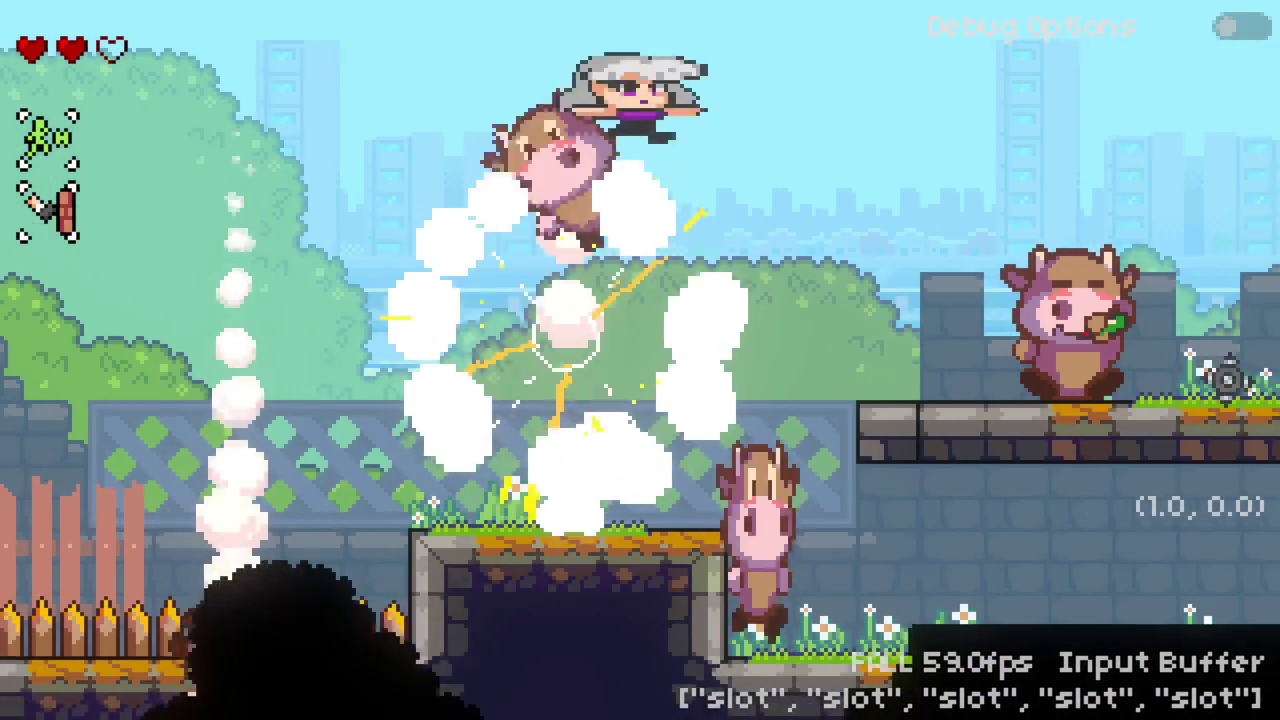
{"action": "key", "text": "z"}
{"action": "key", "text": "space"}
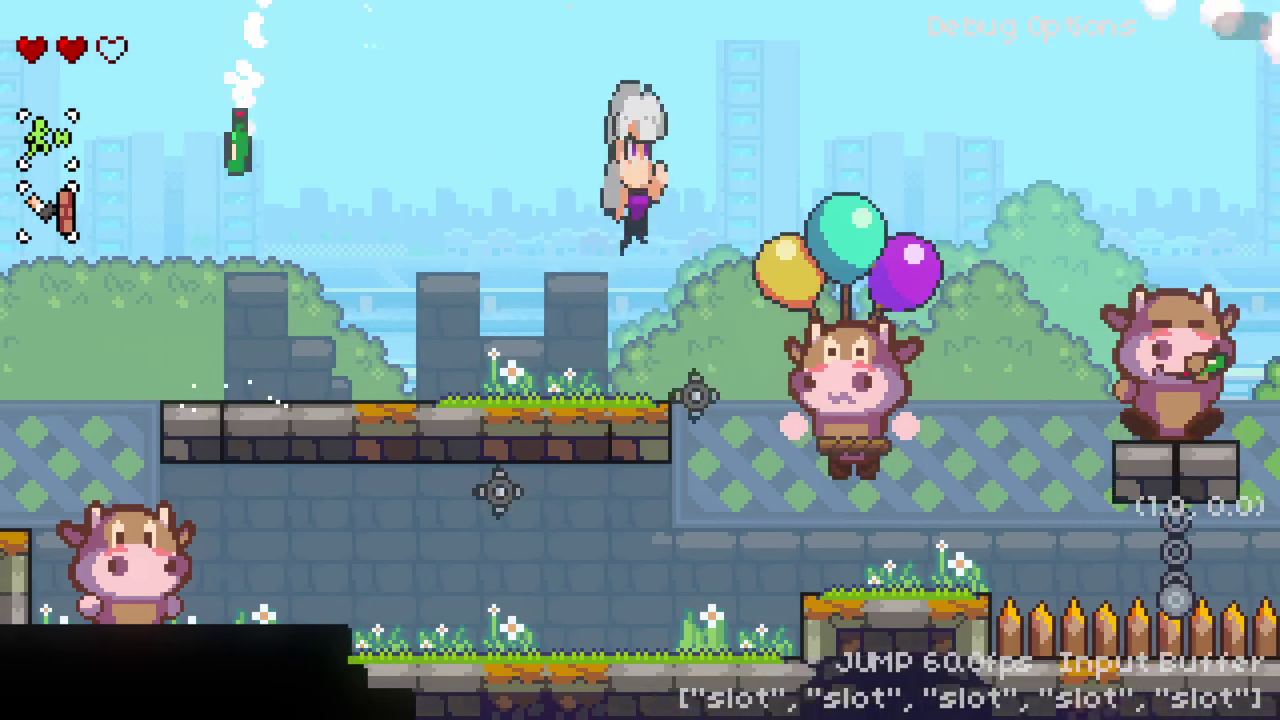
{"action": "key", "text": "z"}
Step: Climb onto the tower ledge, jump off leftward and attack the pig enemy
{"action": "key", "text": "space"}
{"action": "key", "text": "Right"}
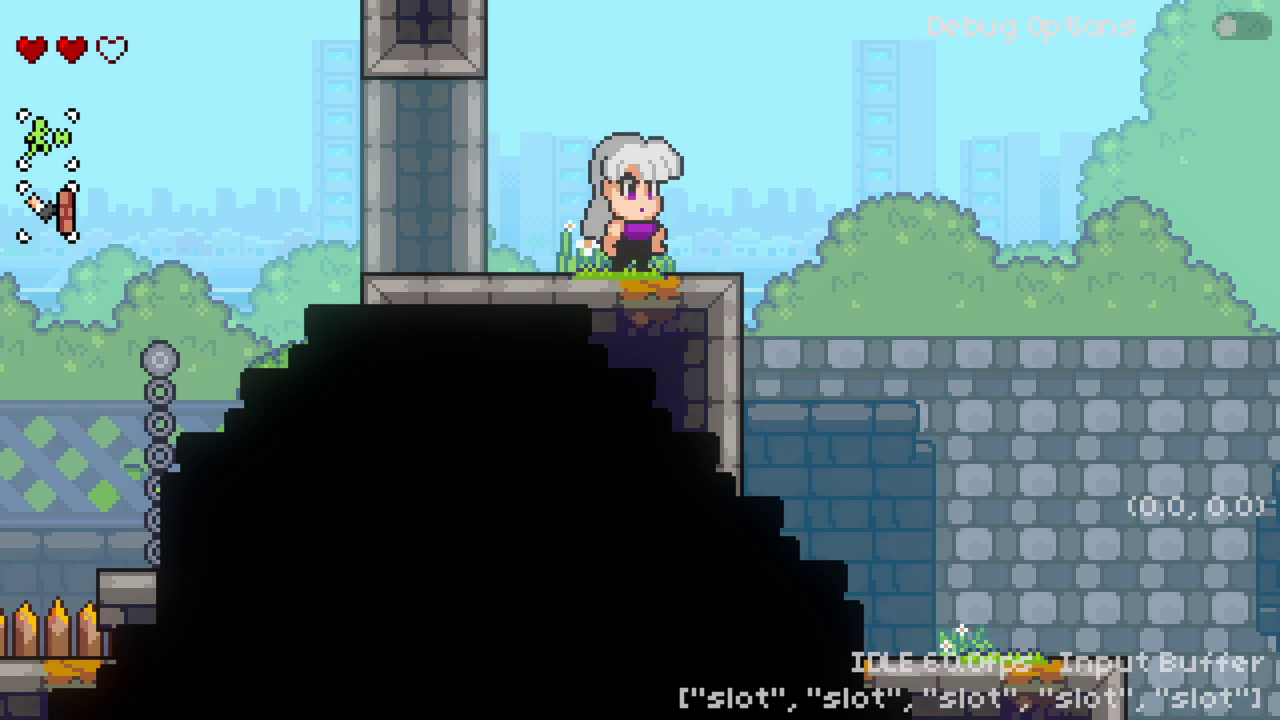
{"action": "key", "text": "Left"}
{"action": "key", "text": "space"}
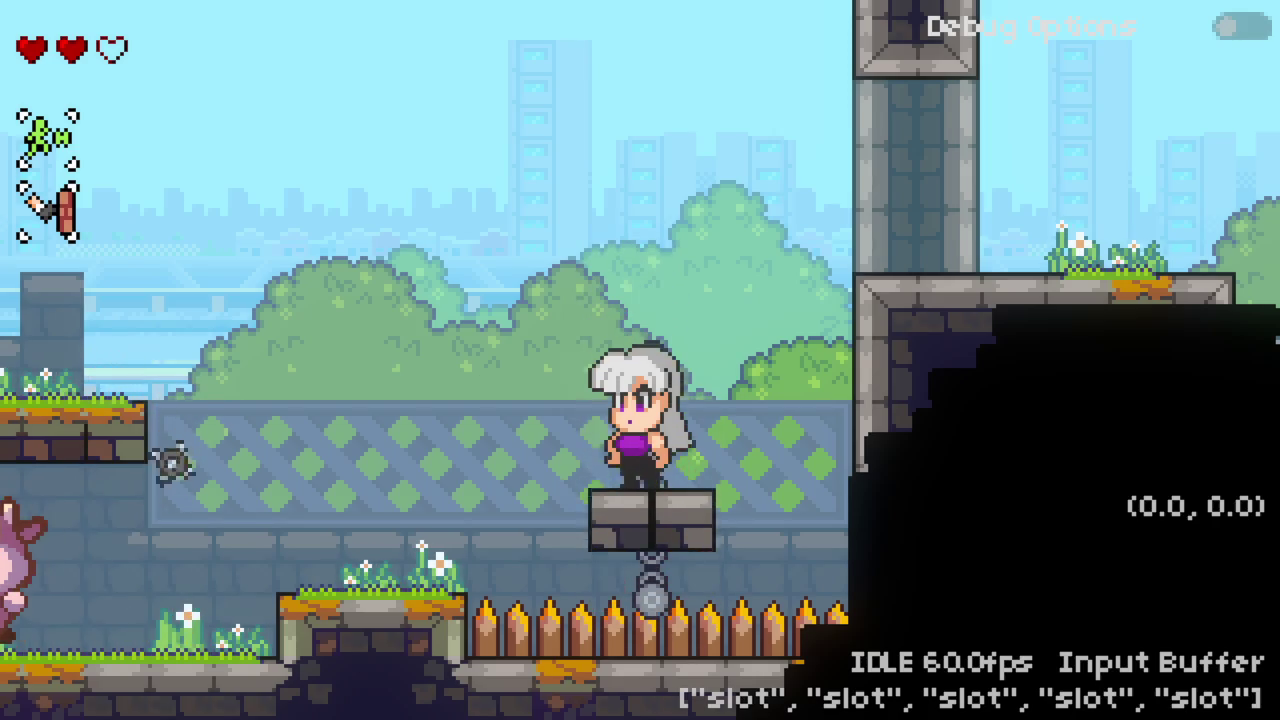
{"action": "key", "text": "Left"}
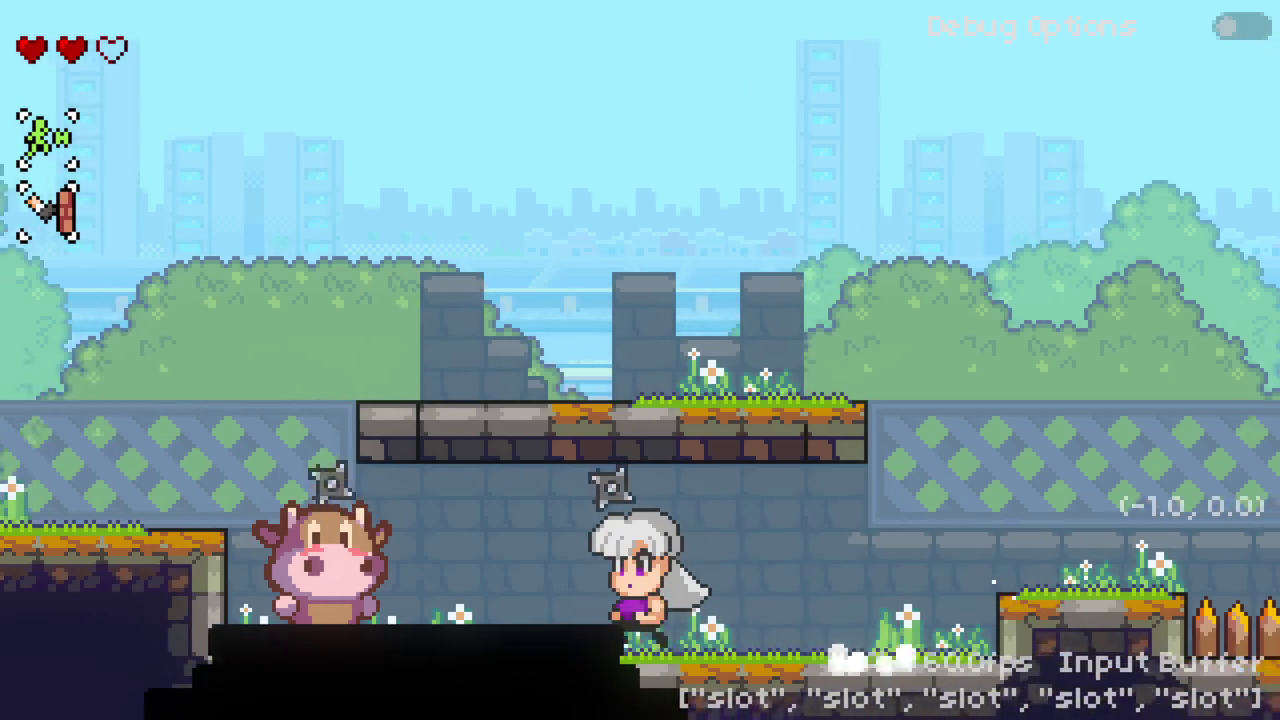
{"action": "key", "text": "x"}
Step: Drop off the ledge and jump across the chained blocks with air-dashes
{"action": "key", "text": "Right"}
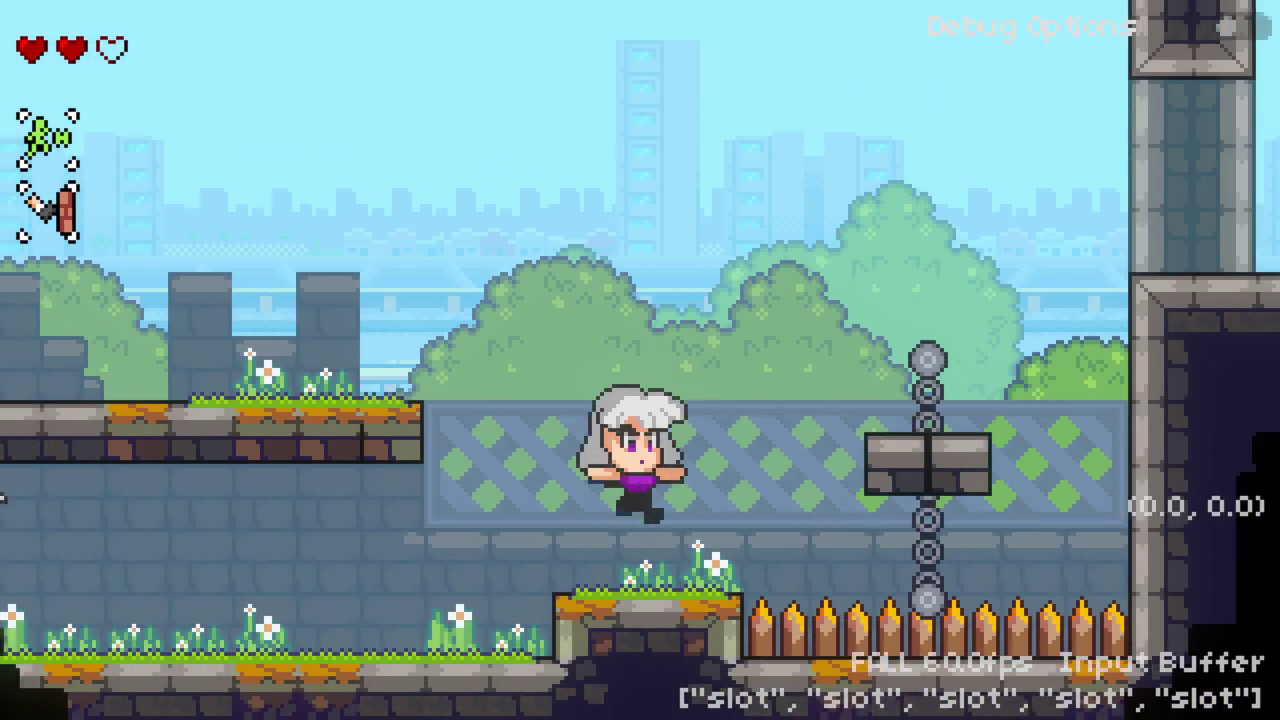
{"action": "key", "text": "z"}
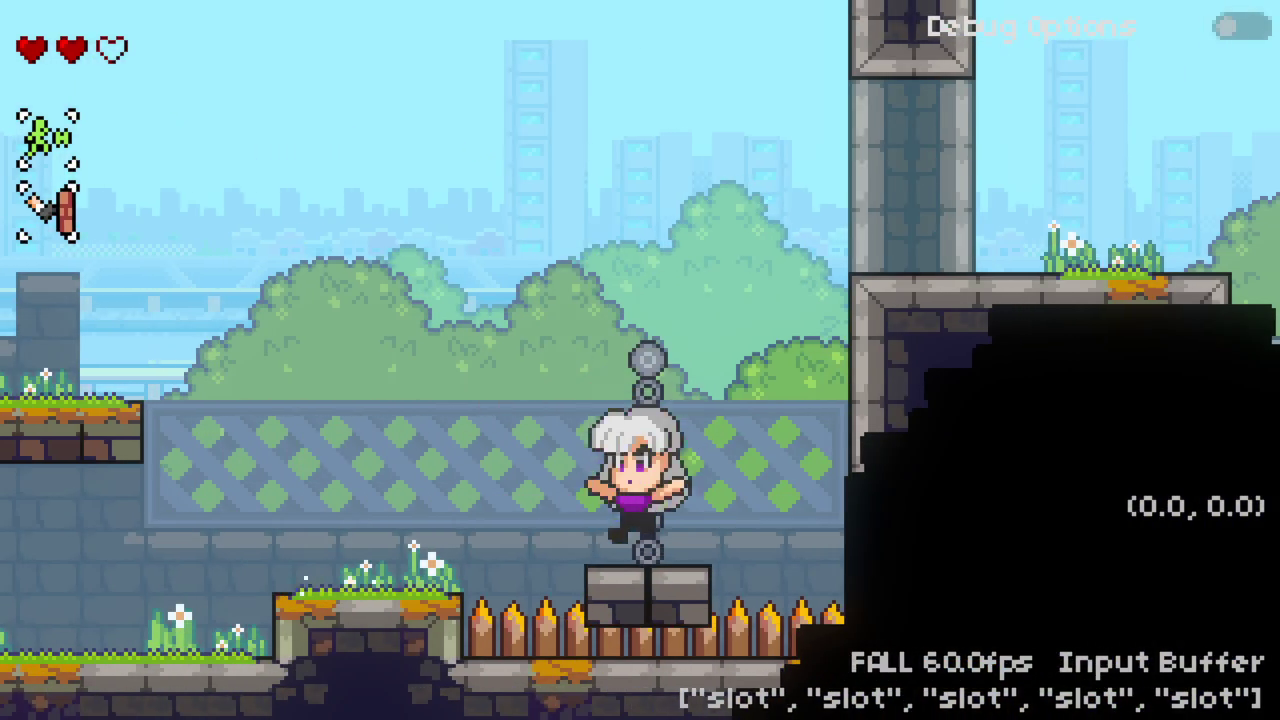
{"action": "key", "text": "Left"}
{"action": "key", "text": "z"}
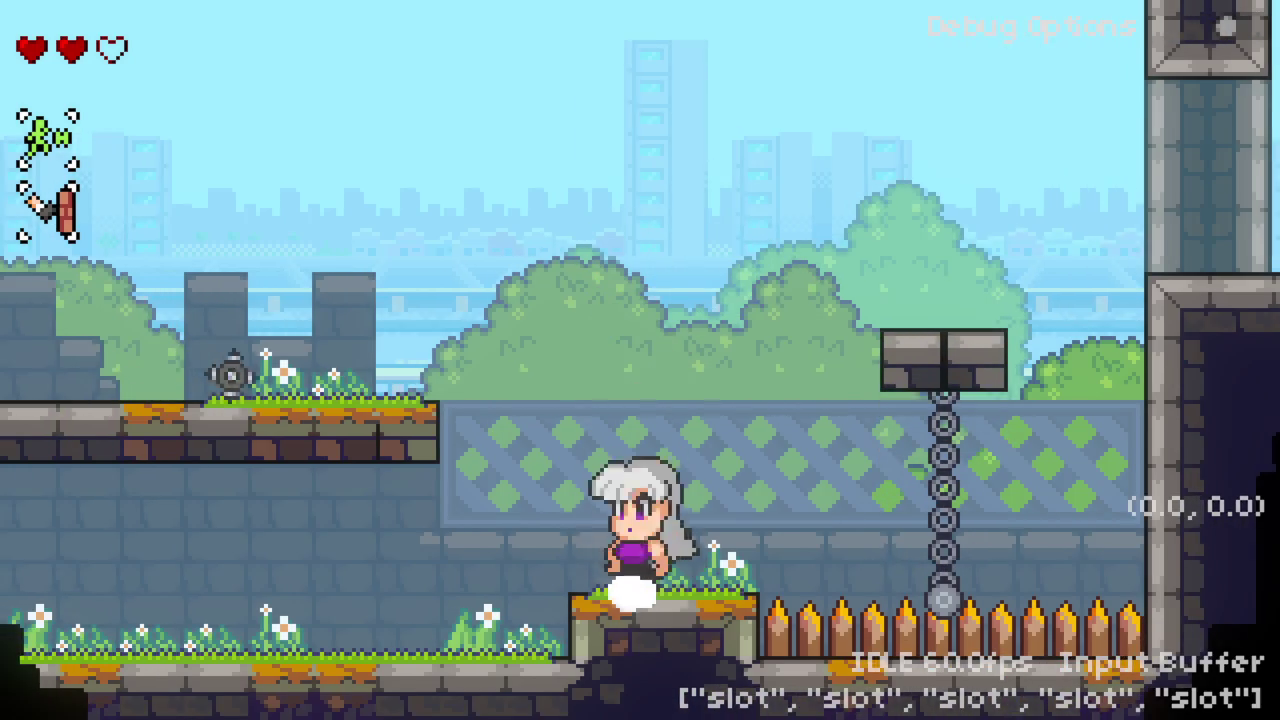
{"action": "key", "text": "z"}
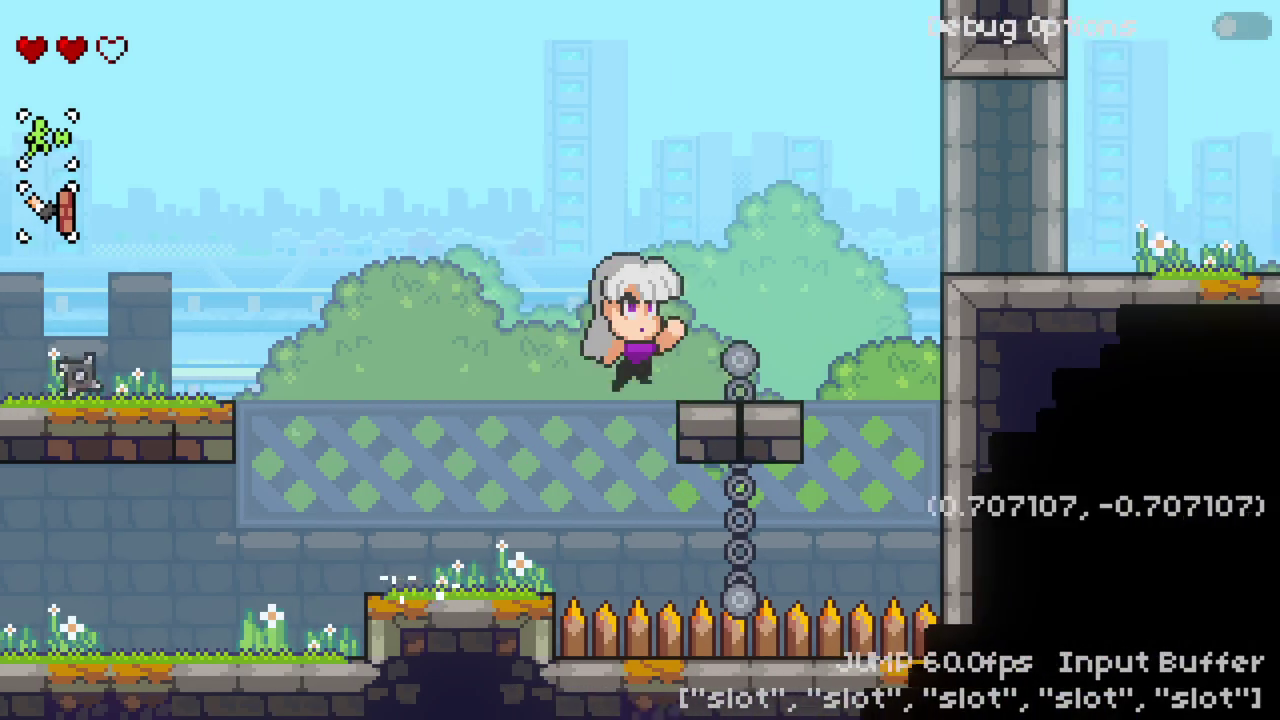
{"action": "key", "text": "c"}
{"action": "key", "text": "Right"}
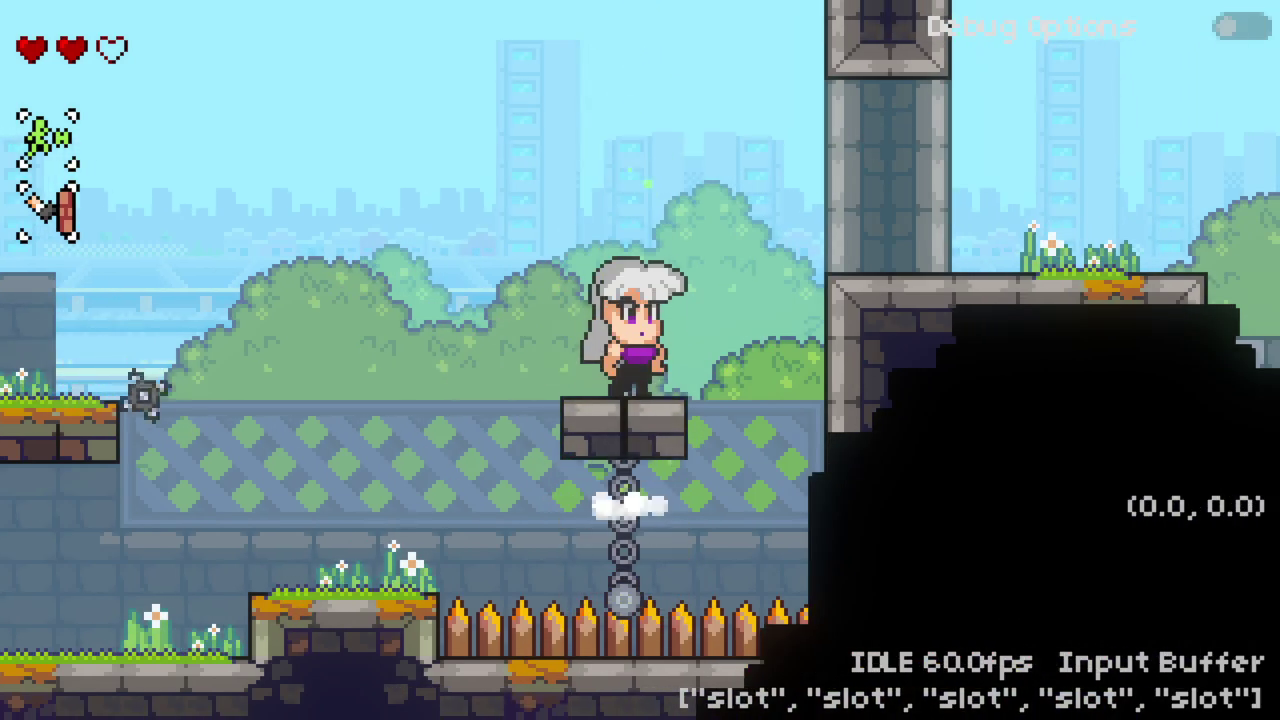
{"action": "key", "text": "z"}
{"action": "key", "text": "Right"}
{"action": "key", "text": "z"}
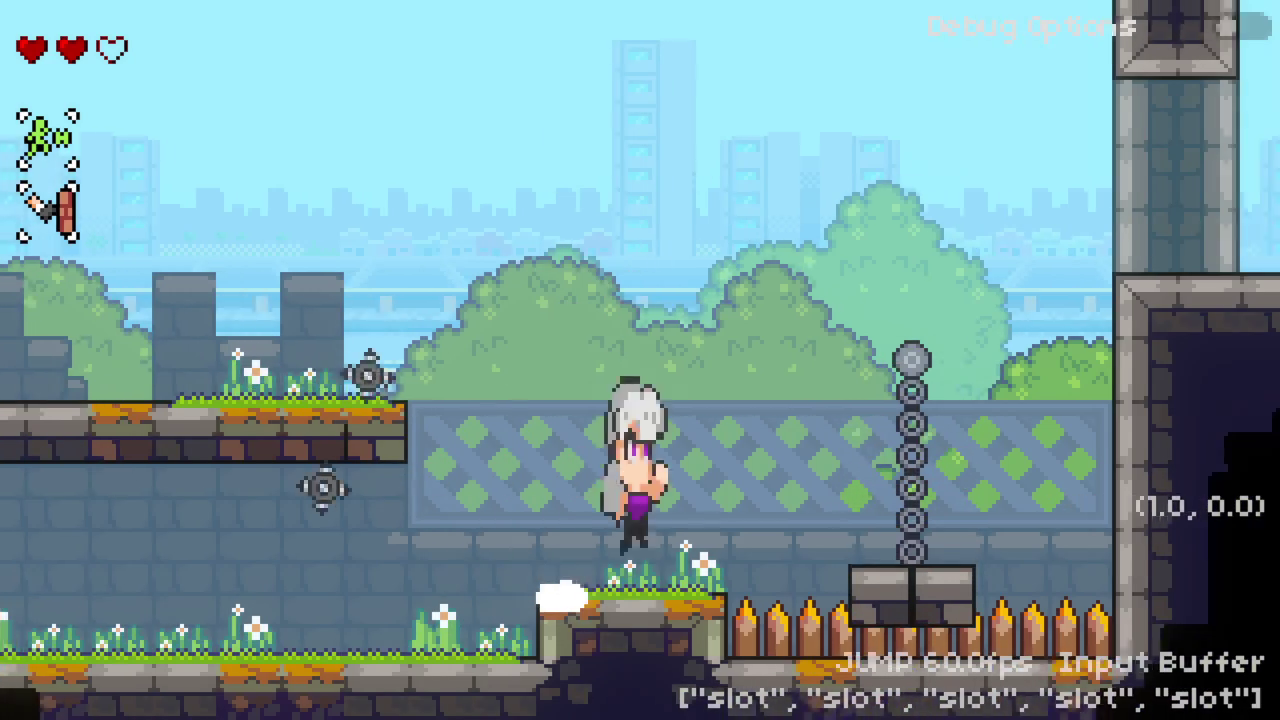
{"action": "key", "text": "Left"}
{"action": "key", "text": "z"}
{"action": "key", "text": "Down"}
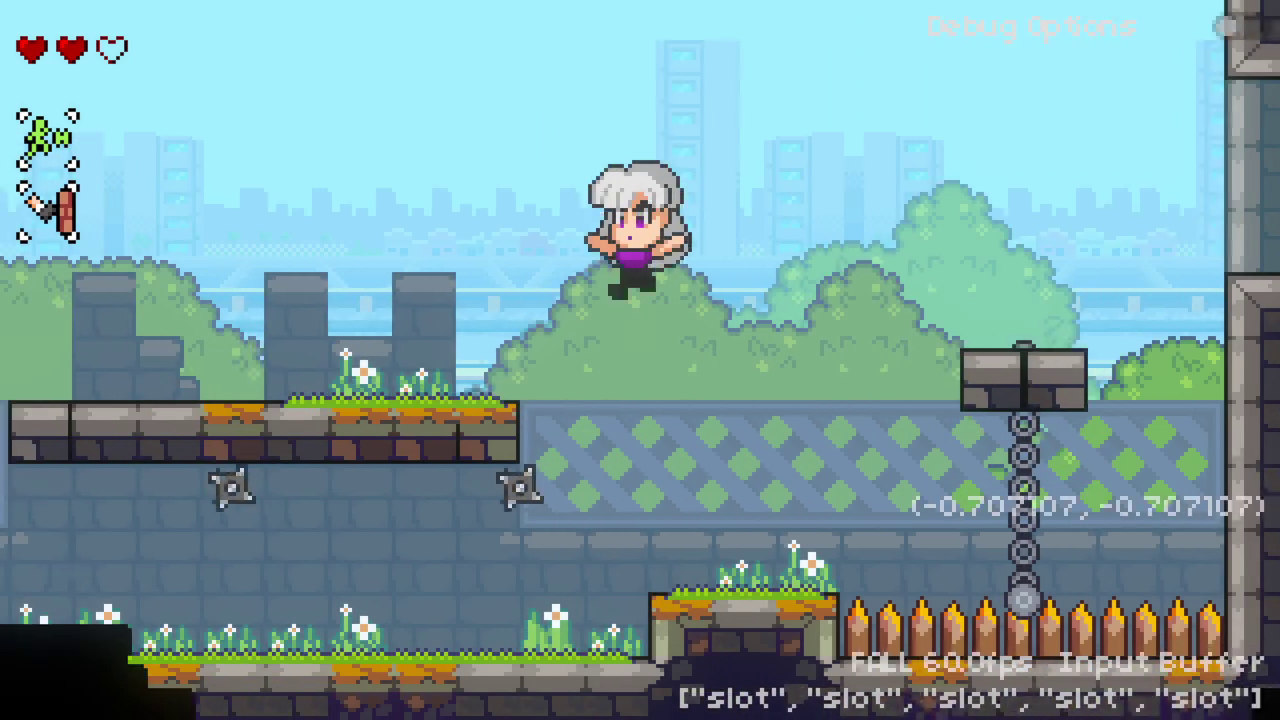
{"action": "key", "text": "c"}
Step: Air-dash up-left with a green trail, then land on the grass block and brick platform
{"action": "key", "text": "Right"}
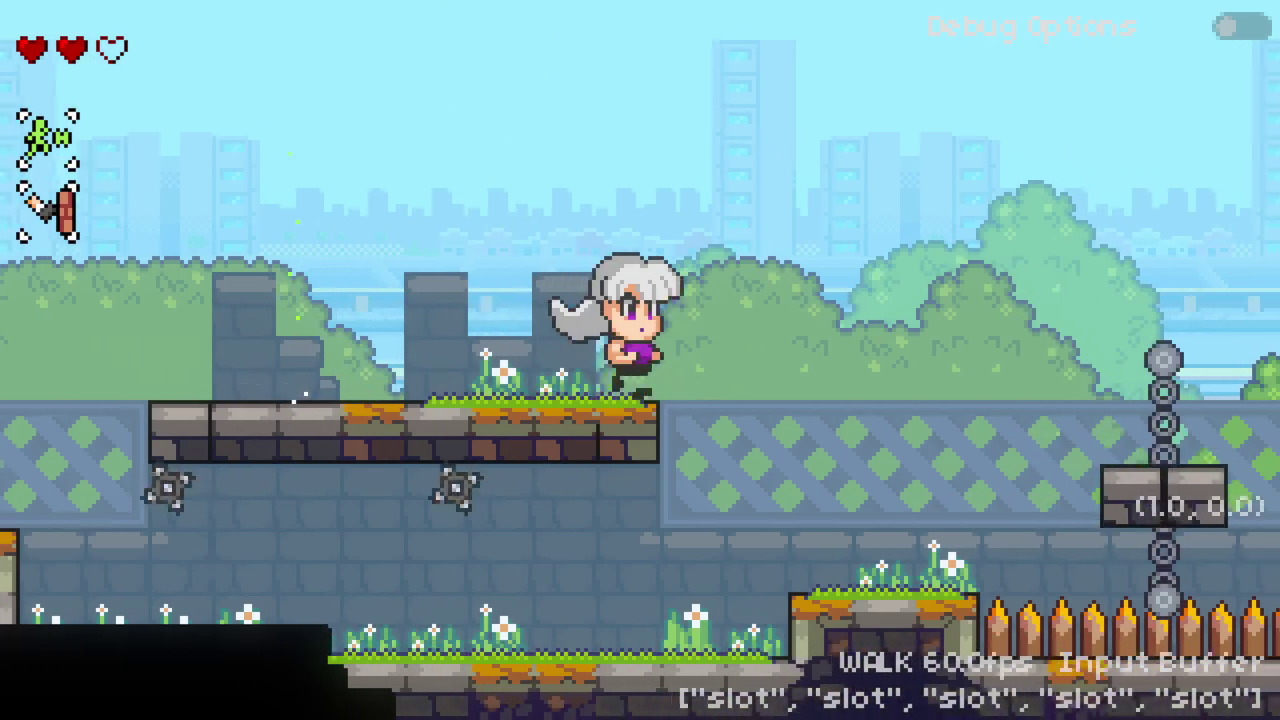
{"action": "key", "text": "Up"}
{"action": "key", "text": "Left"}
{"action": "key", "text": "c"}
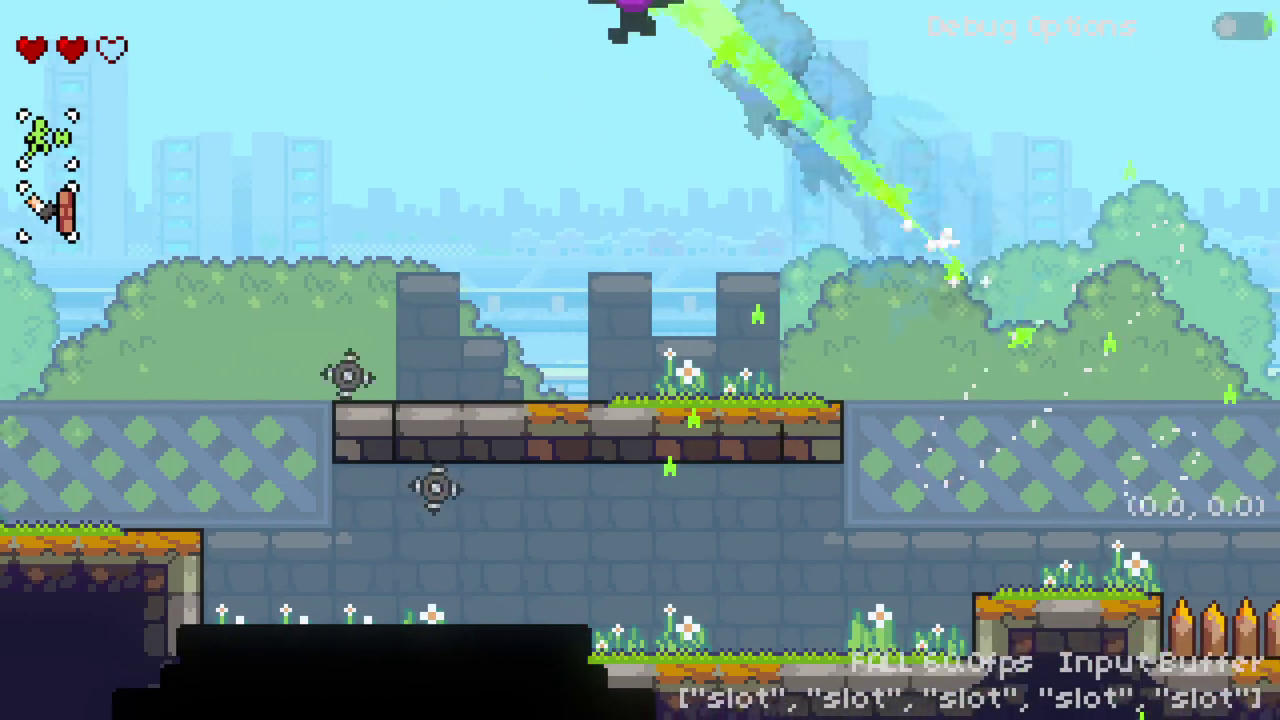
{"action": "key", "text": "z"}
{"action": "key", "text": "Right"}
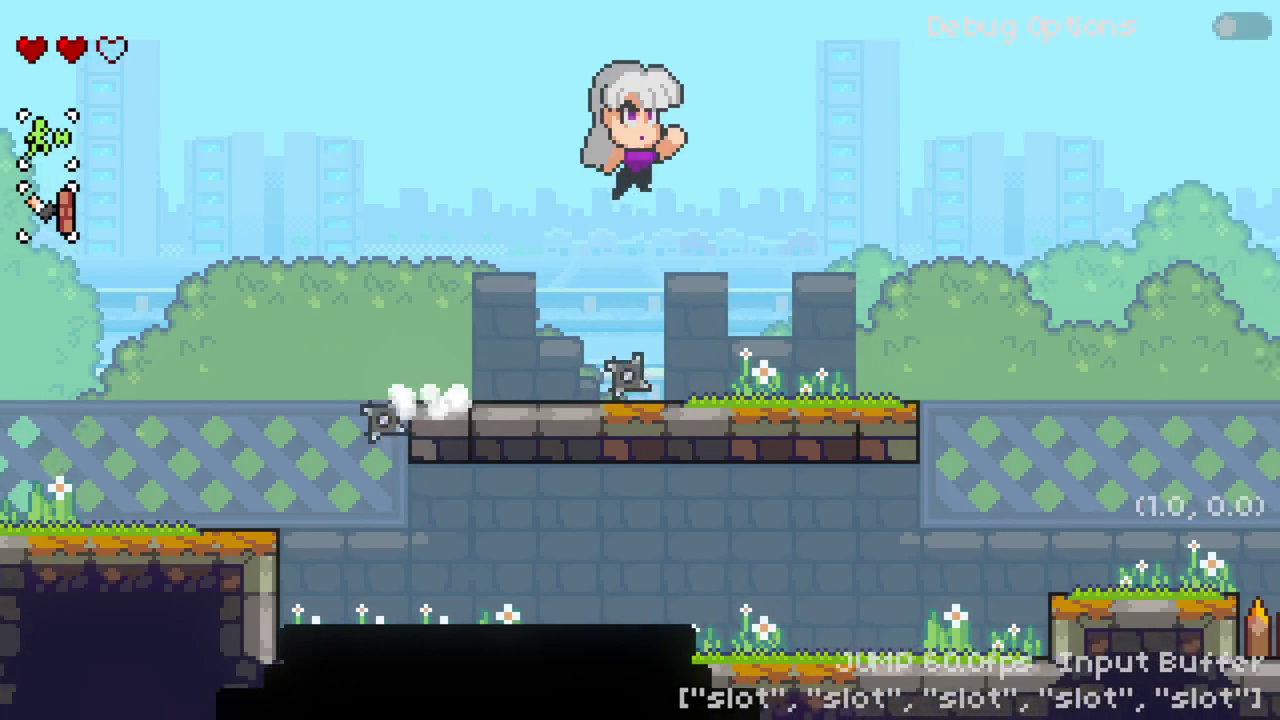
{"action": "key", "text": "Right"}
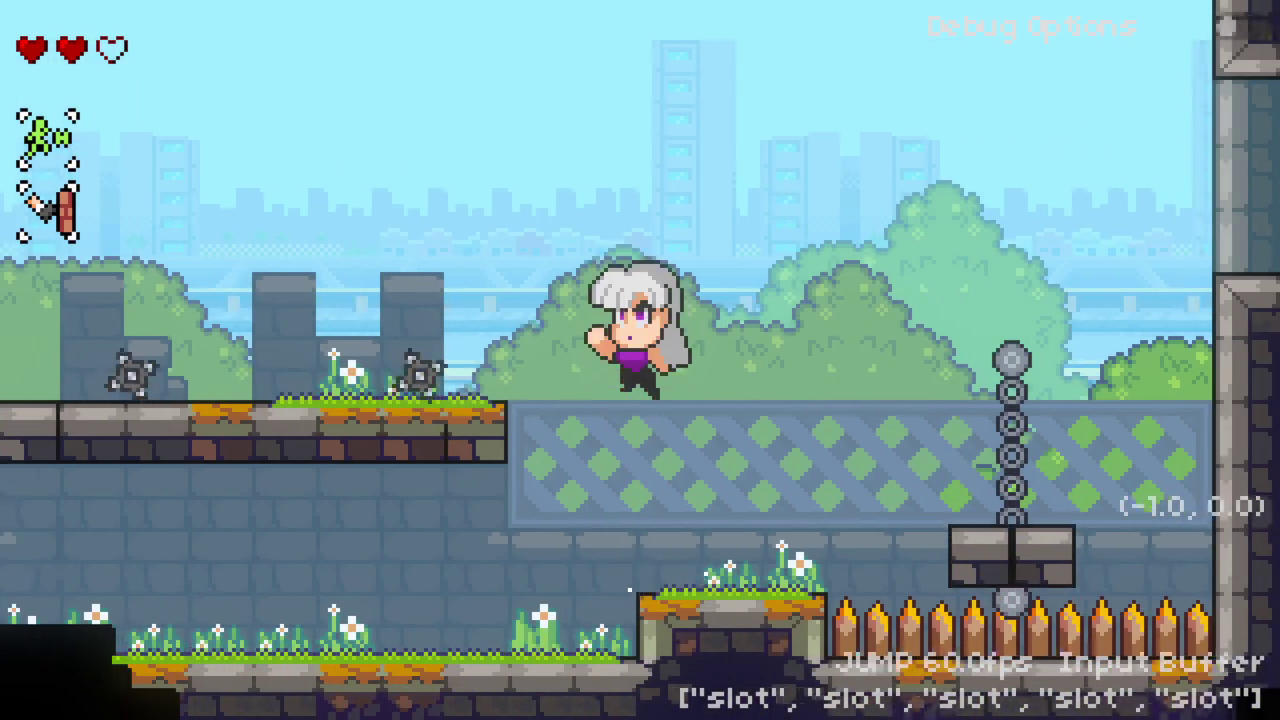
{"action": "key", "text": "Up"}
{"action": "key", "text": "c"}
{"action": "key", "text": "Left"}
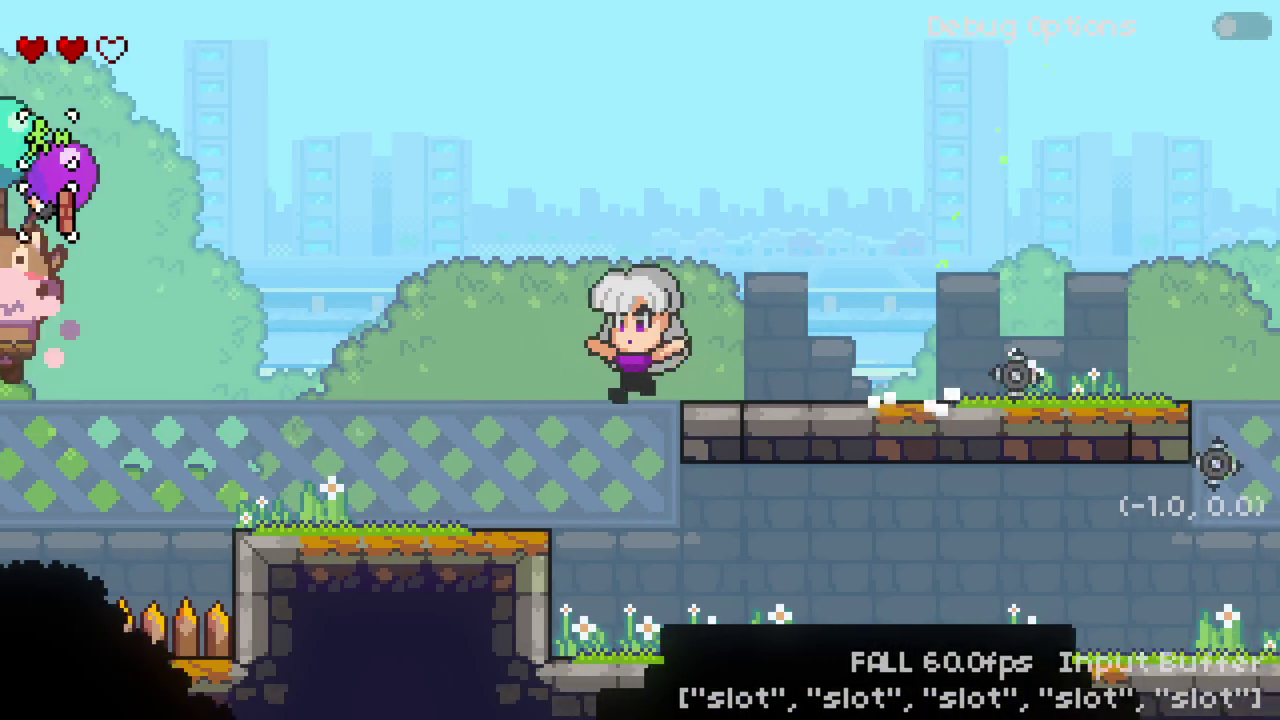
{"action": "key", "text": "z"}
{"action": "key", "text": "Right"}
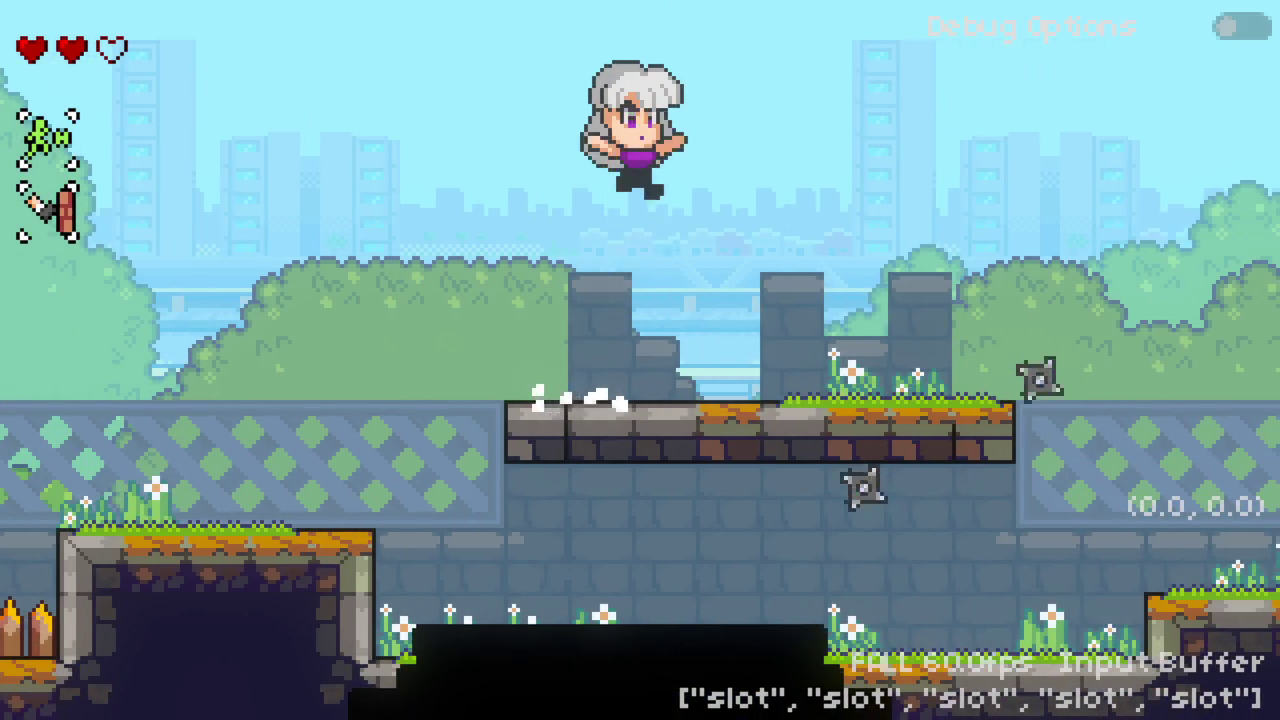
Step: Jump across the platforms onto the tower ledge and leap leftward from it
{"action": "key", "text": "Left"}
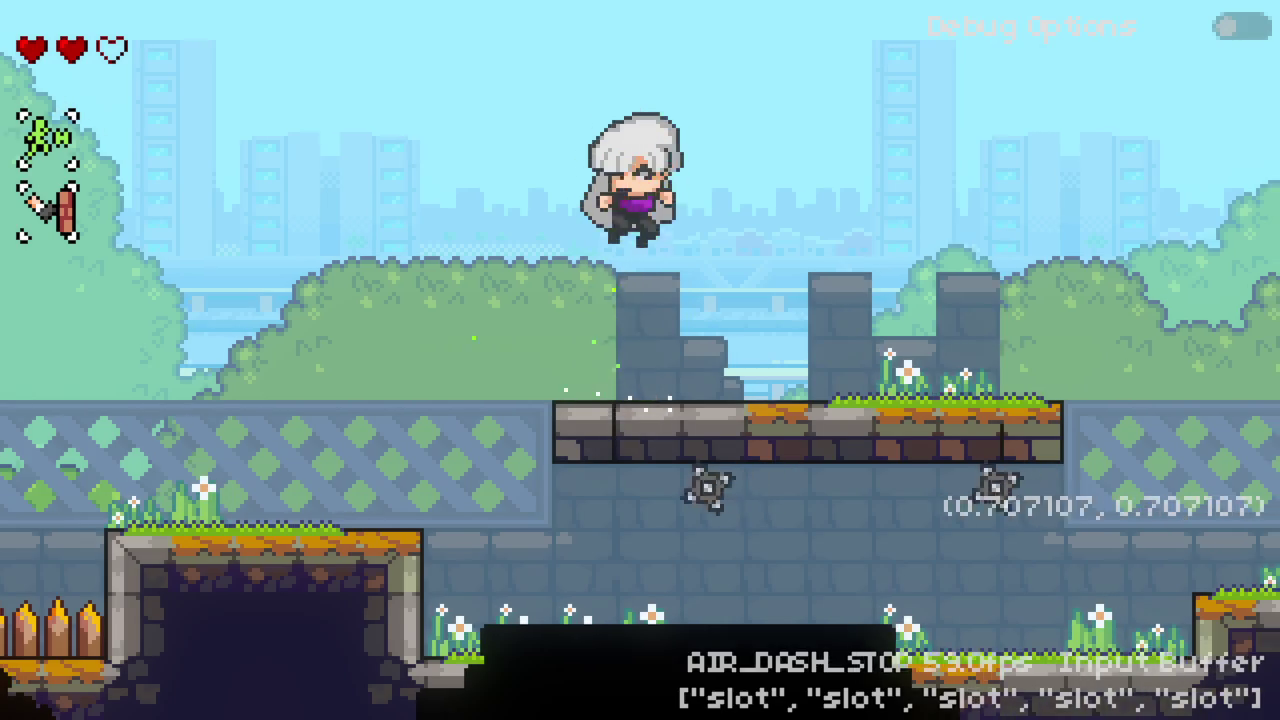
{"action": "key", "text": "z"}
{"action": "key", "text": "Right"}
{"action": "key", "text": "z"}
{"action": "key", "text": "Left"}
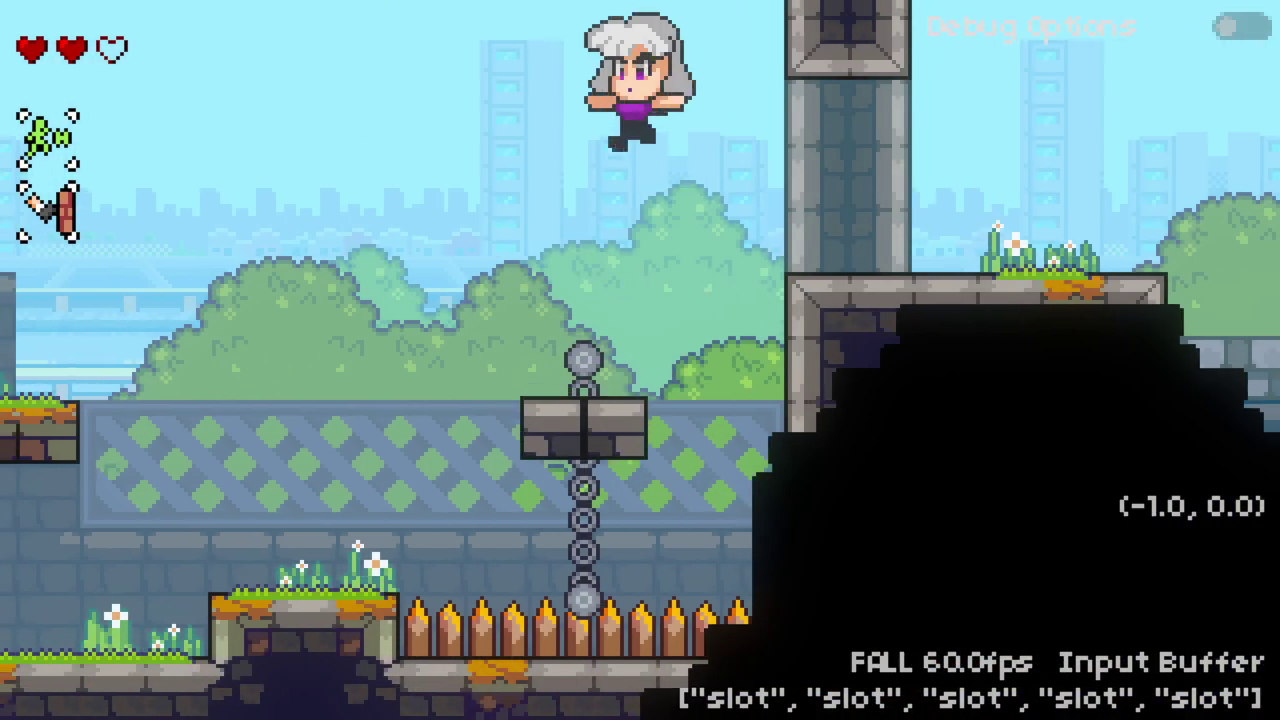
{"action": "key", "text": "z"}
{"action": "key", "text": "Right"}
{"action": "key", "text": "Left"}
{"action": "key", "text": "z"}
Step: Jump from the chained block onto the stone ledge, attacking mid-air, and walk right along it
{"action": "key", "text": "Left"}
{"action": "key", "text": "z"}
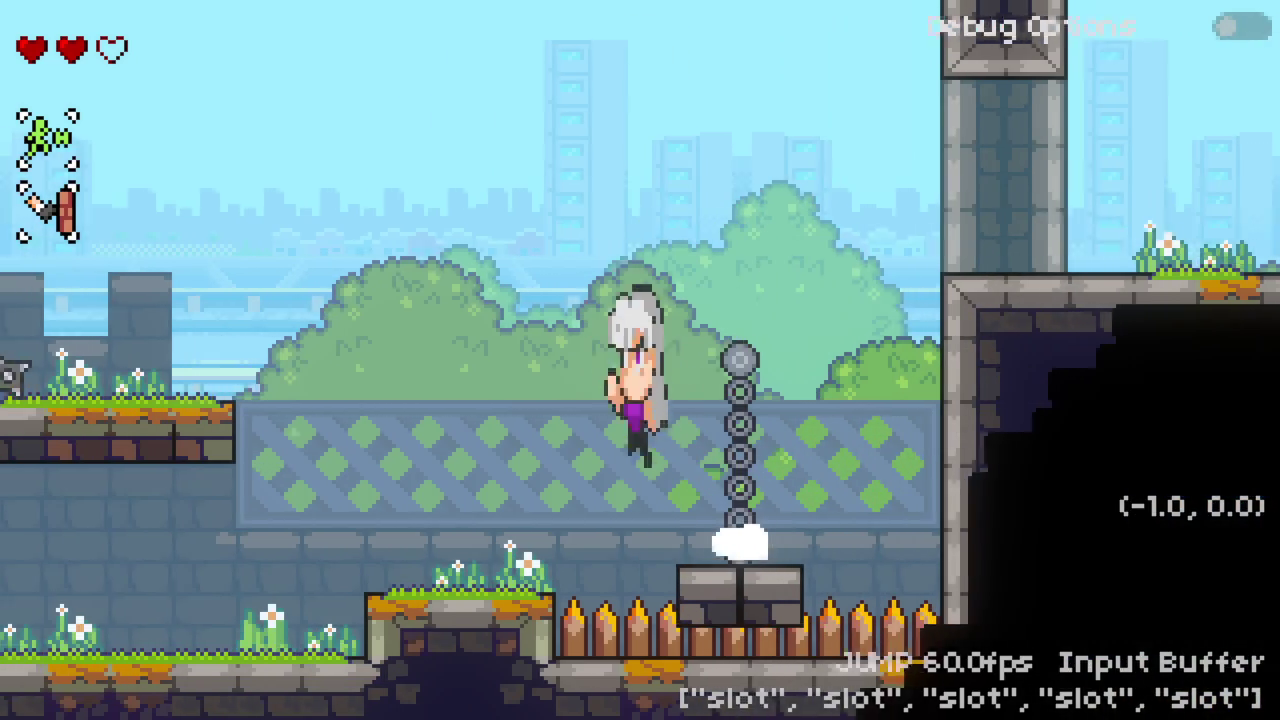
{"action": "key", "text": "z"}
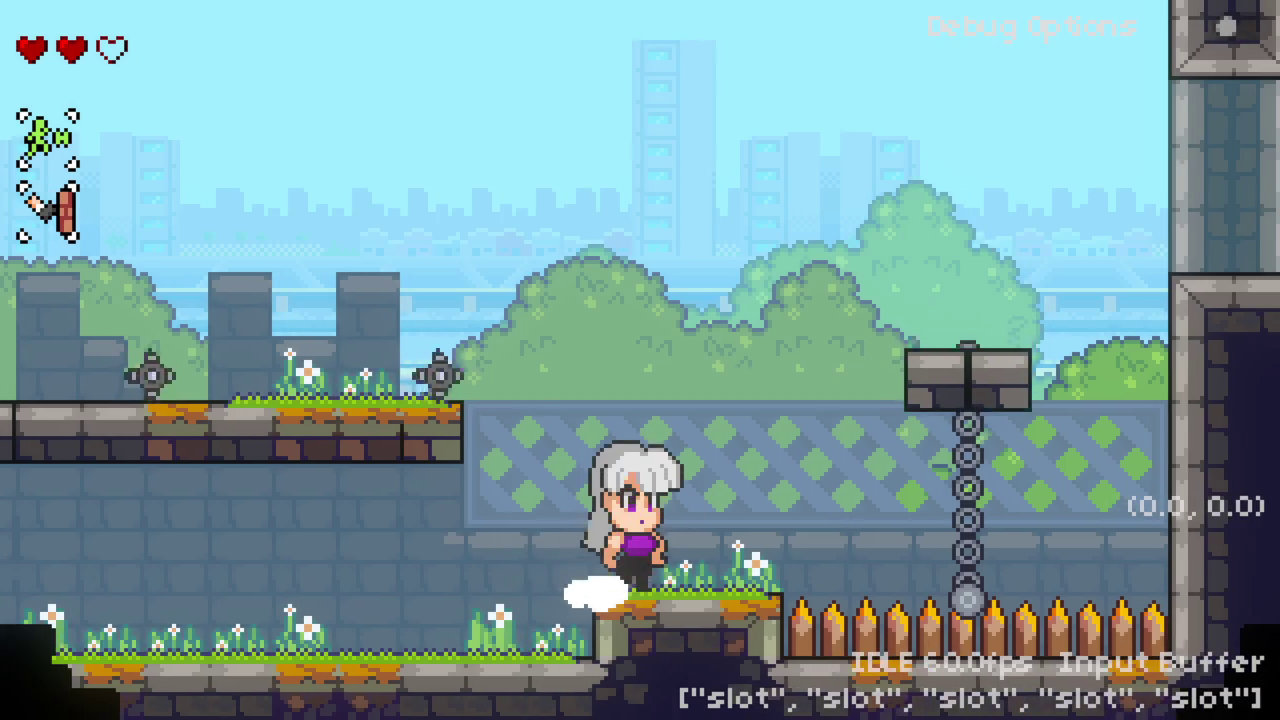
{"action": "key", "text": "Right"}
{"action": "key", "text": "z"}
{"action": "key", "text": "x"}
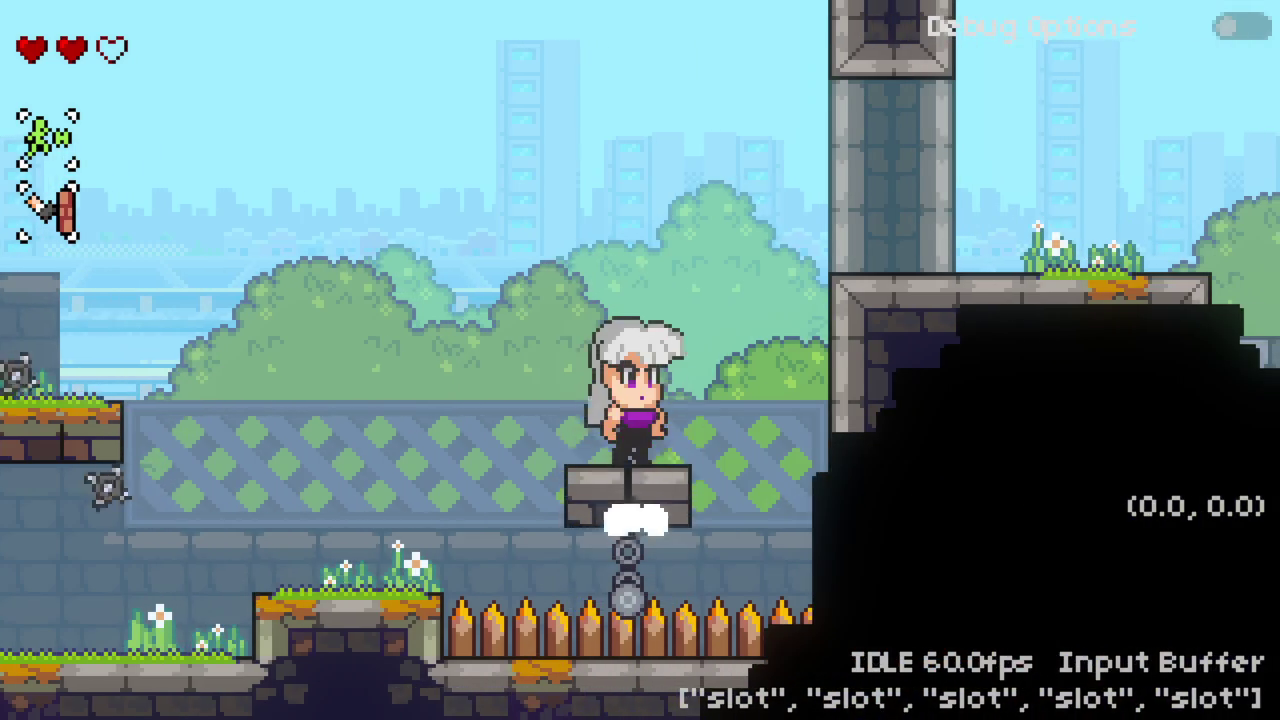
{"action": "key", "text": "Right"}
{"action": "key", "text": "z"}
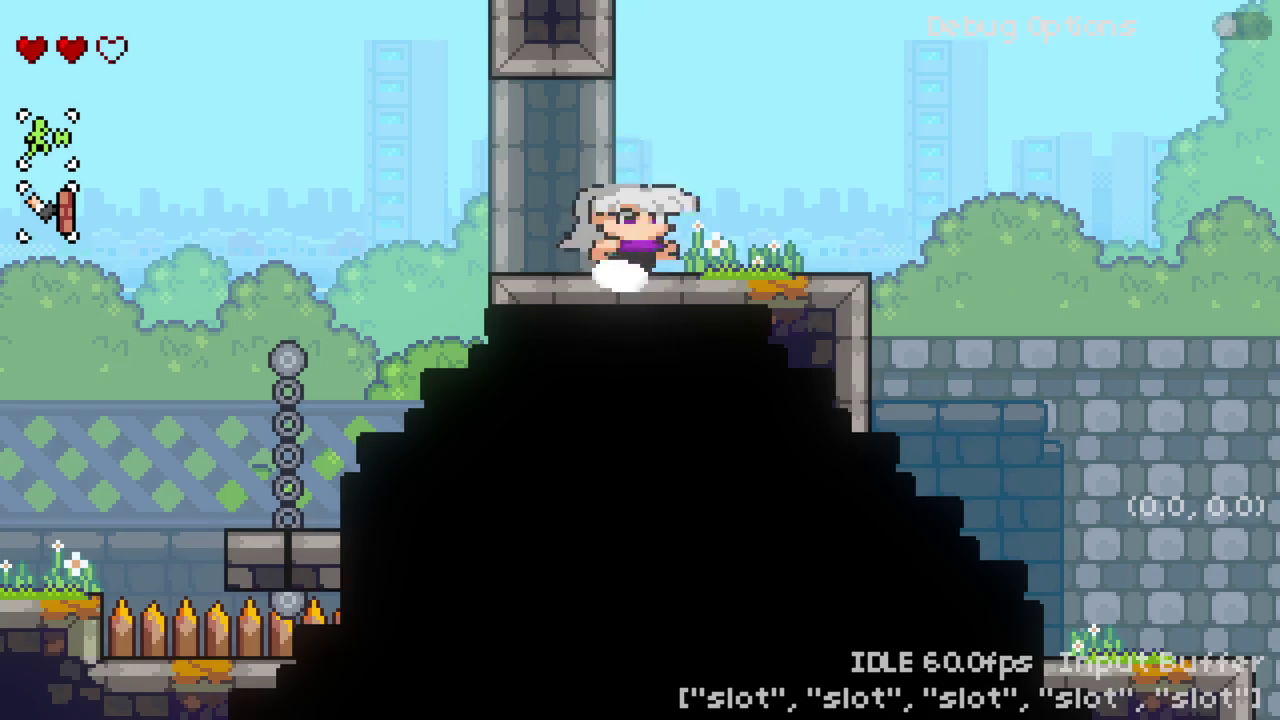
{"action": "key", "text": "Right"}
{"action": "key", "text": "z"}
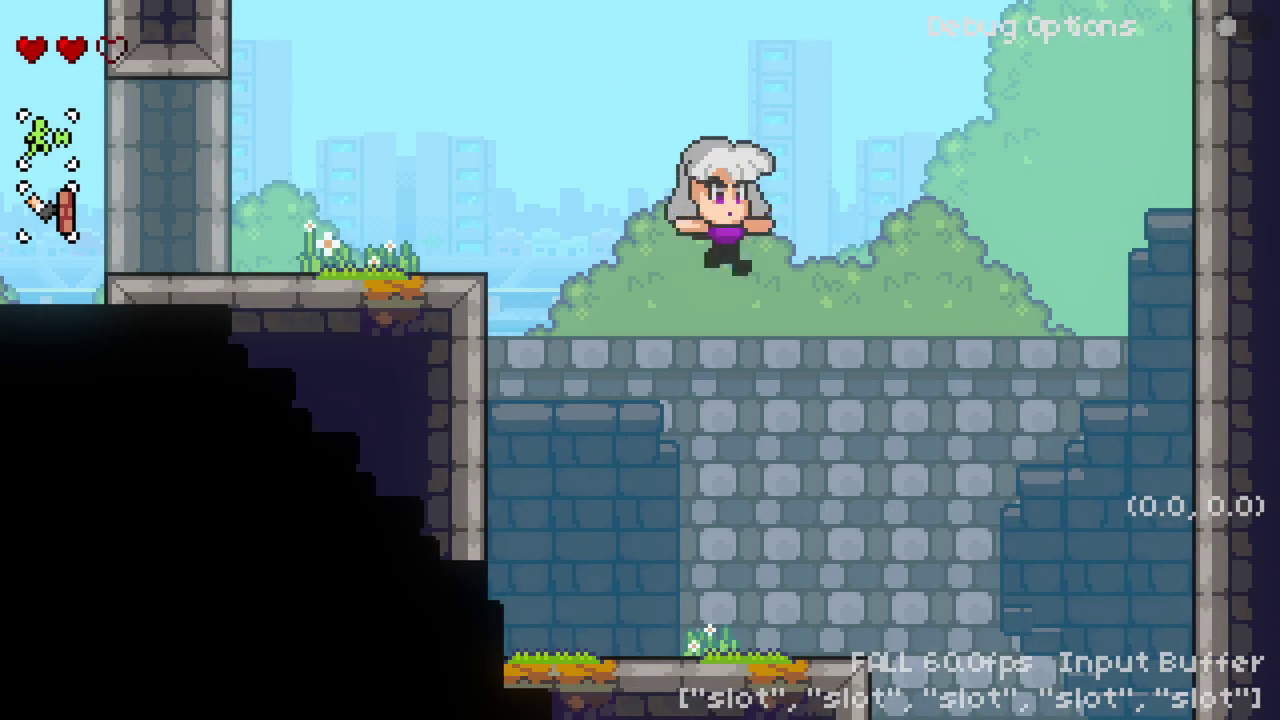
Step: Dash into the next room, defeat the cow mid-air, break the red block and enter the blue portal
{"action": "key", "text": "Left"}
{"action": "key", "text": "x"}
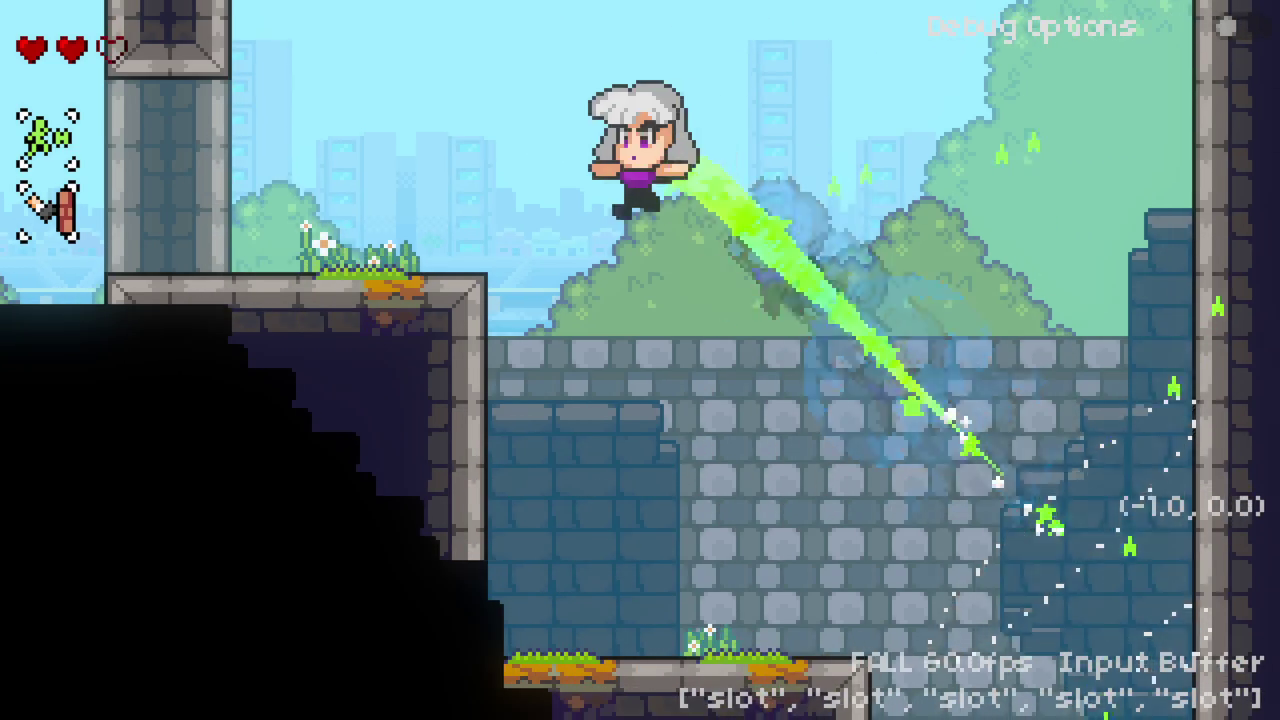
{"action": "key", "text": "Right"}
{"action": "key", "text": "z"}
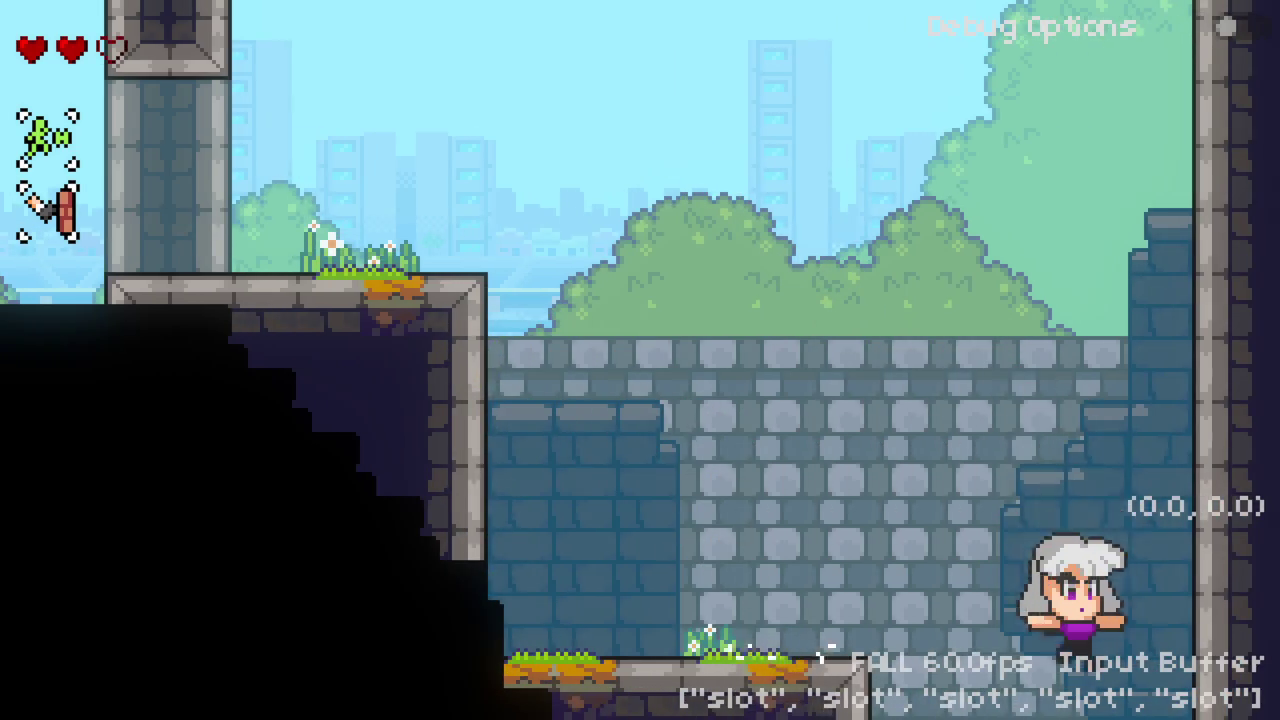
{"action": "key", "text": "Right"}
{"action": "key", "text": "z"}
{"action": "key", "text": "c"}
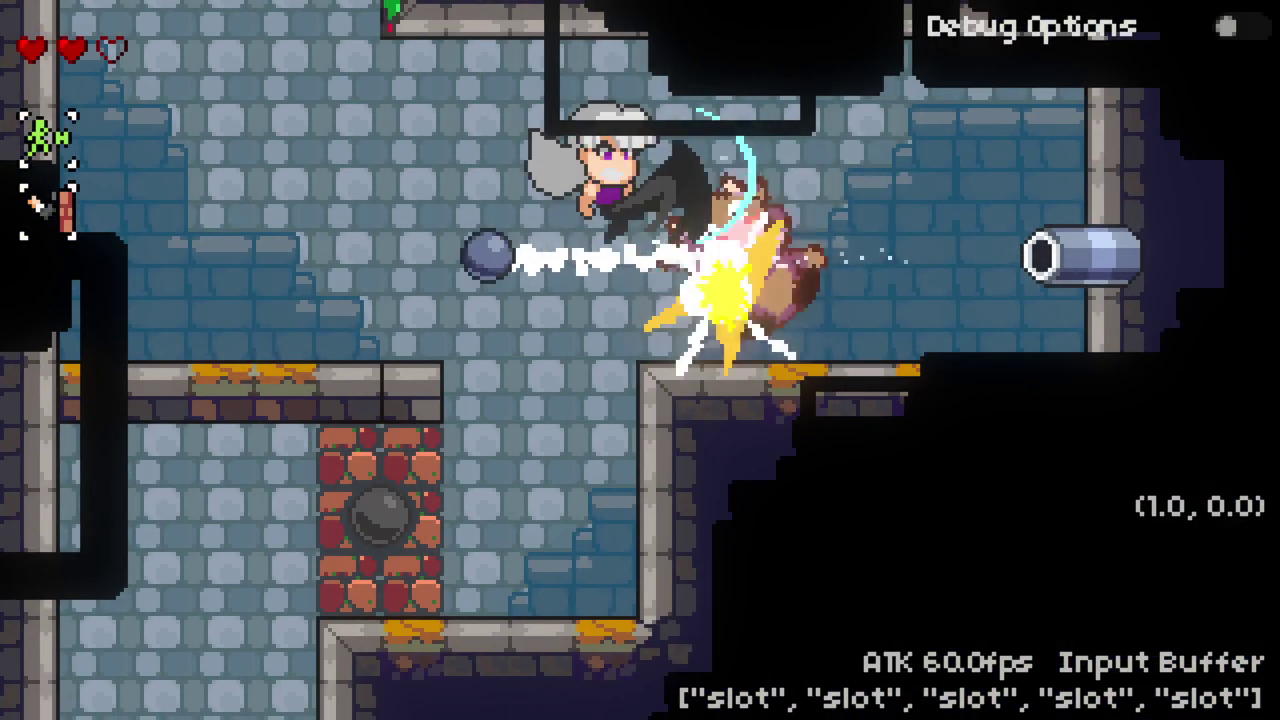
{"action": "key", "text": "Left"}
{"action": "key", "text": "c"}
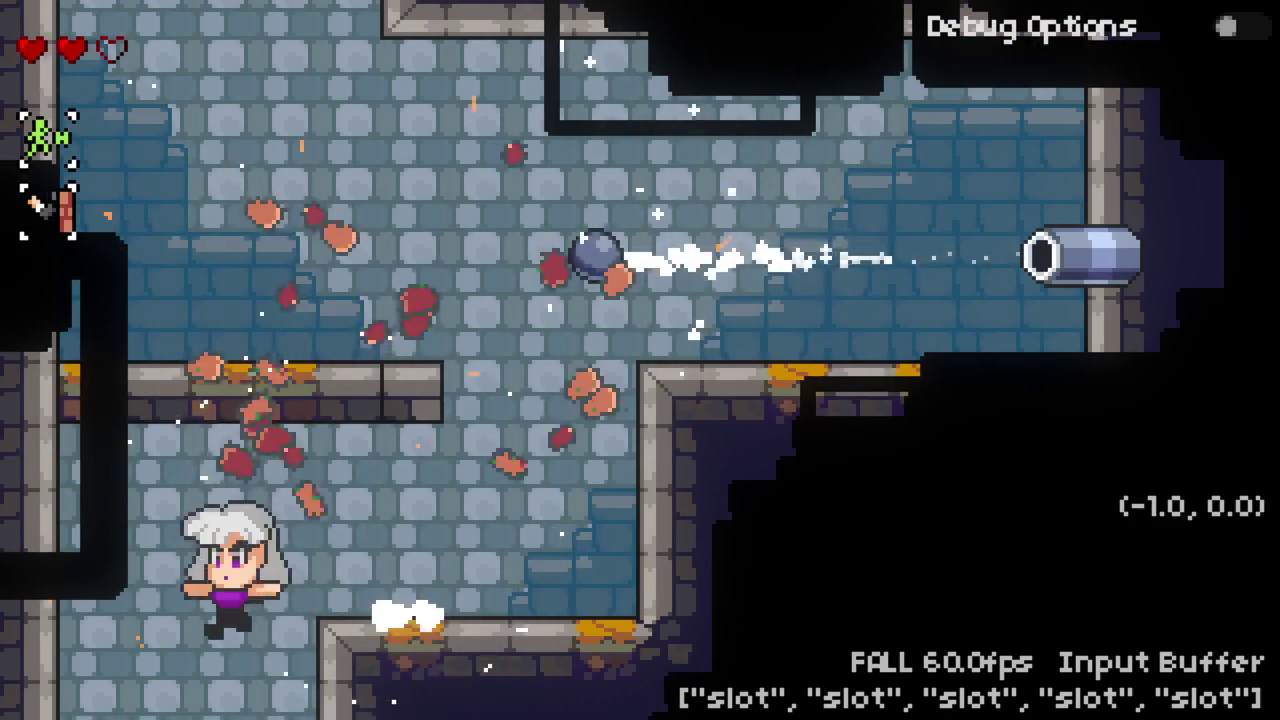
{"action": "key", "text": "Down"}
{"action": "key", "text": "x"}
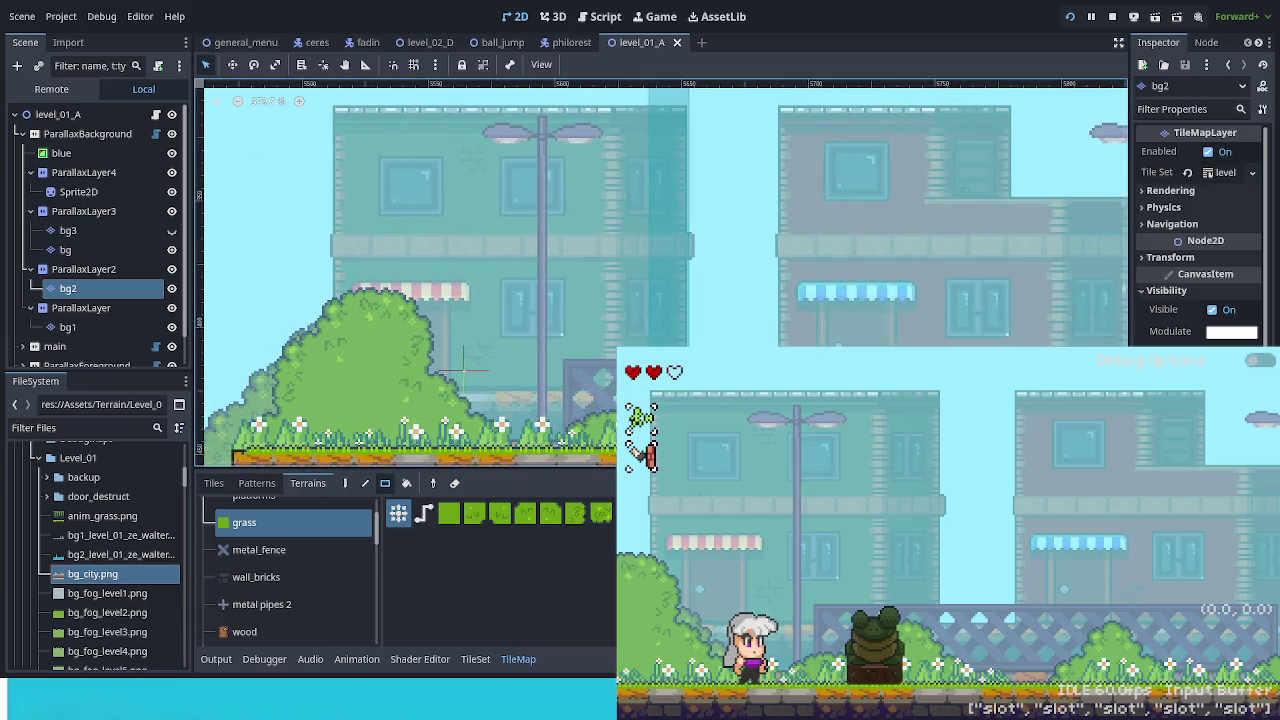
Step: Select the bg node under ParallaxLayer3 to show its Inspector properties and terrains
{"action": "left_click", "coordinate": [65, 249]}
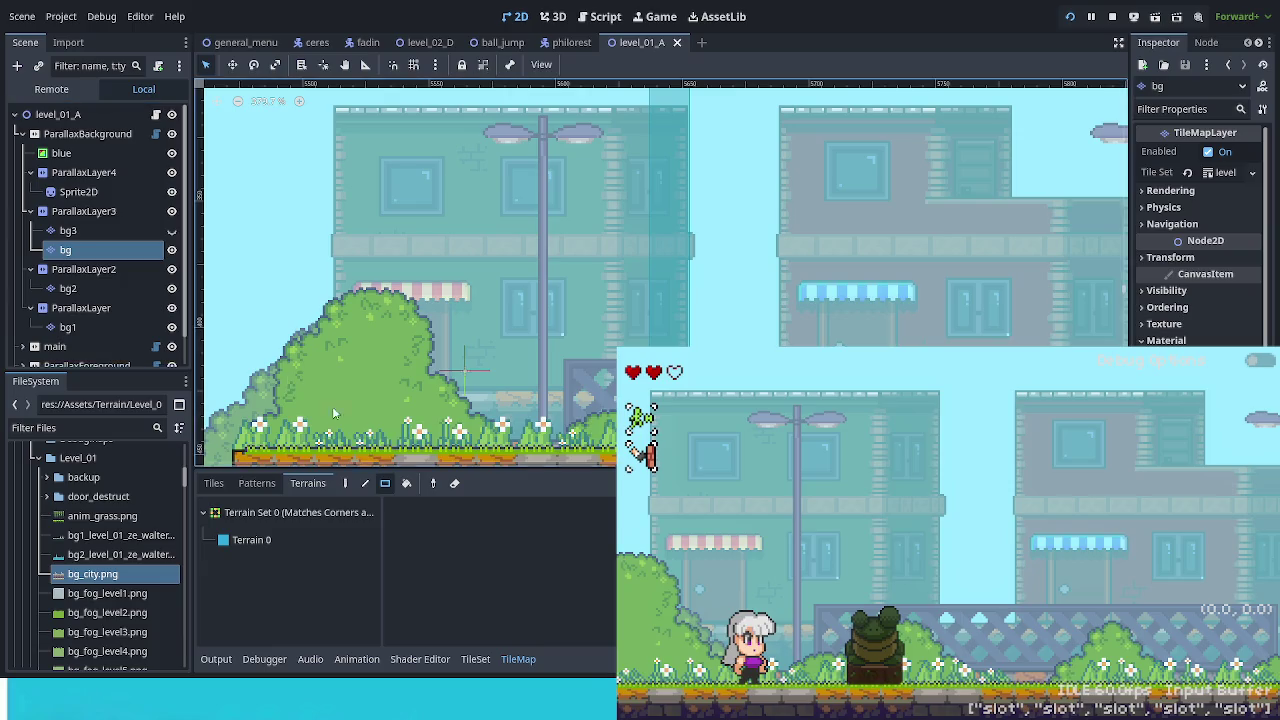